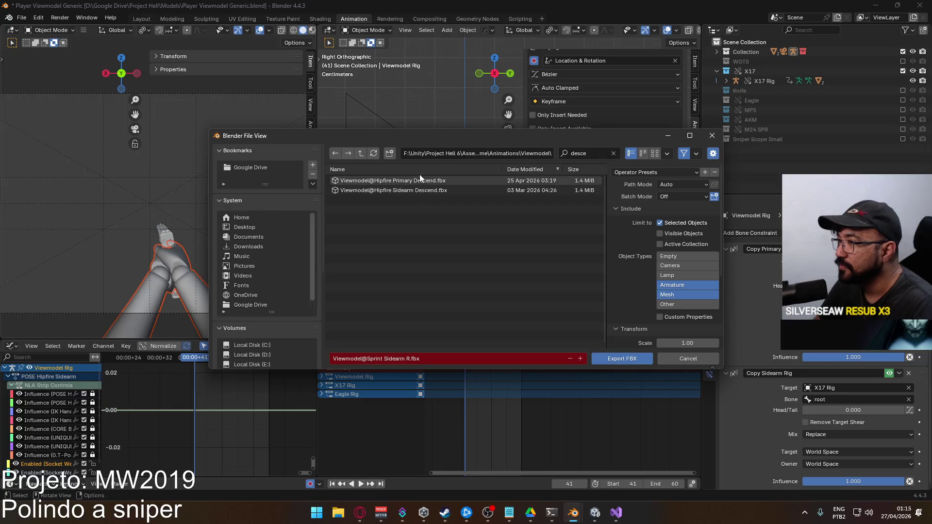
- Export over the Hipfire Sidearm Descend clip, then move X17 Rig's frame-41 keys to frame 59
double_click(408, 190)
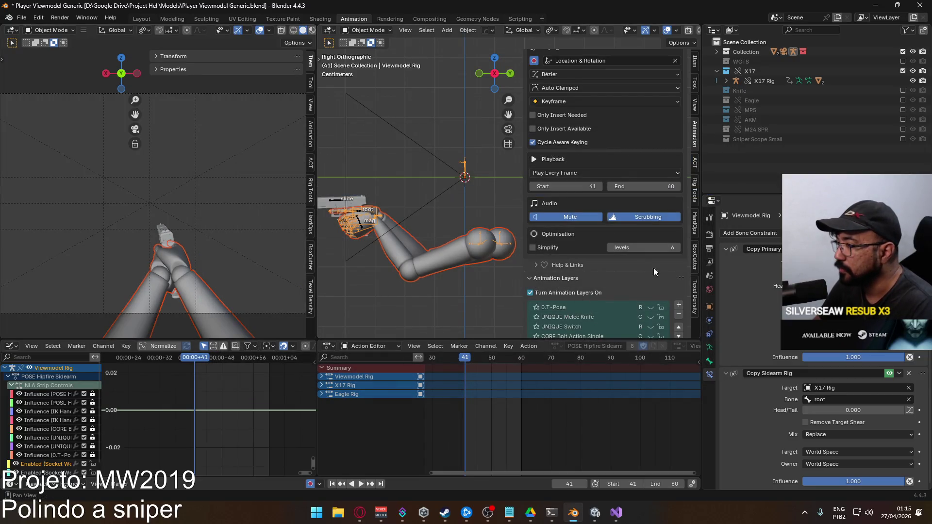
left_click(336, 205)
left_click(465, 371)
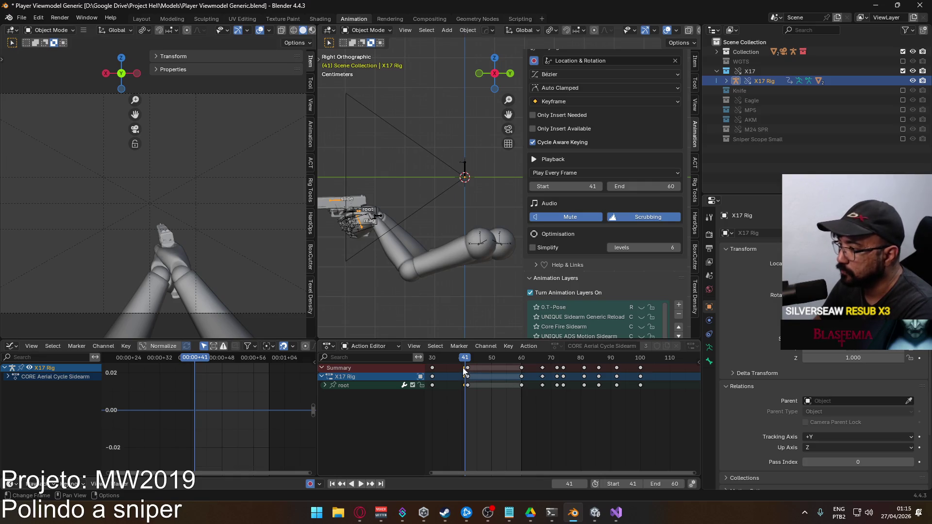
key("g")
left_click(518, 369)
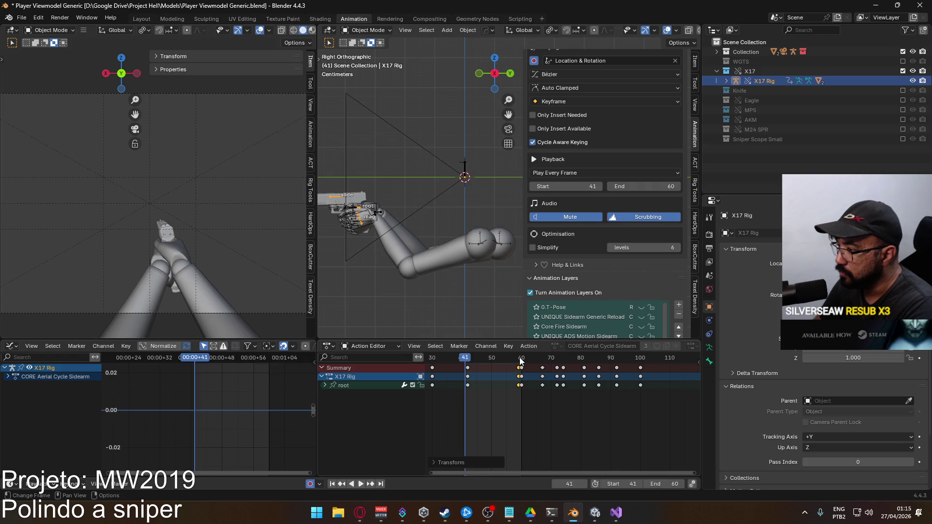
key("space")
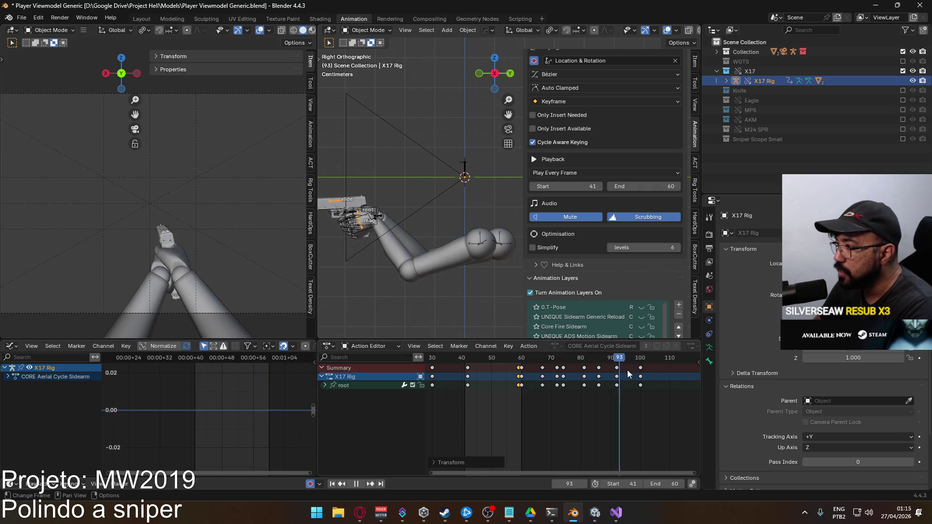
key("Escape")
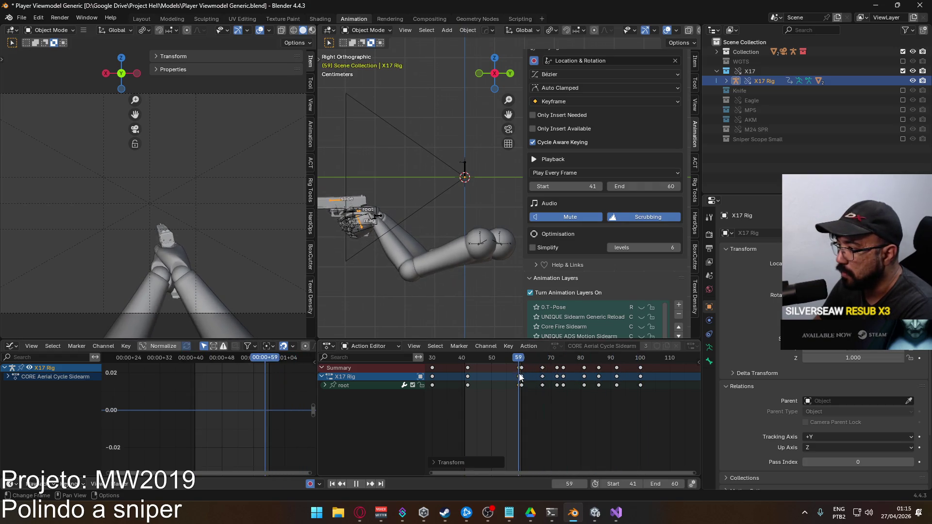
- Set the playback range to frames 59–100 and select Viewmodel Model
left_click(627, 483)
type("59")
key("Return")
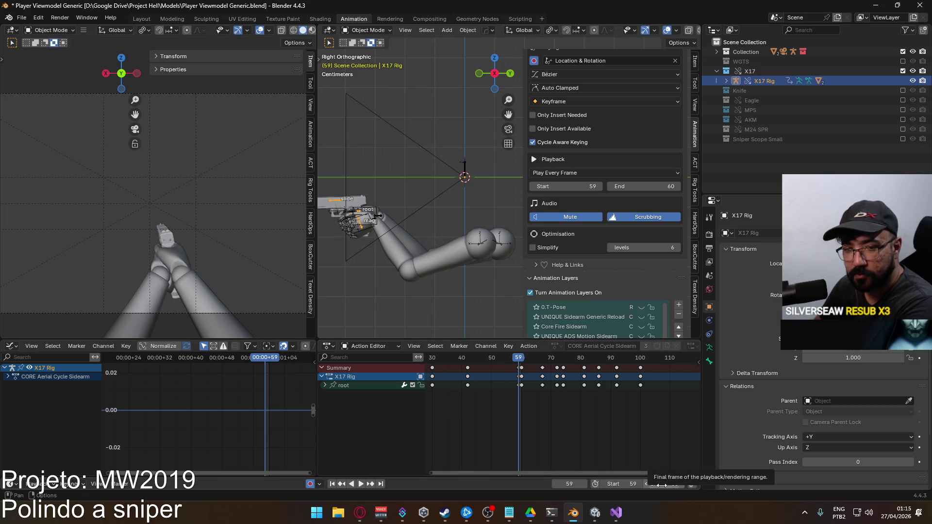
left_click(662, 484)
type("1")
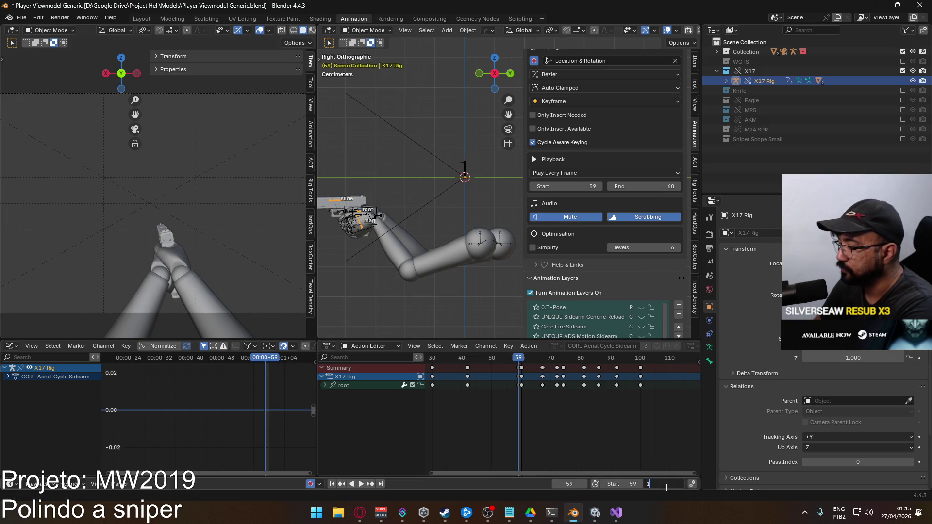
type("00")
key("Return")
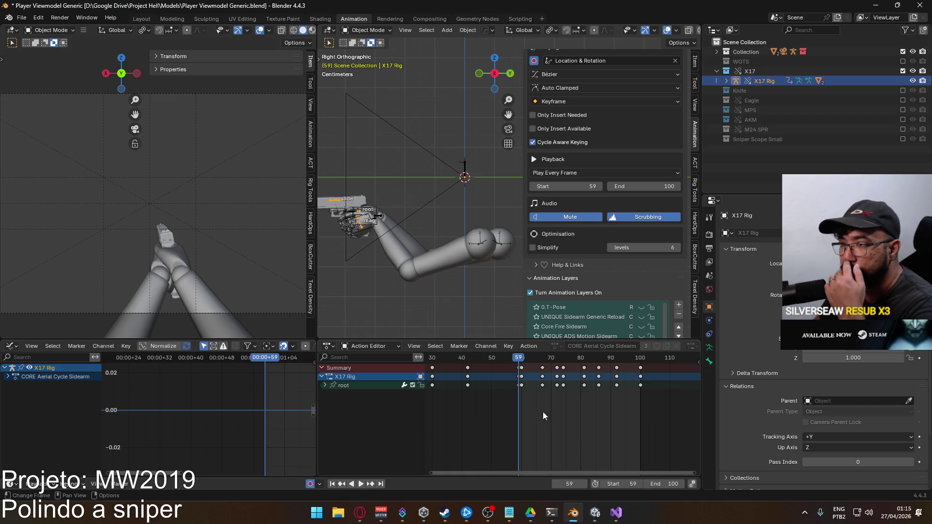
left_click(370, 232)
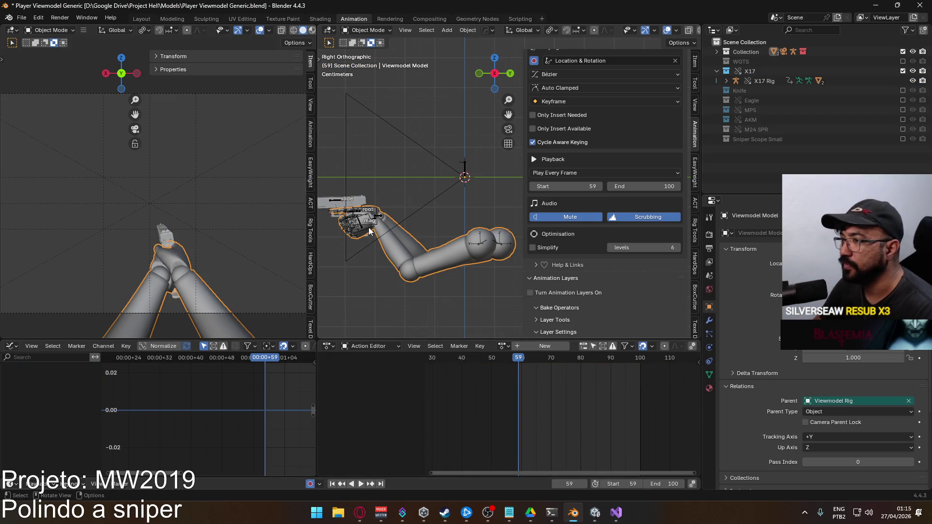
- Select the Viewmodel Model arm mesh and start an FBX (.fbx) export
left_click(369, 232)
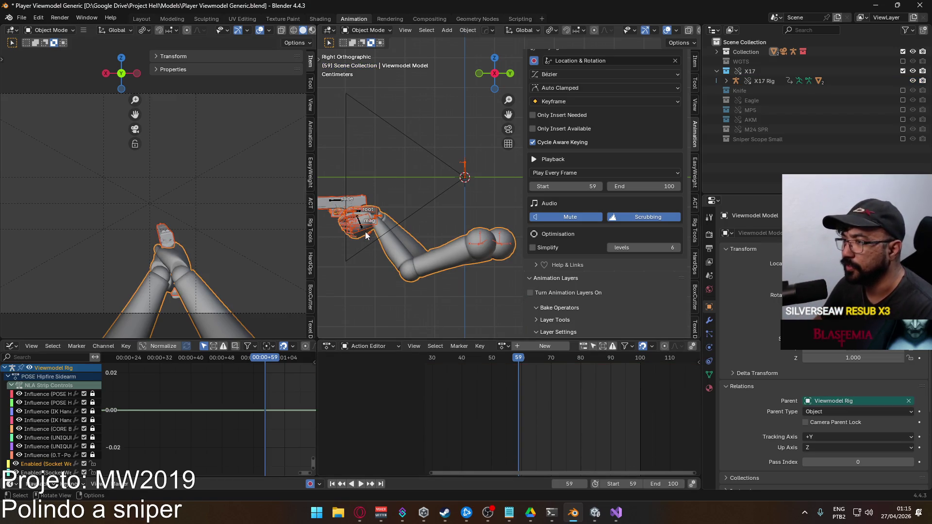
left_click(435, 266)
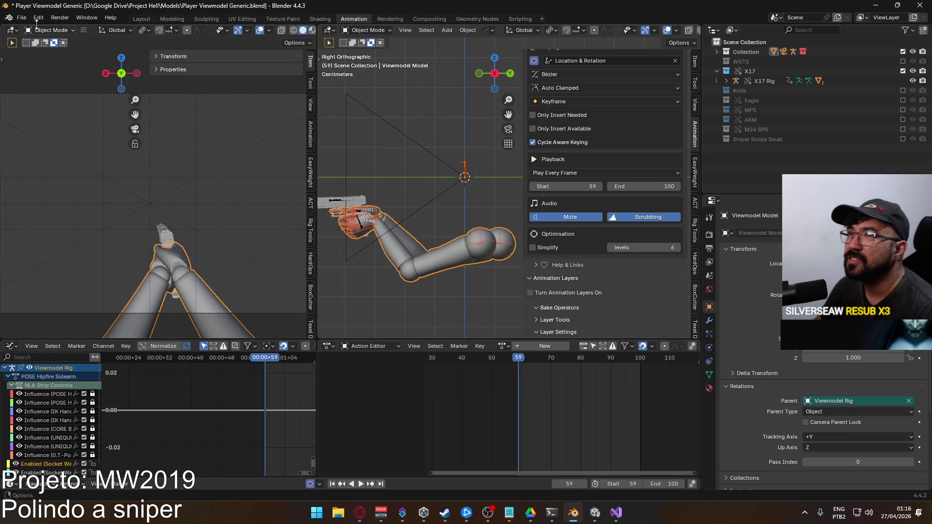
left_click(21, 17)
mouse_move(77, 165)
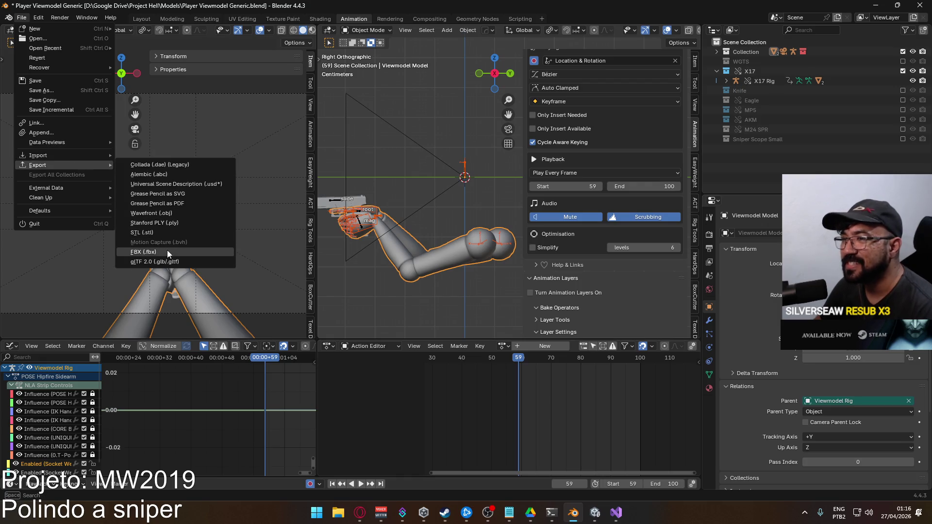
left_click(167, 252)
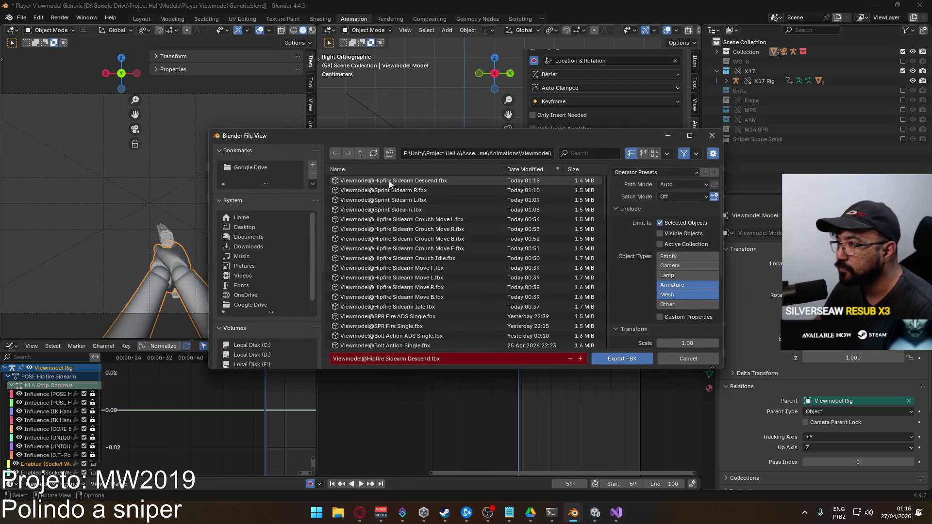
- Reposition the export browser and scroll through the Viewmodel animation clips
mouse_move(450, 142)
left_mouse_down()
mouse_move(439, 162)
mouse_move(457, 167)
left_mouse_up()
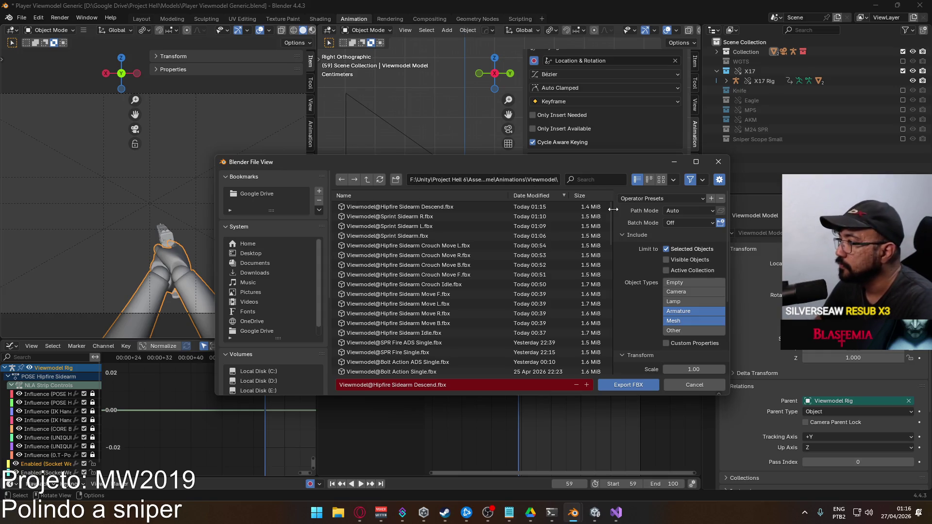
left_click_drag(611, 211, 613, 344)
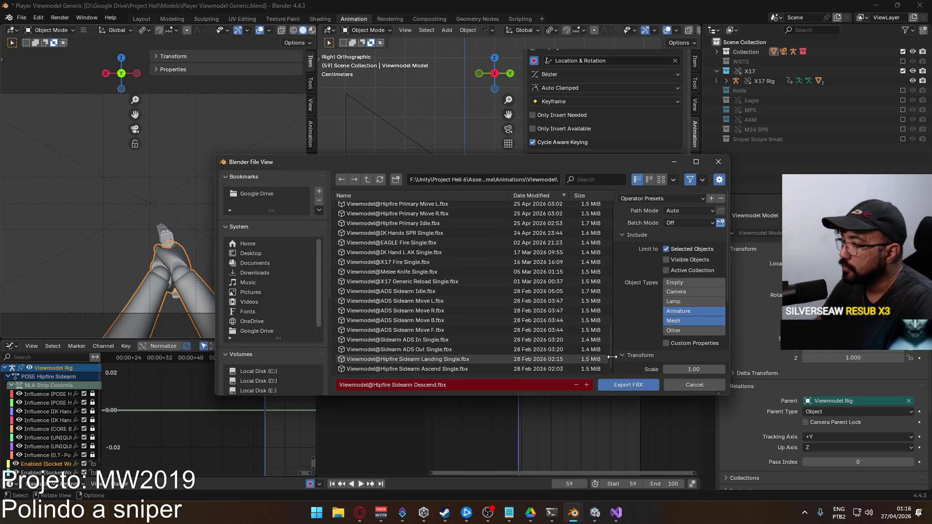
left_click_drag(429, 162, 354, 186)
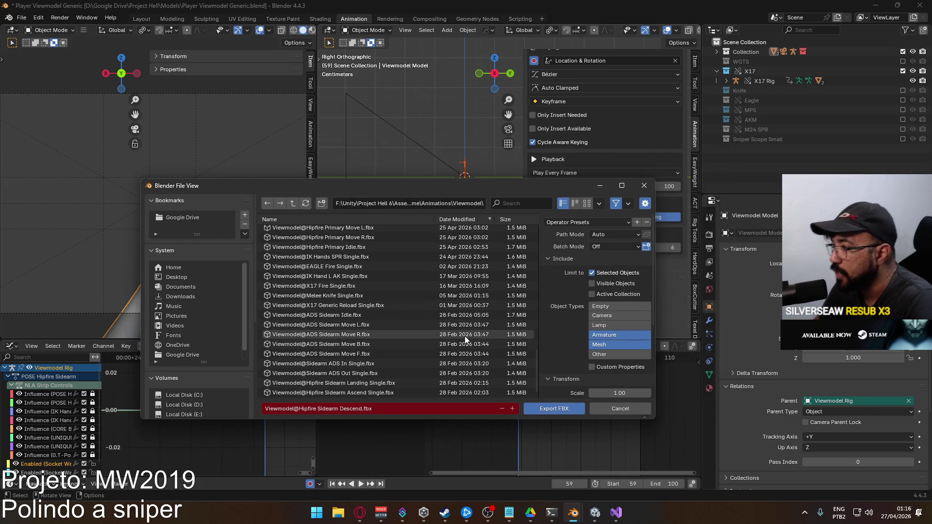
scroll(441, 340, "up", 5)
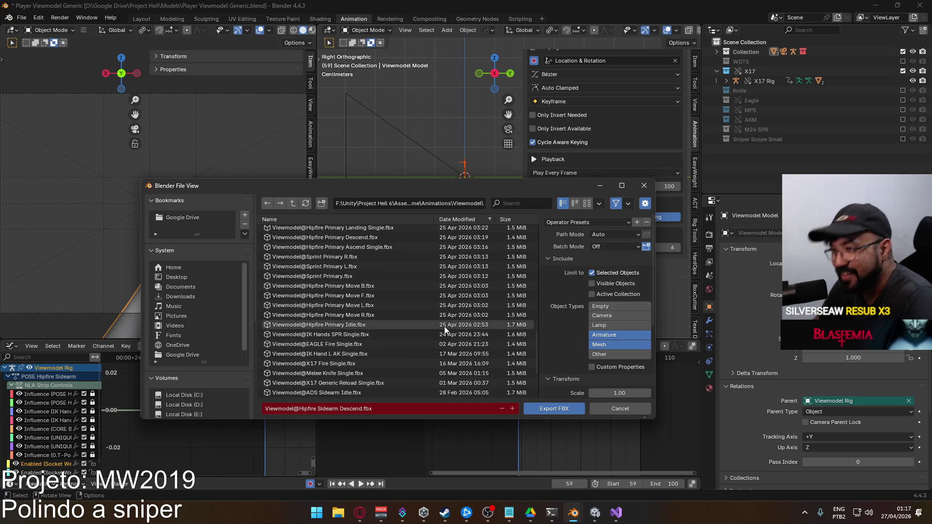
scroll(456, 309, "up", 5)
scroll(481, 308, "up", 10)
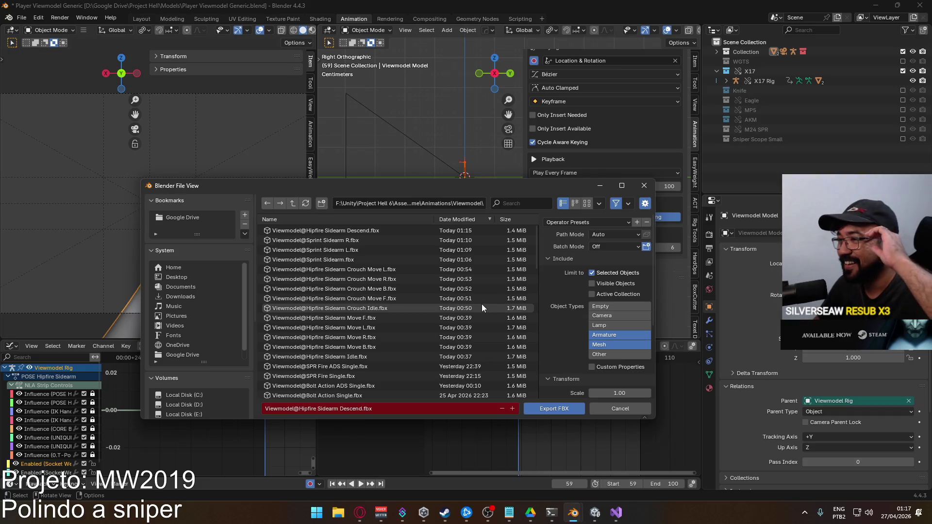
left_click(517, 200)
- Filter the export file list by 'sidearm as' and make X17 Rig active
type("sidearm as")
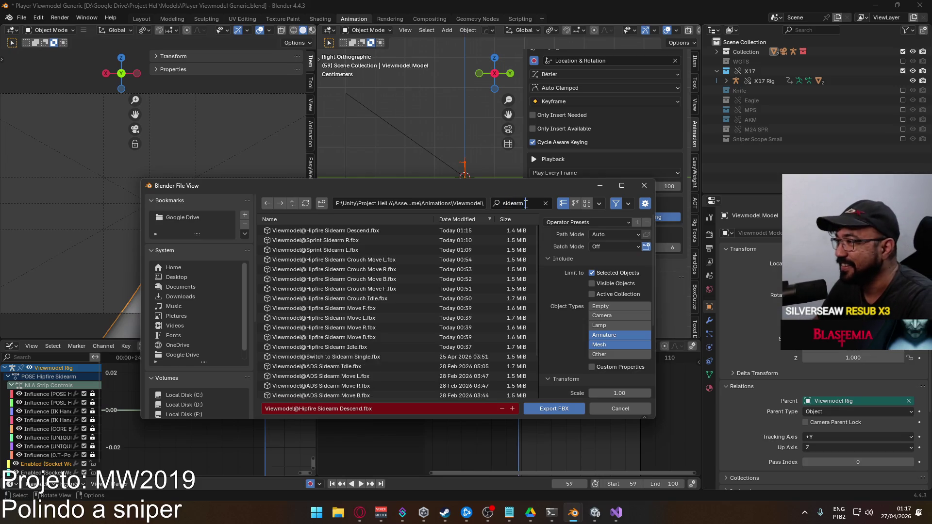
key("Return")
mouse_move(416, 188)
left_mouse_down()
mouse_move(516, 353)
mouse_move(468, 186)
mouse_move(451, 61)
mouse_move(467, 117)
mouse_move(258, 164)
mouse_move(469, 293)
left_mouse_up()
left_click(764, 80)
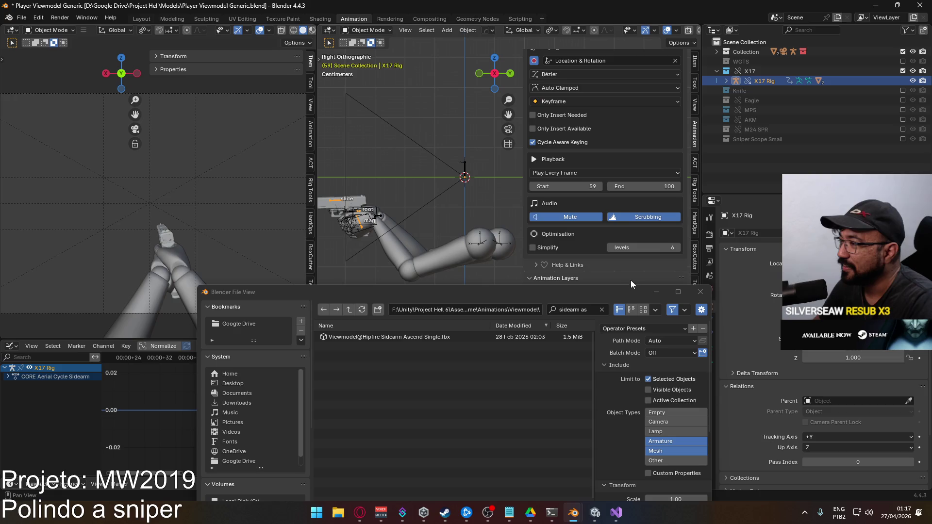
mouse_move(551, 293)
left_mouse_down()
mouse_move(316, 120)
mouse_move(350, 132)
mouse_move(334, 101)
mouse_move(368, 113)
mouse_move(443, 85)
mouse_move(424, 144)
left_mouse_up()
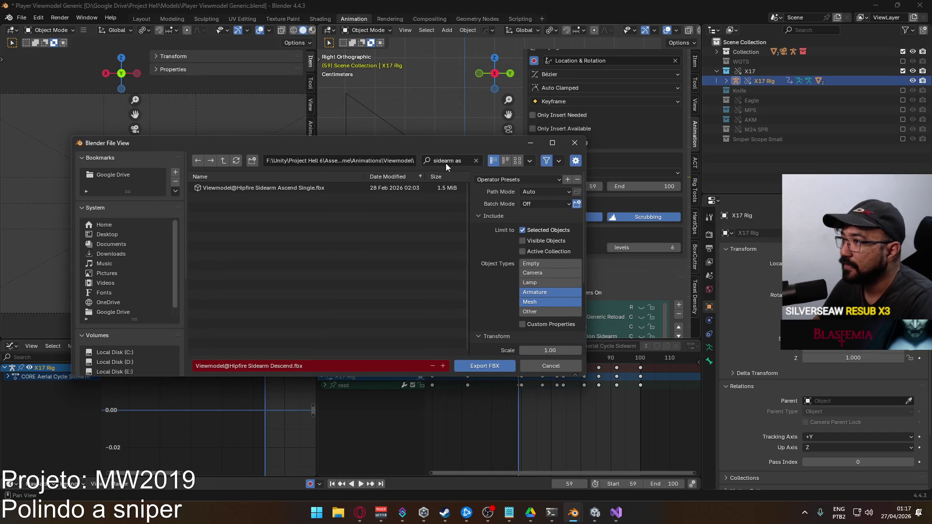
- Search 'landin' and export over Viewmodel@Hipfire Sidearm Landing Single.fbx
left_click(458, 160)
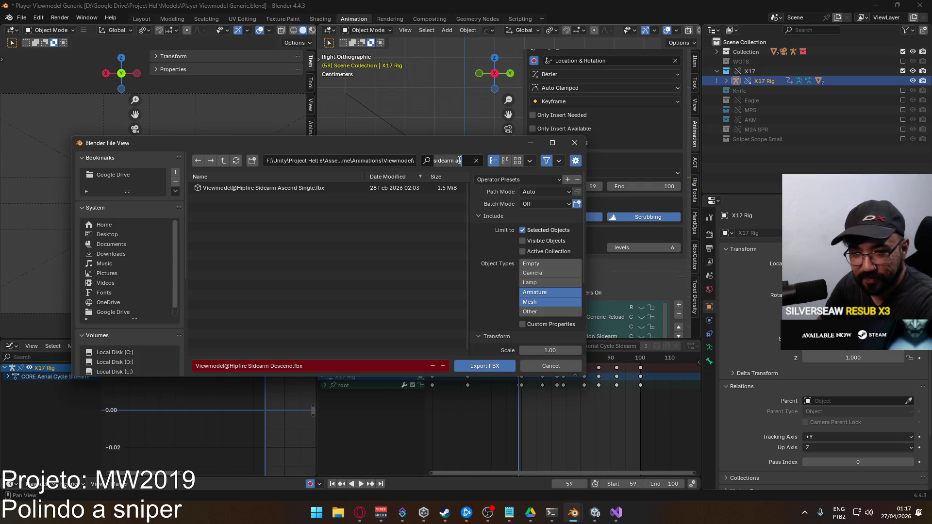
type("landin")
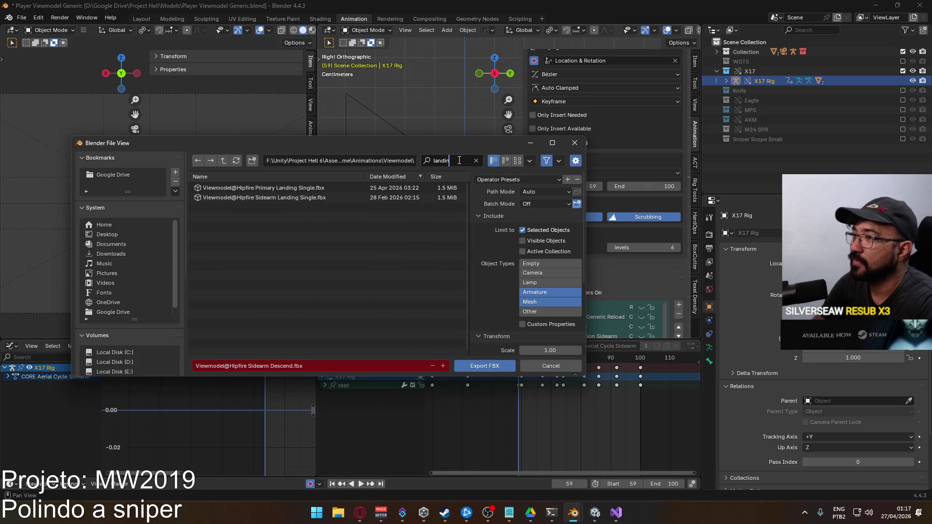
double_click(315, 196)
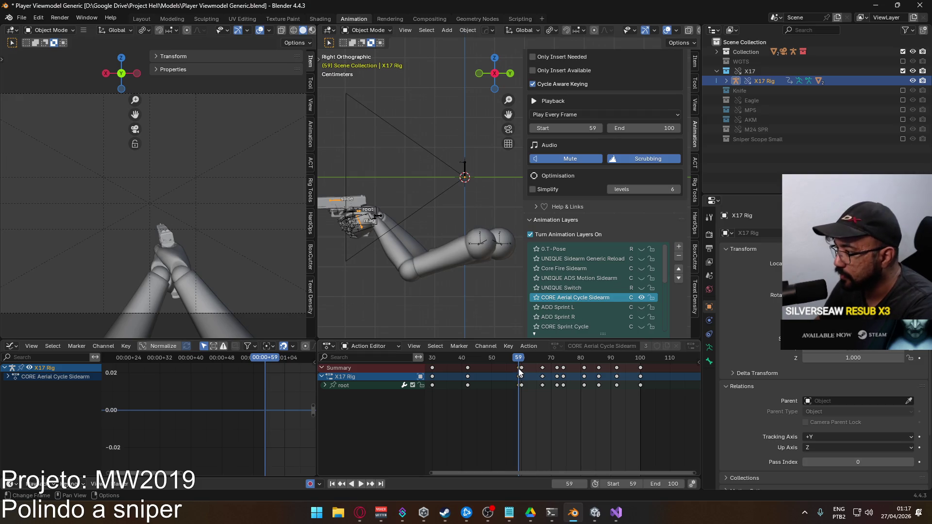
- Set the playback range to frames 1–42 and play it back to check
middle_click_drag(607, 399, 762, 399)
left_click(633, 483)
type("1")
key("Return")
left_click(626, 359)
left_click_drag(627, 359, 623, 359)
left_click(670, 484)
type("42")
key("Return")
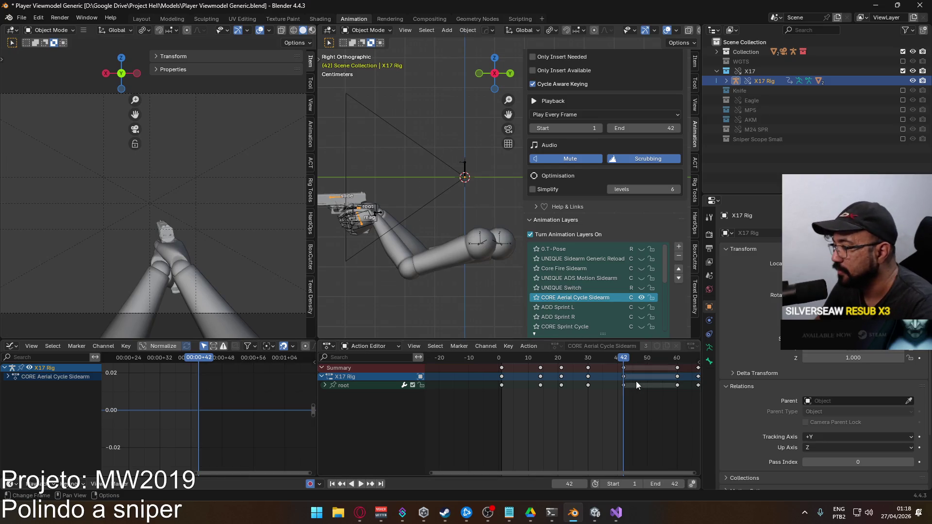
key("space")
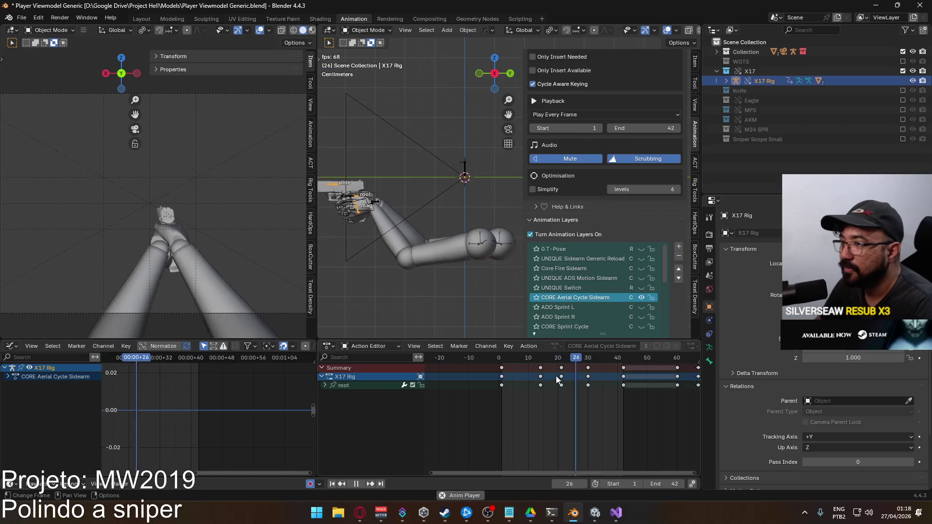
left_click_drag(589, 359, 503, 367)
key("space")
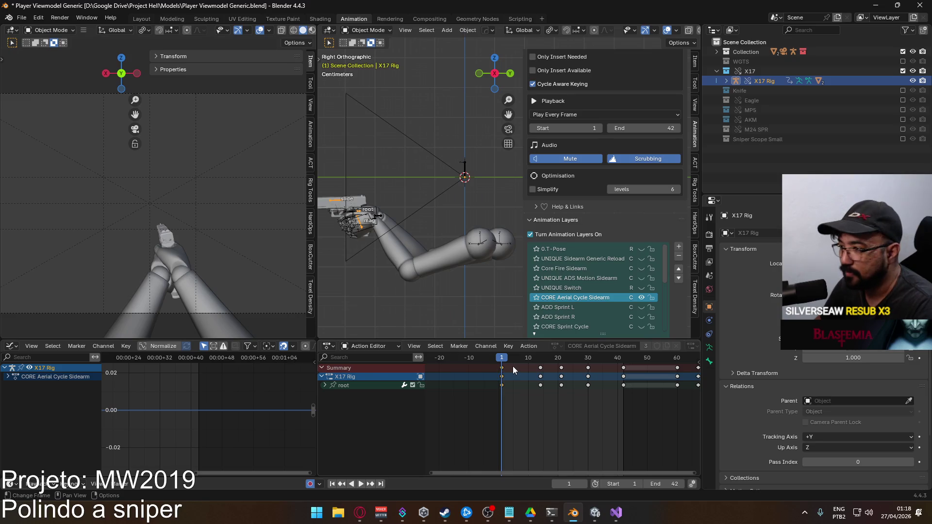
- Paste the copied keyframes at frame 0, set playback start to 0, and select Viewmodel Model
key("Left")
key("ctrl+v")
left_click(603, 483)
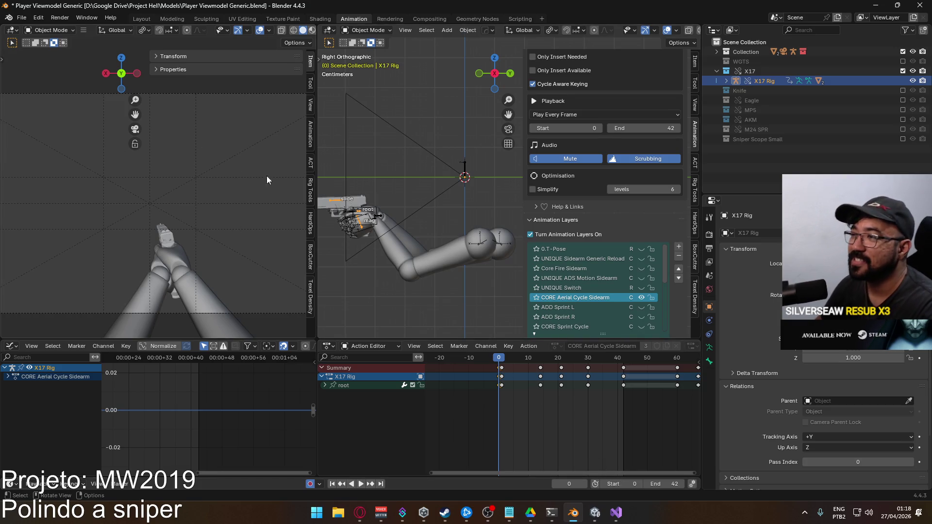
left_click(368, 224)
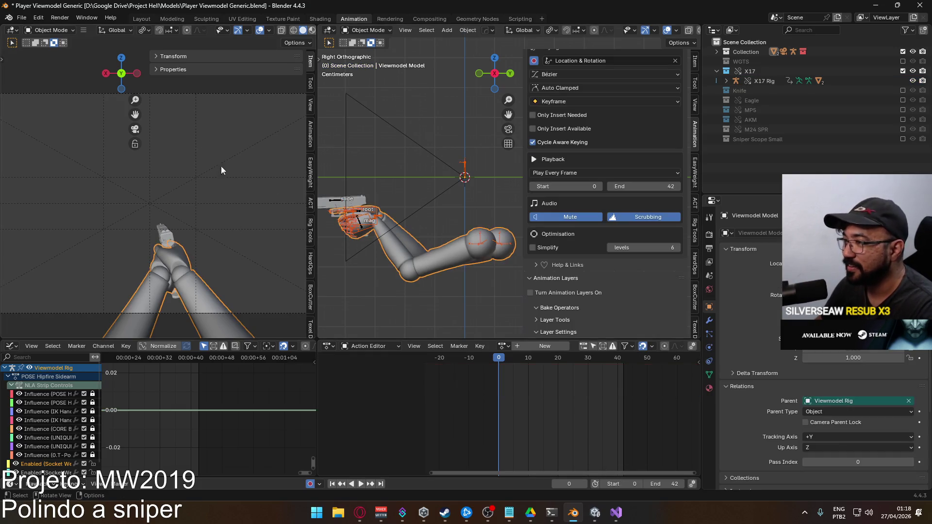
- Export FBX over Viewmodel@Hipfire Sidearm Ascend Single.fbx, found by searching 'hipfire sdearm asc'
left_click(21, 17)
mouse_move(68, 166)
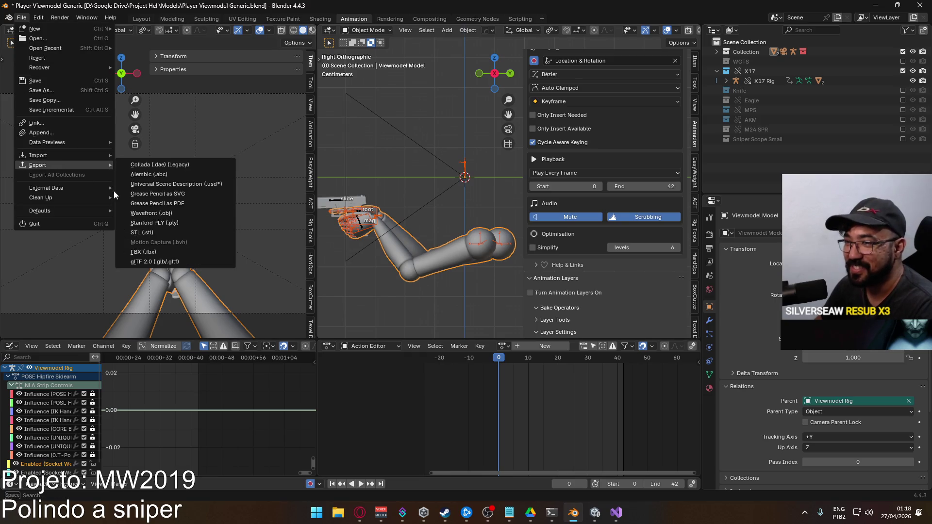
left_click(165, 254)
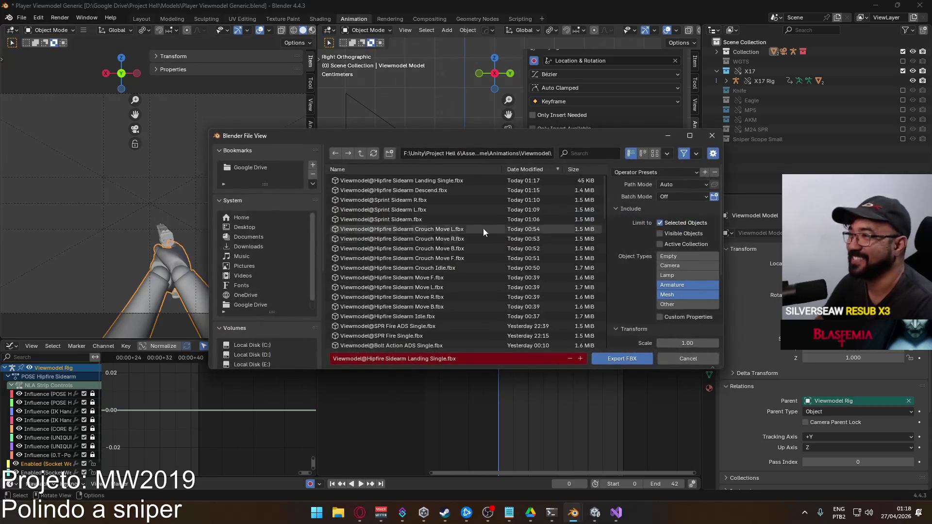
left_click(602, 155)
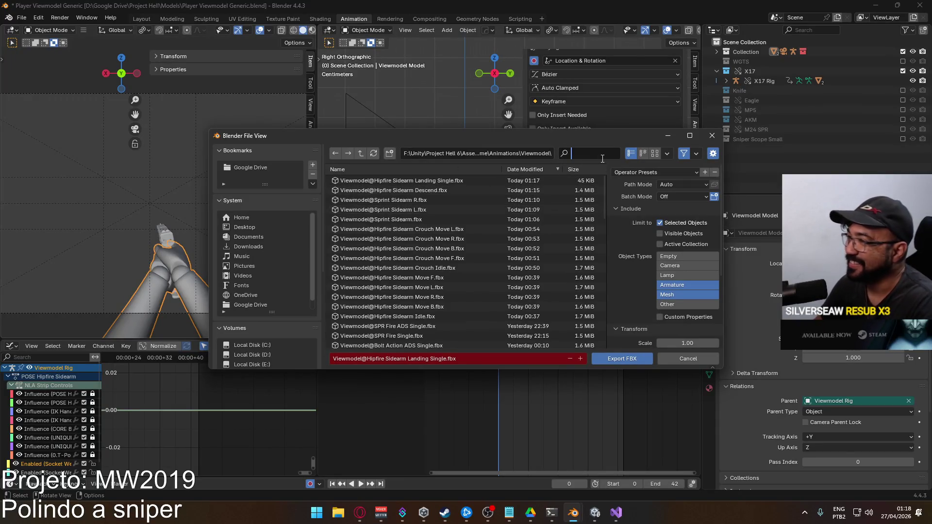
type("hipfire")
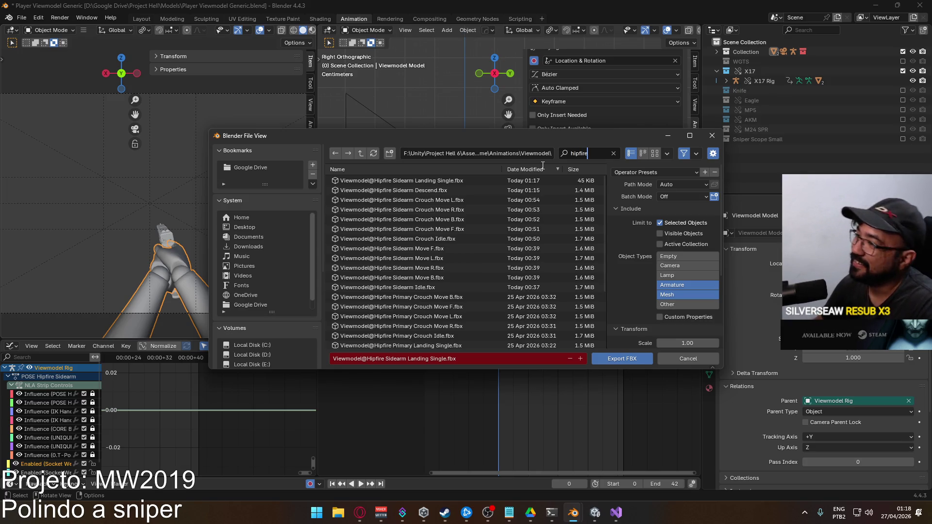
type(" sd")
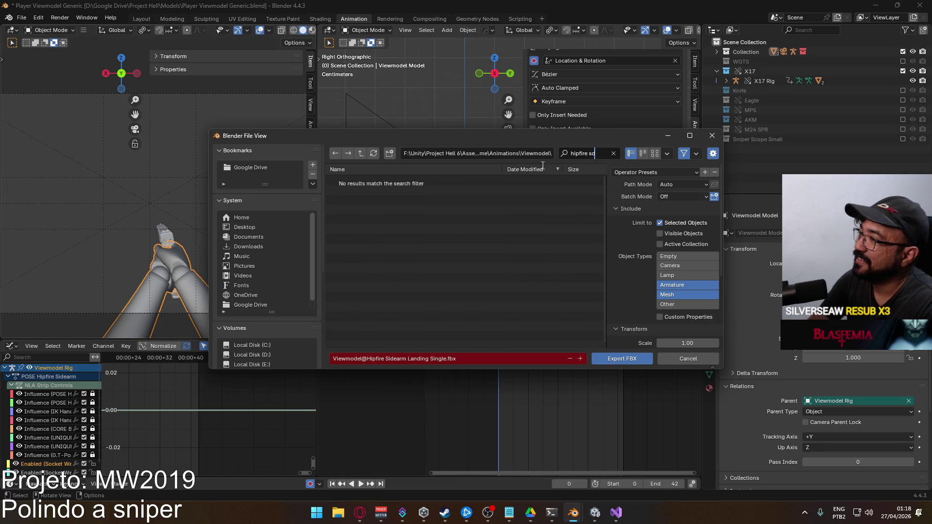
key("BackSpace")
type("idearm asc")
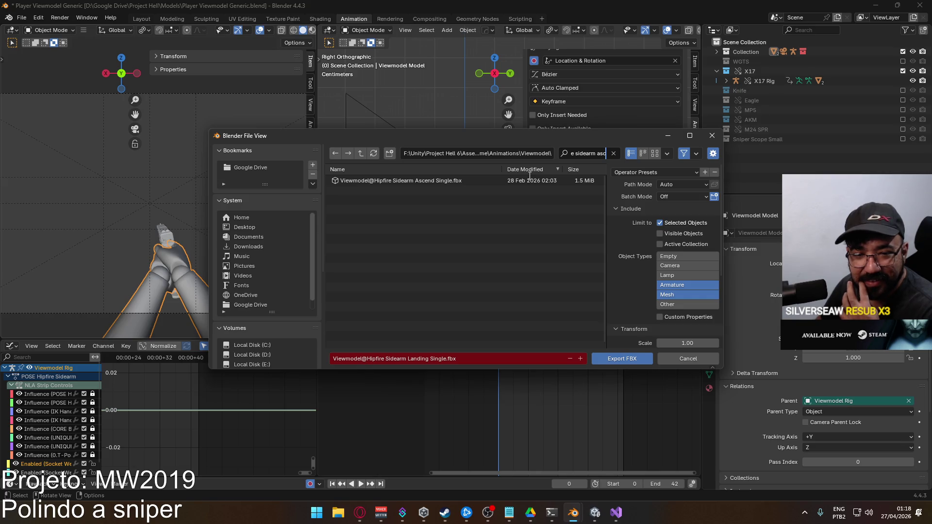
double_click(396, 182)
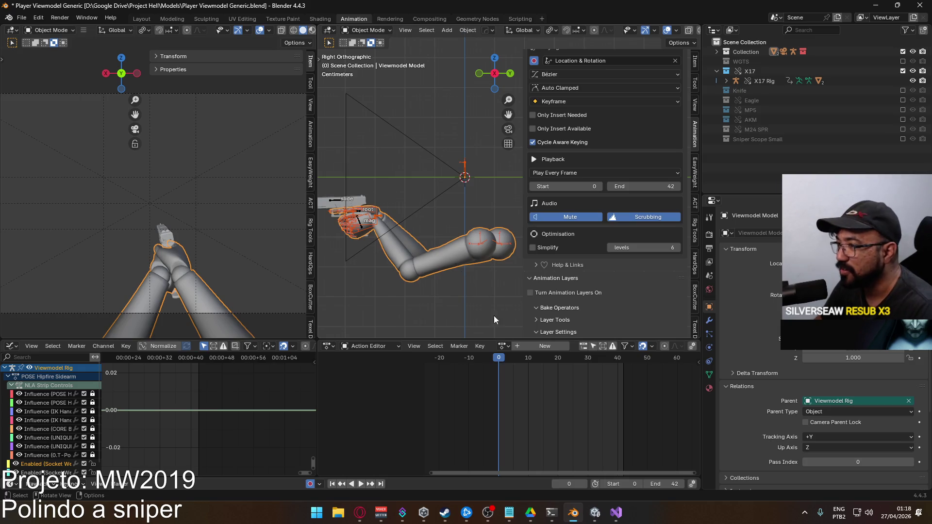
- Select X17 Rig and play its CORE Aerial Cycle Sidearm action, replaying from frame 0
left_click(342, 203)
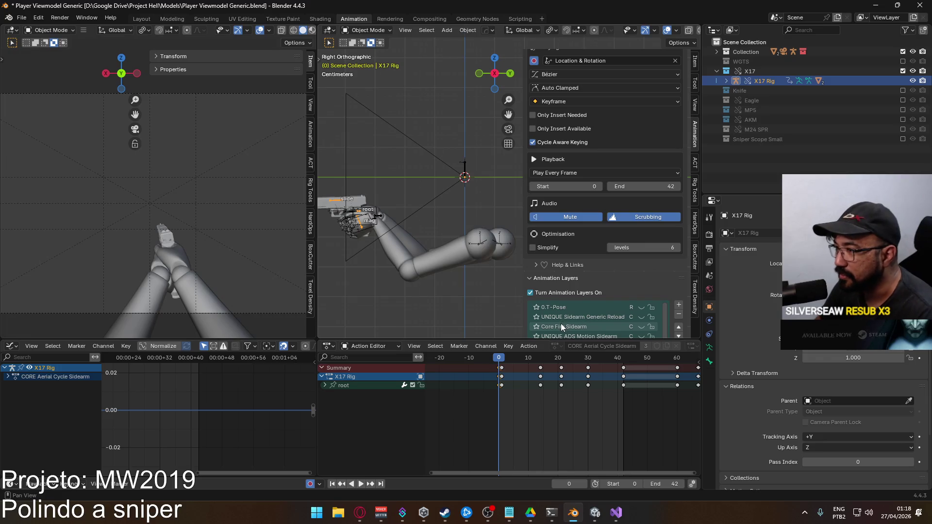
key("space")
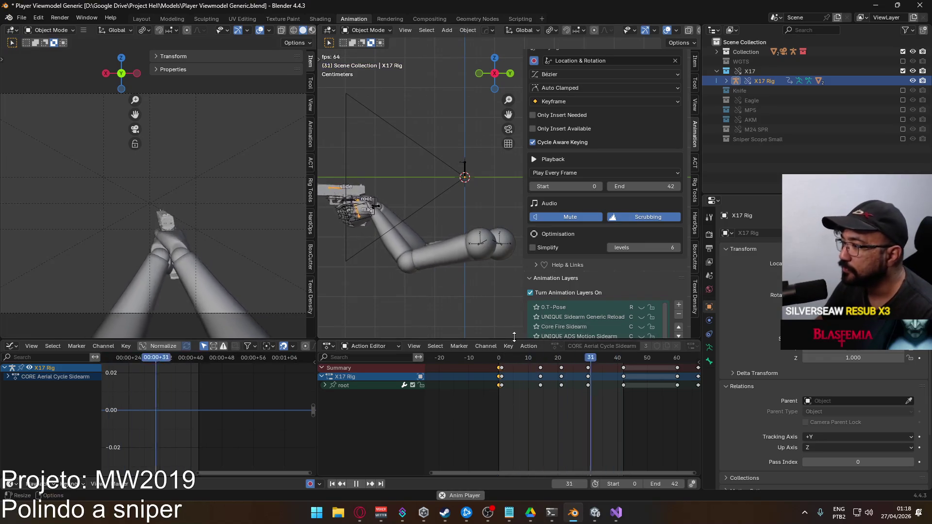
key("space")
left_click(500, 361)
key("space")
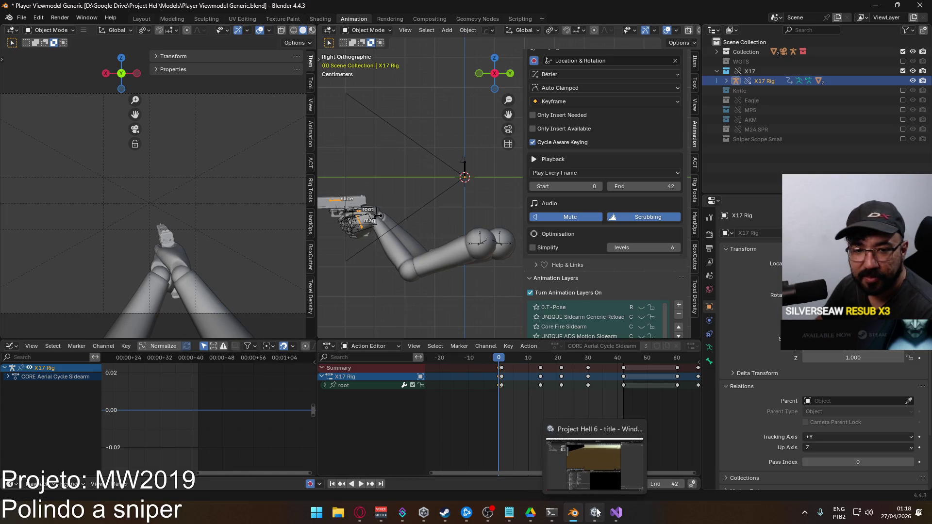
- Switch to Unity and open the Assets/Core/Runtime/Animations/Model folder
left_click(597, 512)
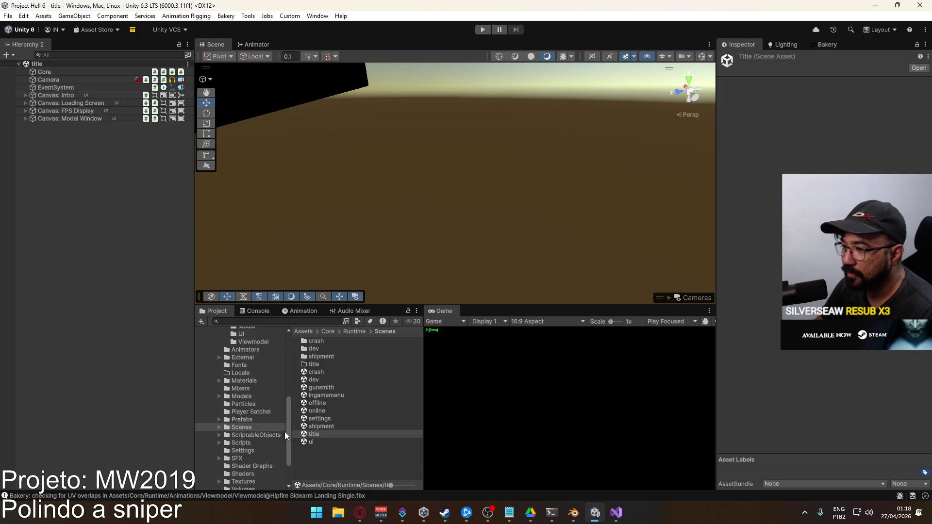
scroll(261, 383, "up", 3)
left_click(250, 378)
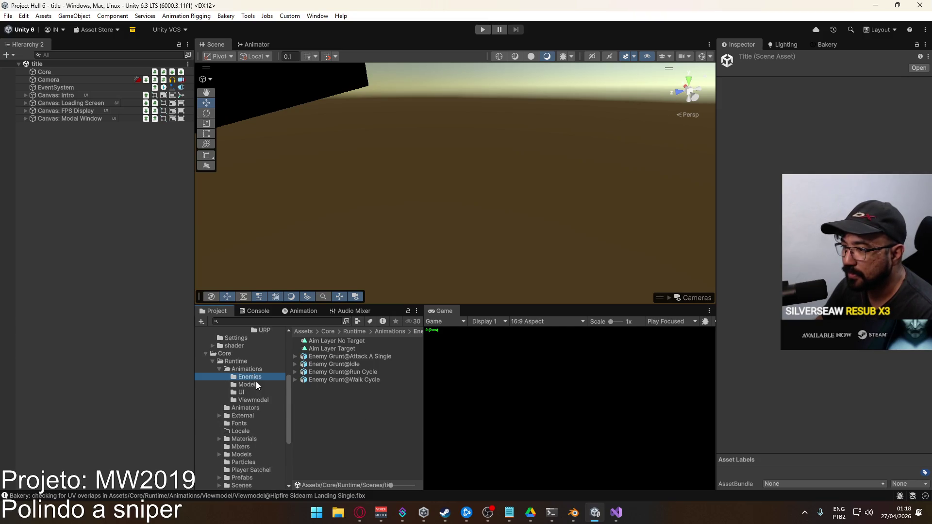
left_click(254, 400)
left_click(256, 385)
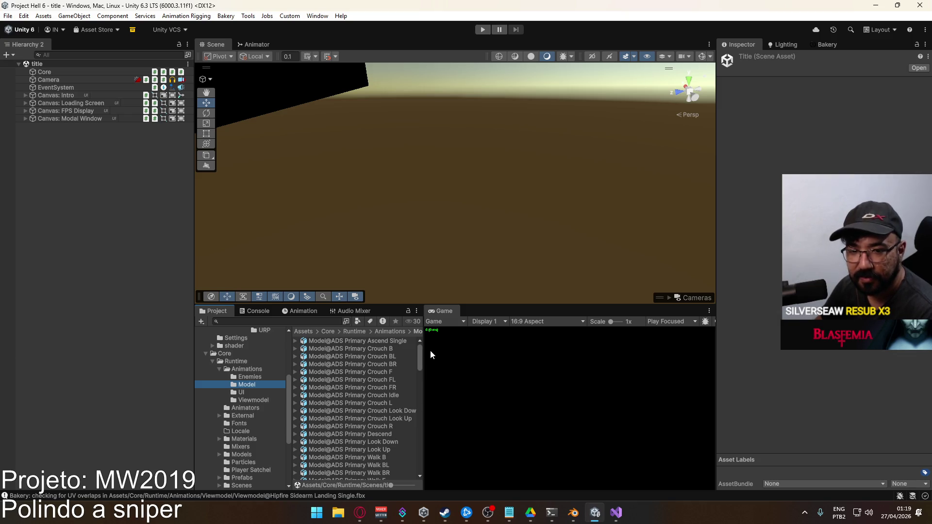
- Browse the Hipfire Sidearm clips in the Model folder, then enter Play mode
left_click_drag(425, 354, 466, 356)
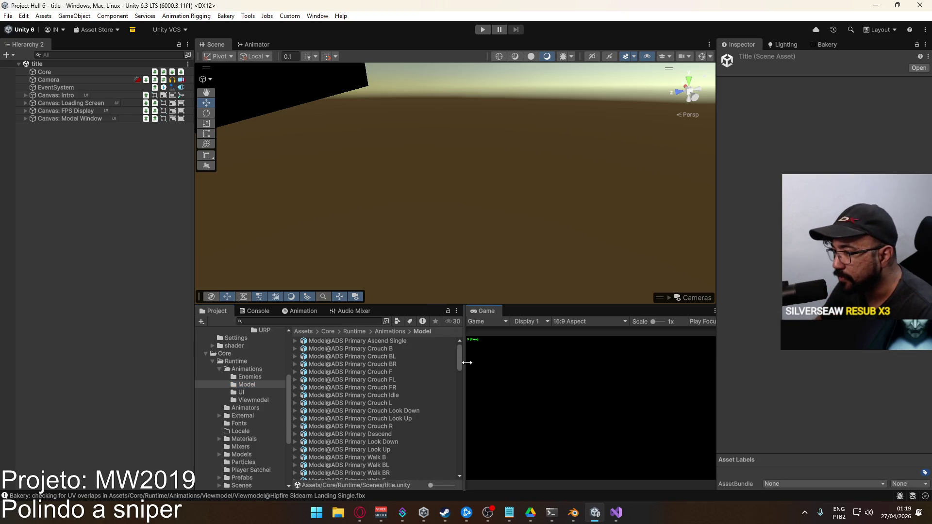
scroll(409, 366, "down", 3)
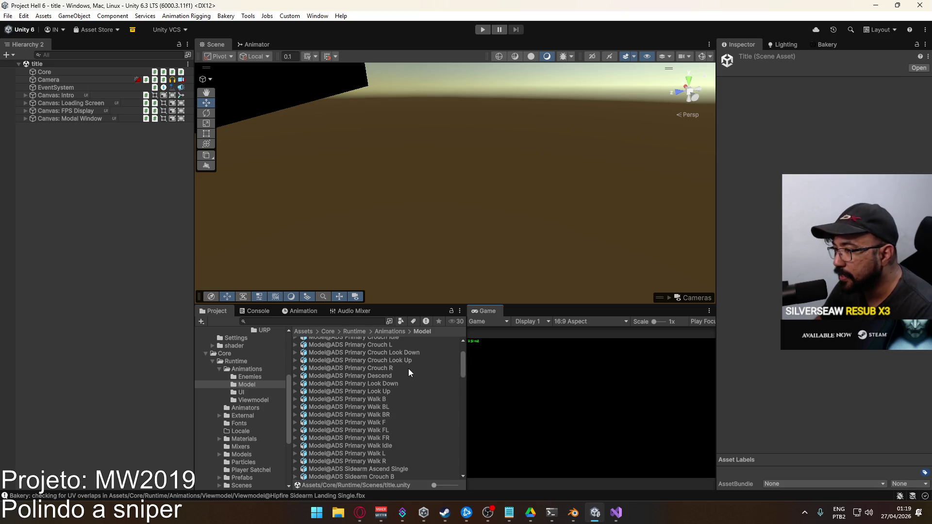
scroll(410, 366, "down", 10)
scroll(399, 381, "down", 5)
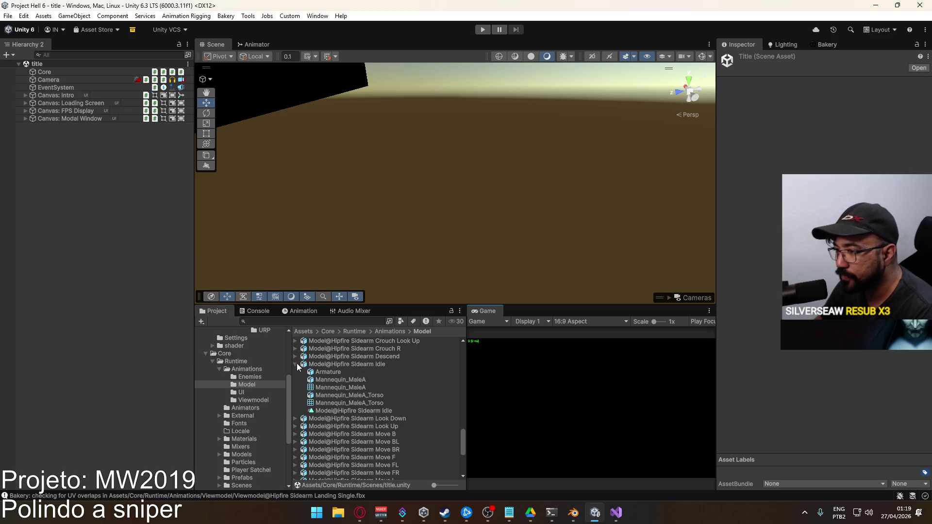
left_click(295, 363)
scroll(368, 425, "up", 15)
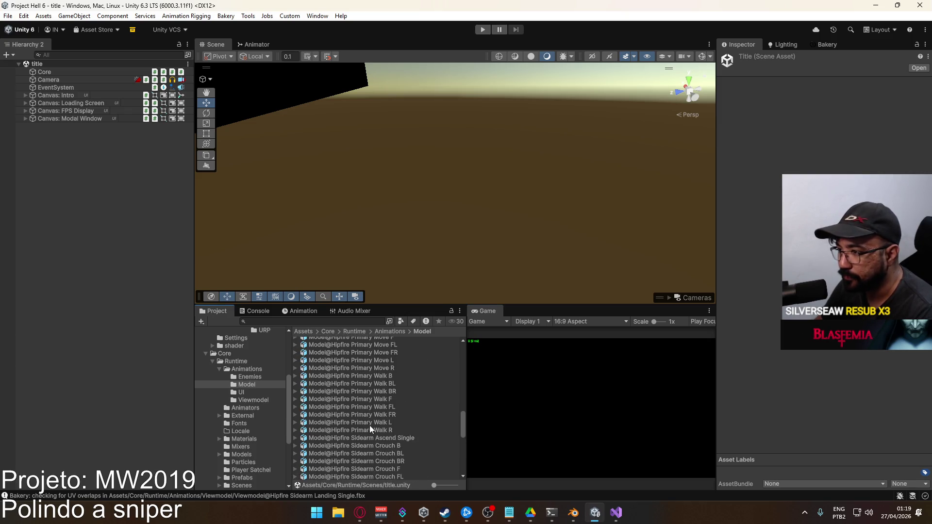
scroll(380, 416, "up", 2)
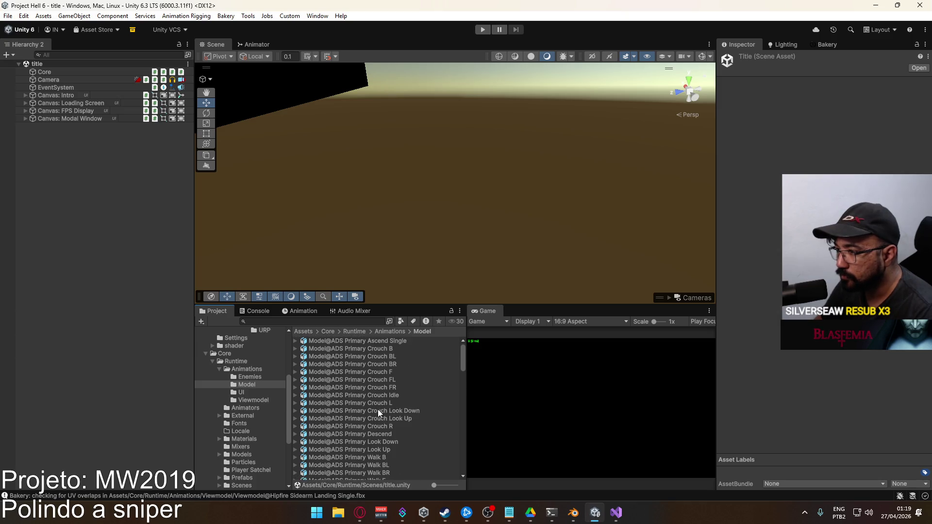
scroll(372, 406, "down", 2)
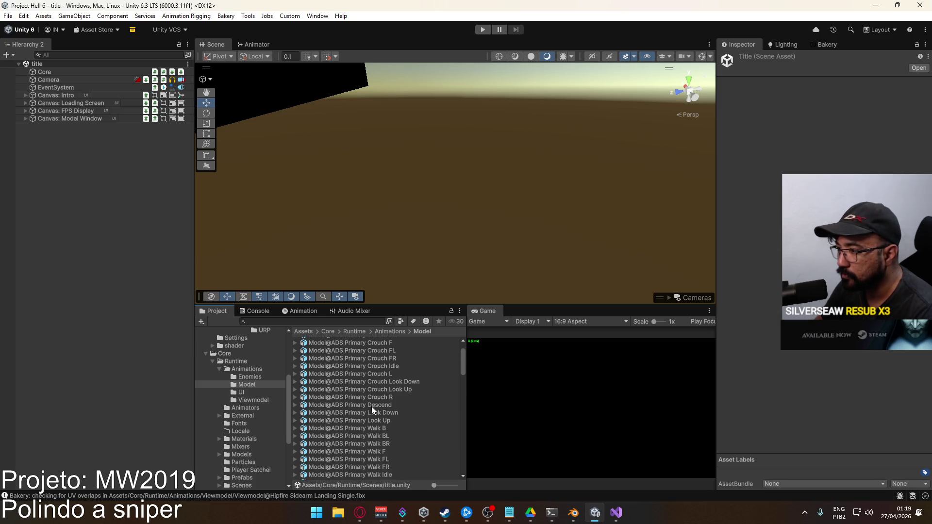
scroll(372, 409, "down", 10)
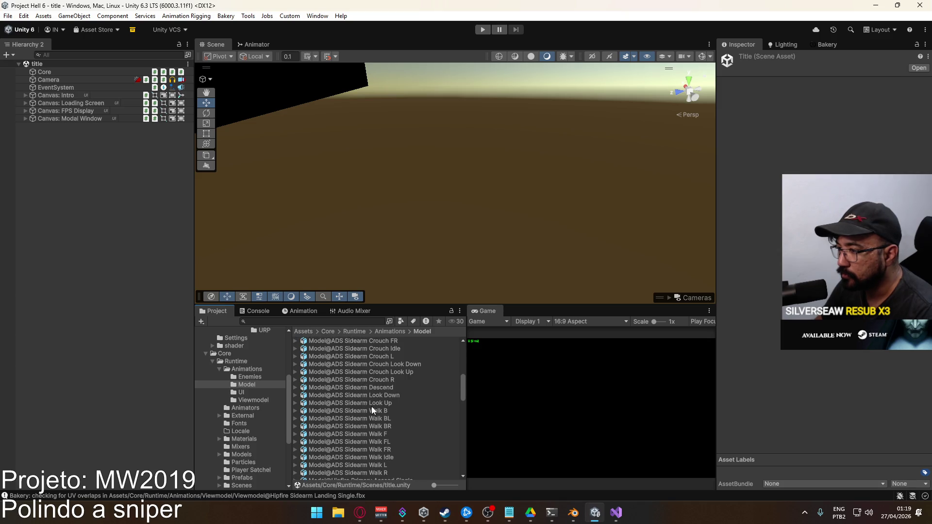
scroll(371, 406, "down", 5)
scroll(371, 406, "down", 5)
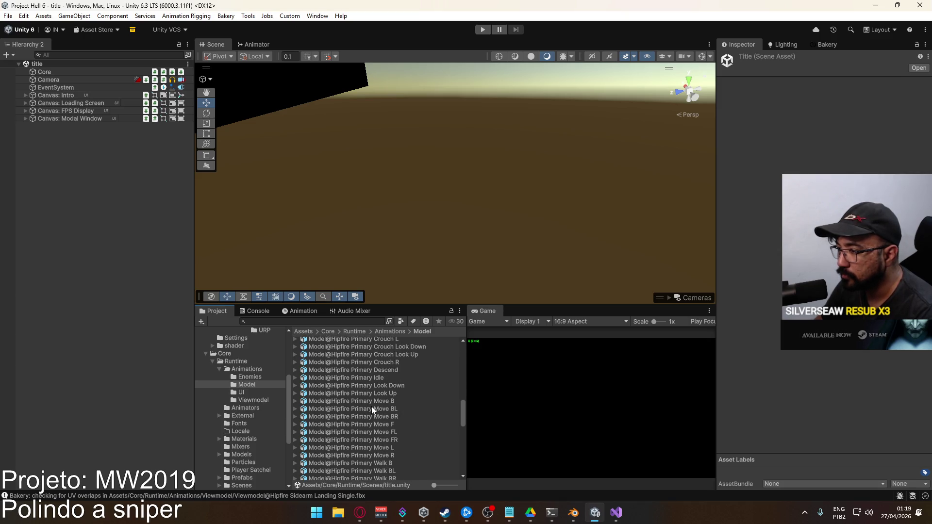
scroll(371, 406, "down", 11)
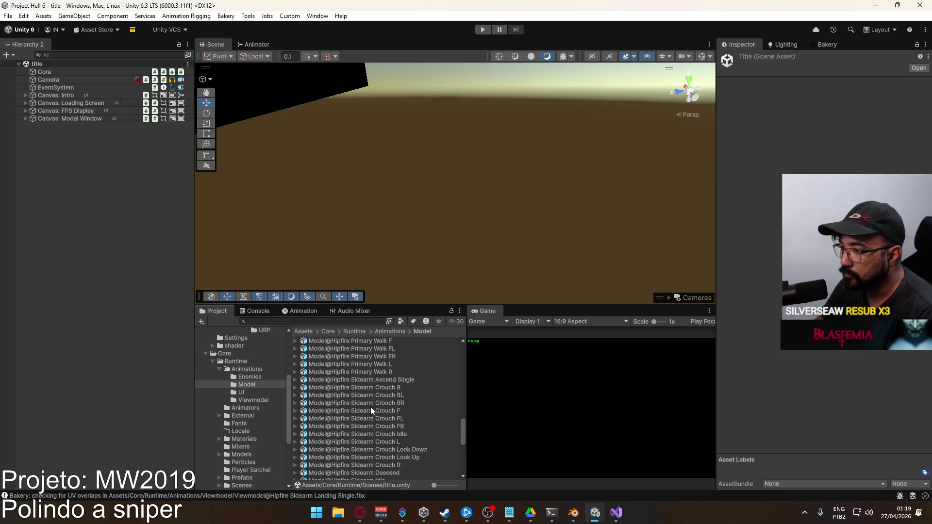
scroll(371, 407, "down", 4)
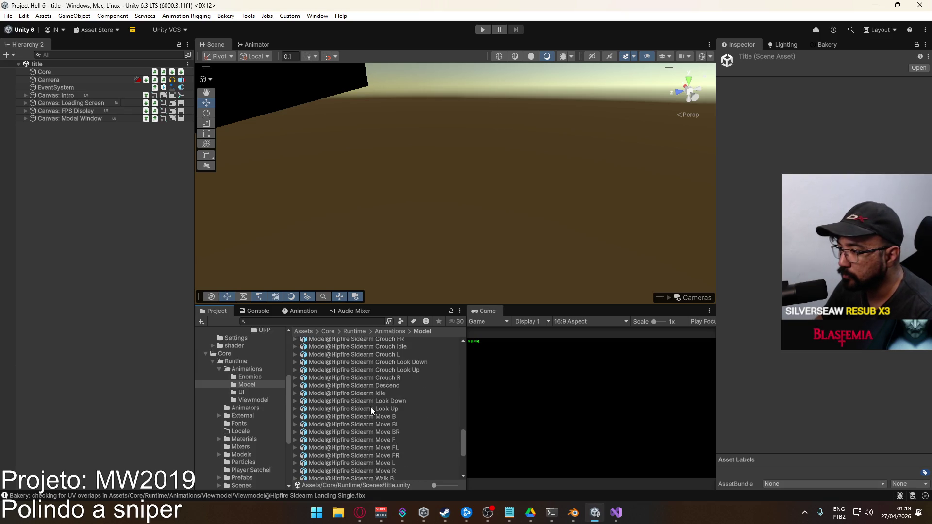
scroll(370, 407, "down", 5)
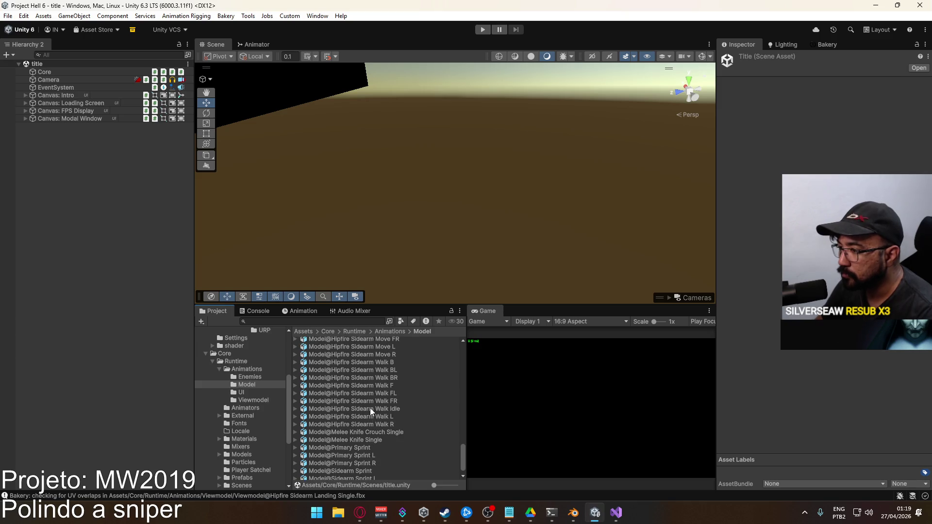
scroll(370, 410, "up", 12)
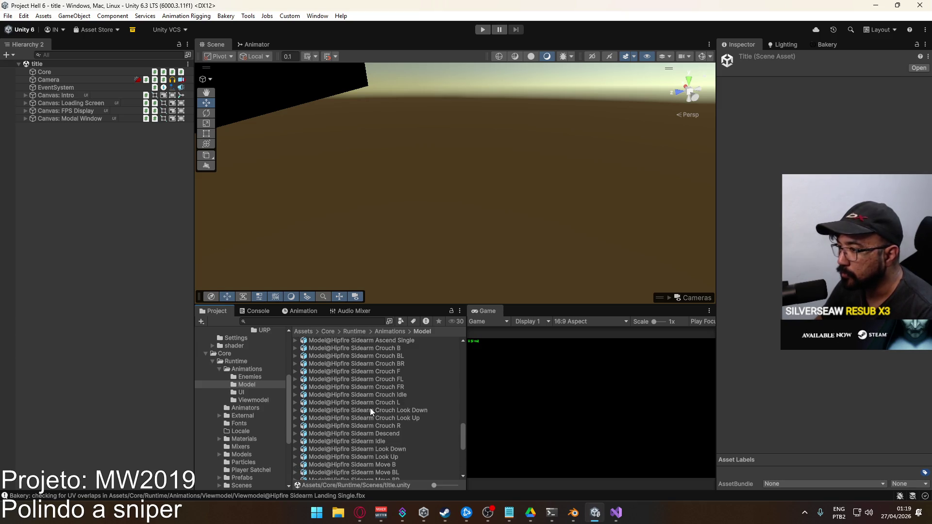
left_click(482, 30)
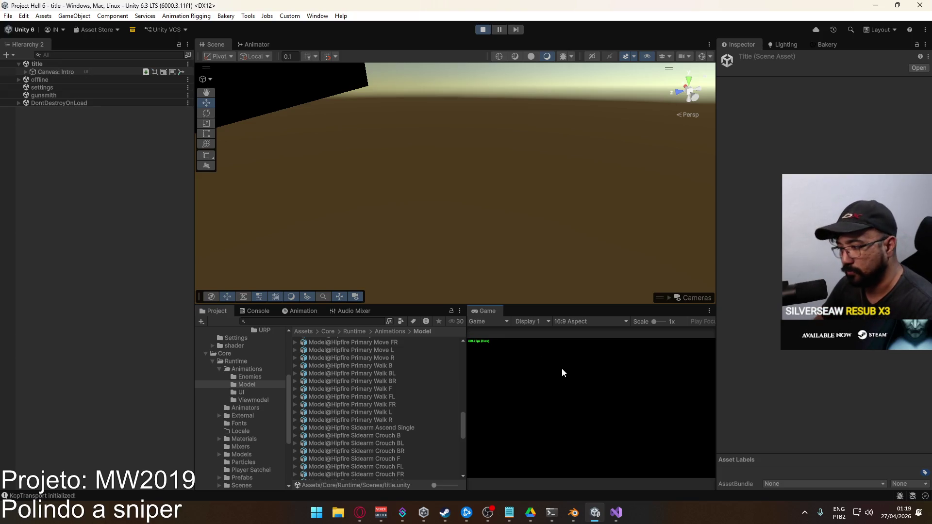
- Start a match on the crash map and maximize the Game view
left_click(488, 445)
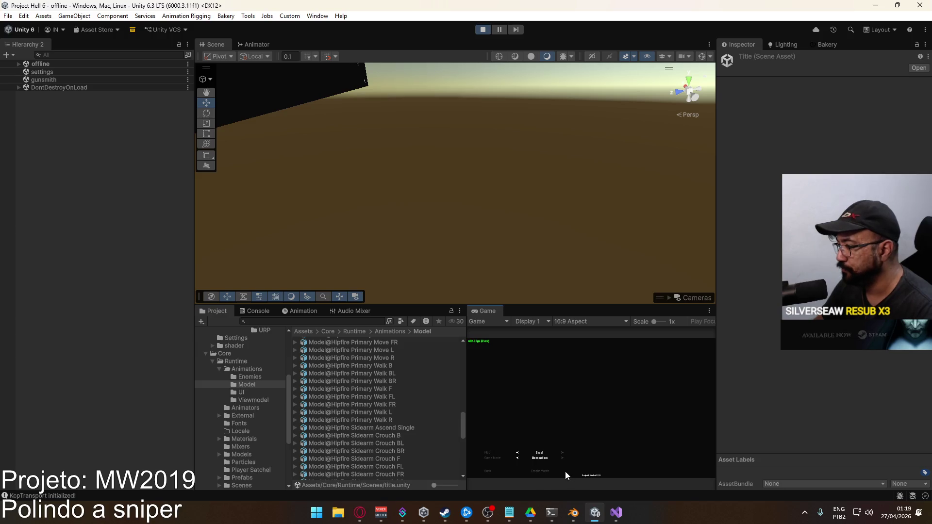
key("super")
key("super")
right_click(494, 316)
left_click(531, 350)
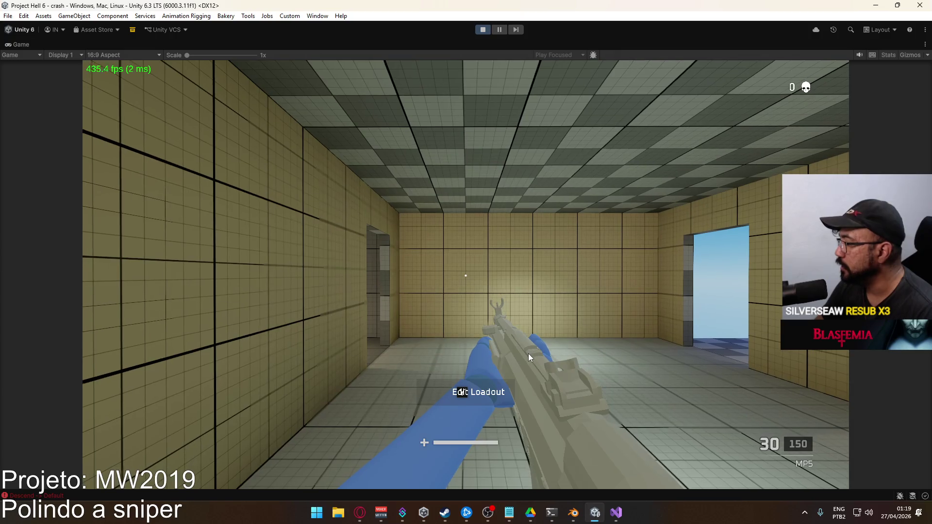
- Walk forward through the level holding the X17 sidearm, then restore the normal layout
key("w")
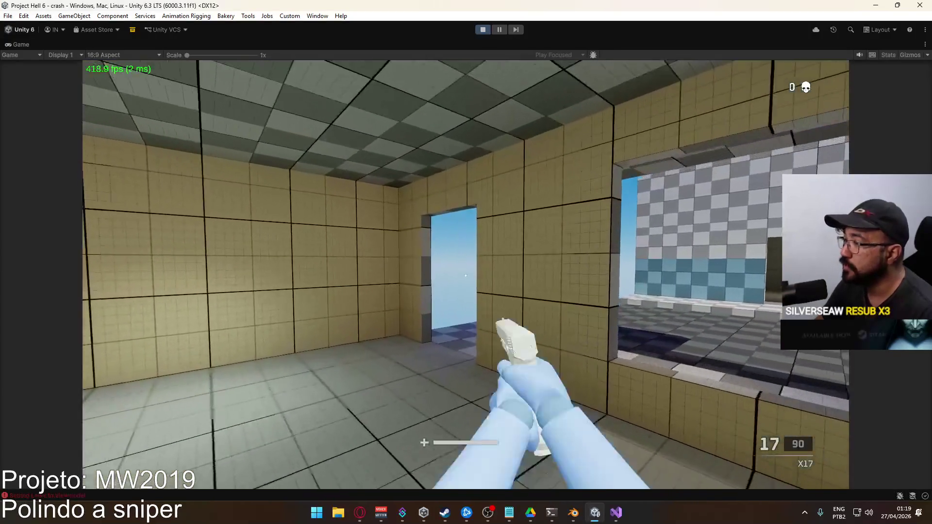
key("w")
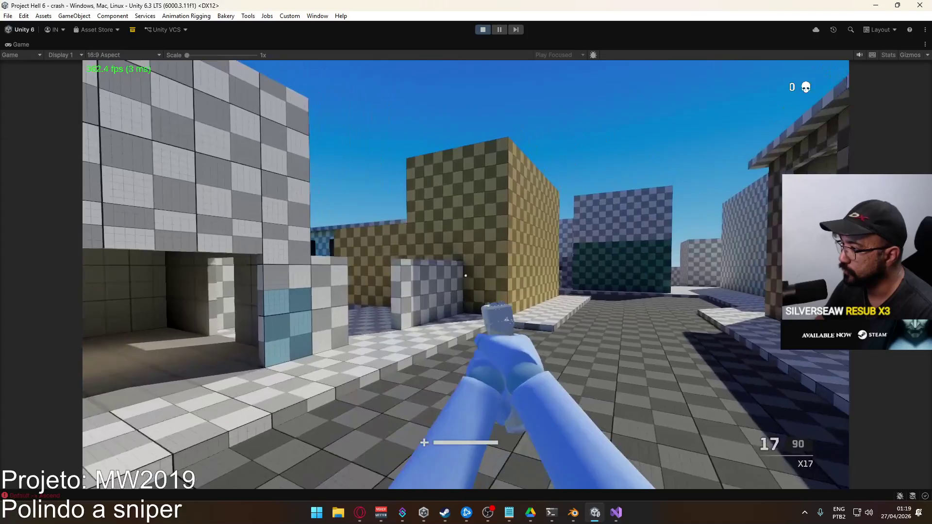
key("w")
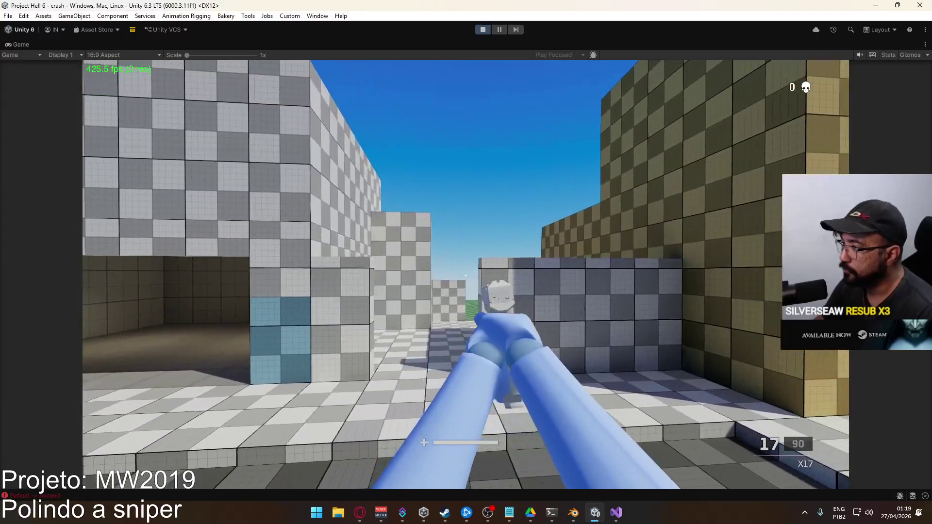
key("w")
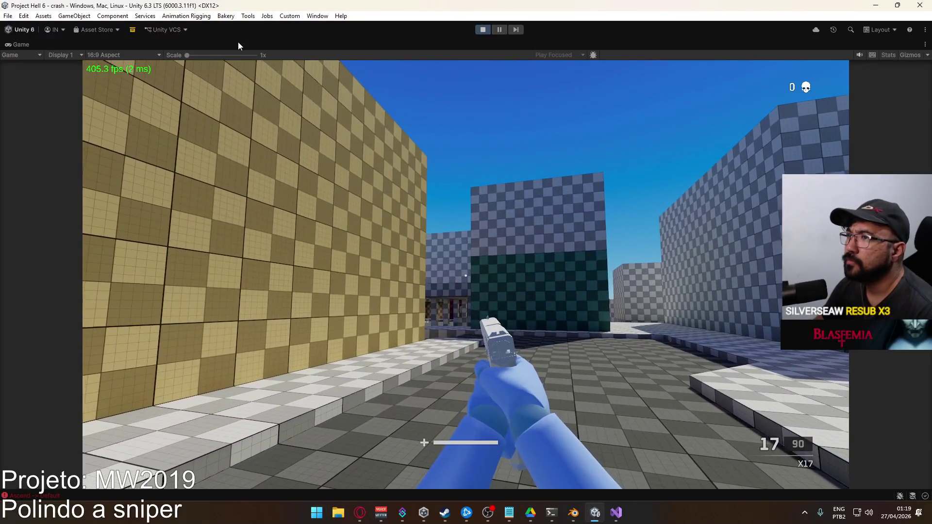
right_click(238, 42)
left_click(283, 75)
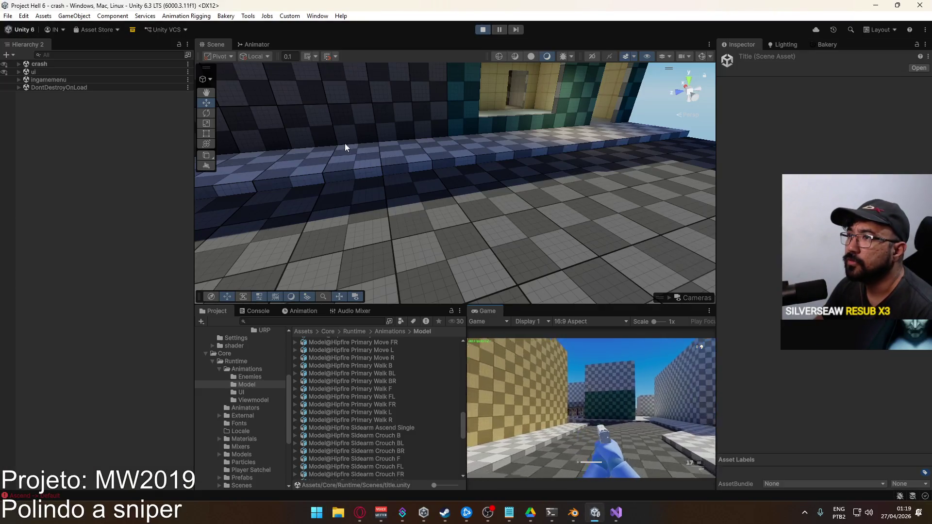
- Show the Animator and open the Player prefab from Prefabs, ignoring the warning
left_click(255, 44)
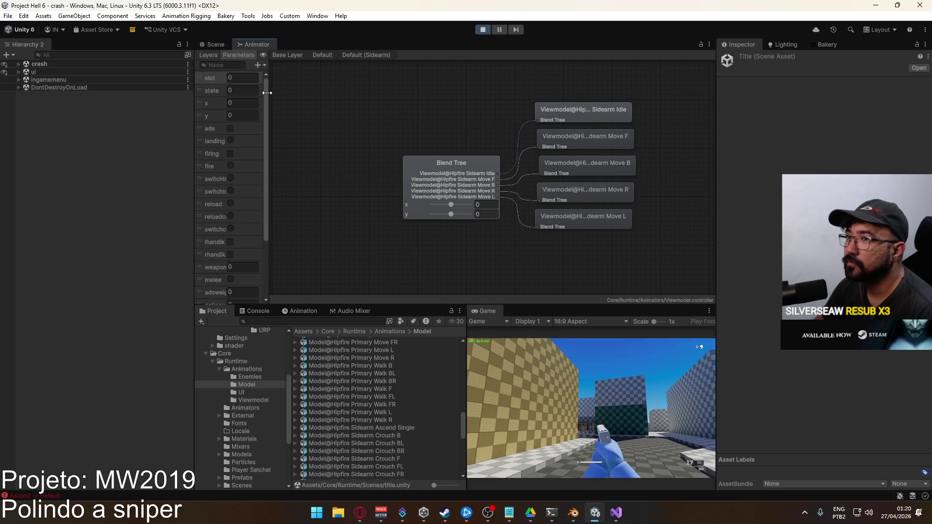
left_click_drag(267, 93, 391, 93)
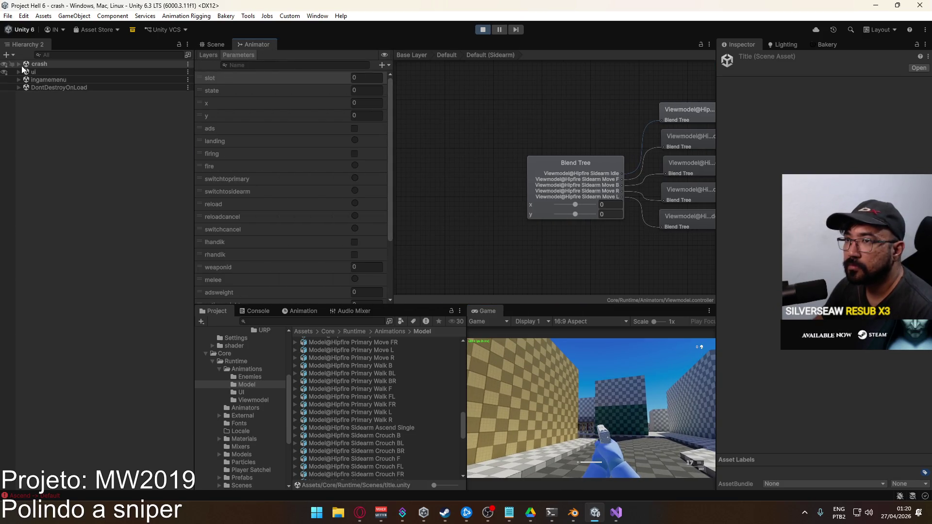
scroll(239, 421, "down", 4)
left_click(251, 390)
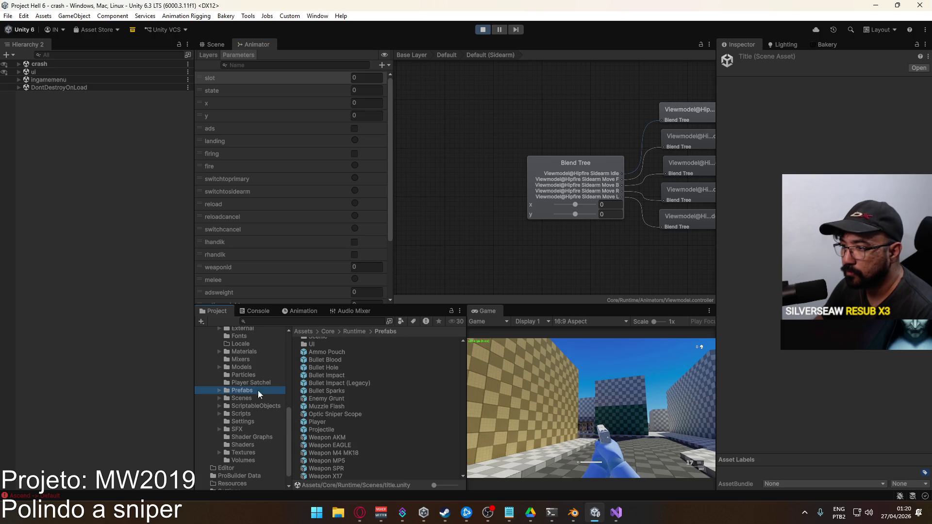
double_click(330, 422)
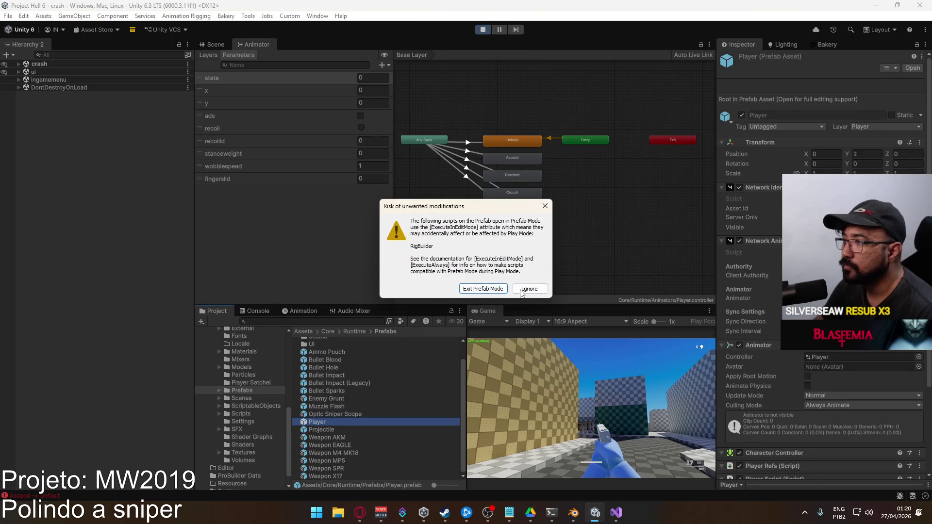
left_click(529, 288)
- View the Viewmodel animator's Aerial layer states, then show the Scene view
left_click(208, 55)
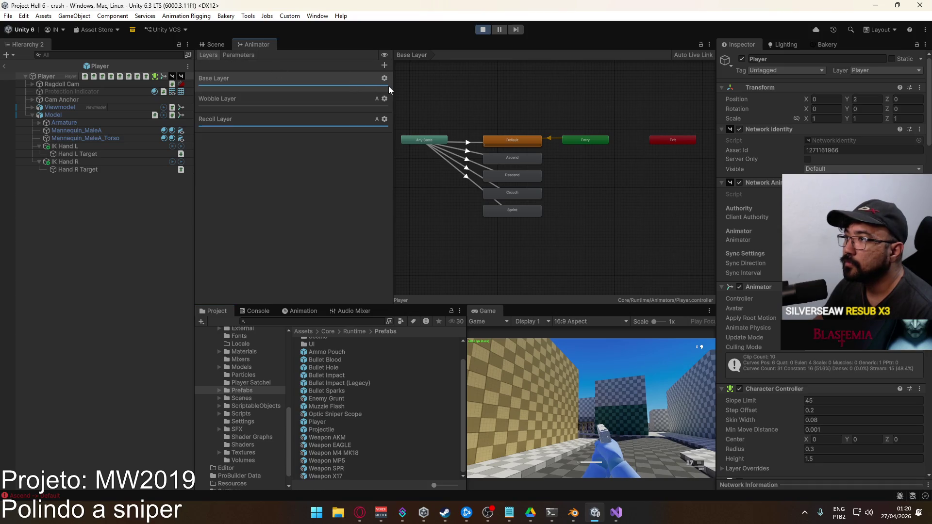
left_click_drag(392, 86, 328, 86)
left_click(66, 106)
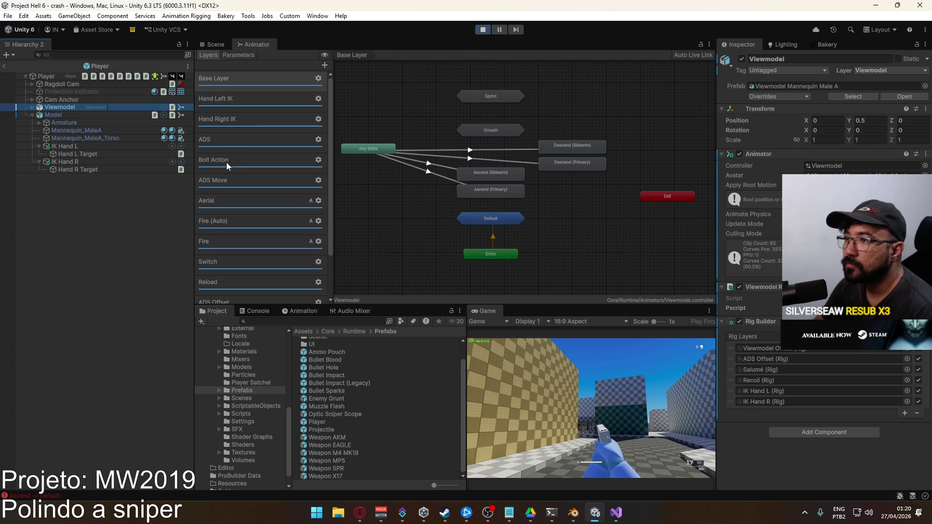
left_click(222, 200)
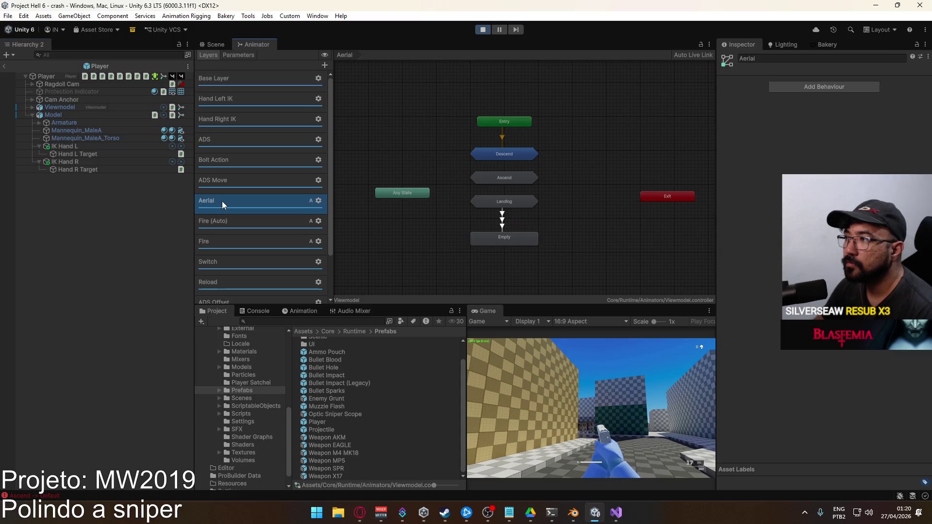
scroll(260, 240, "down", 3)
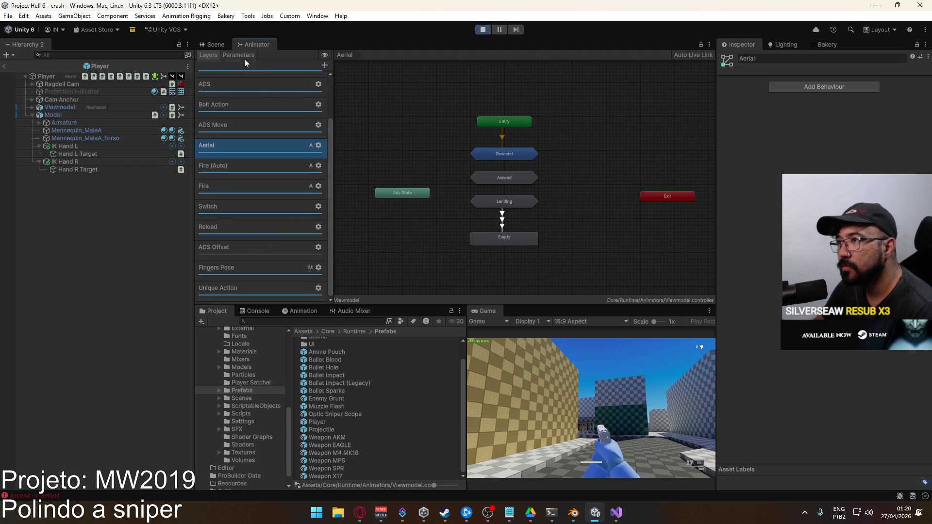
key("ctrl+1")
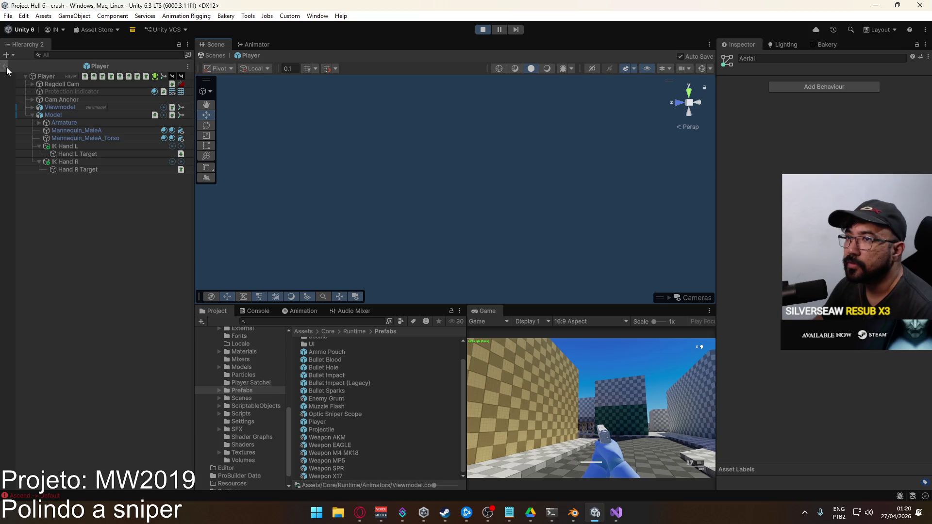
- Exit the Player prefab and playtest the sidearm in the running game
left_click(5, 67)
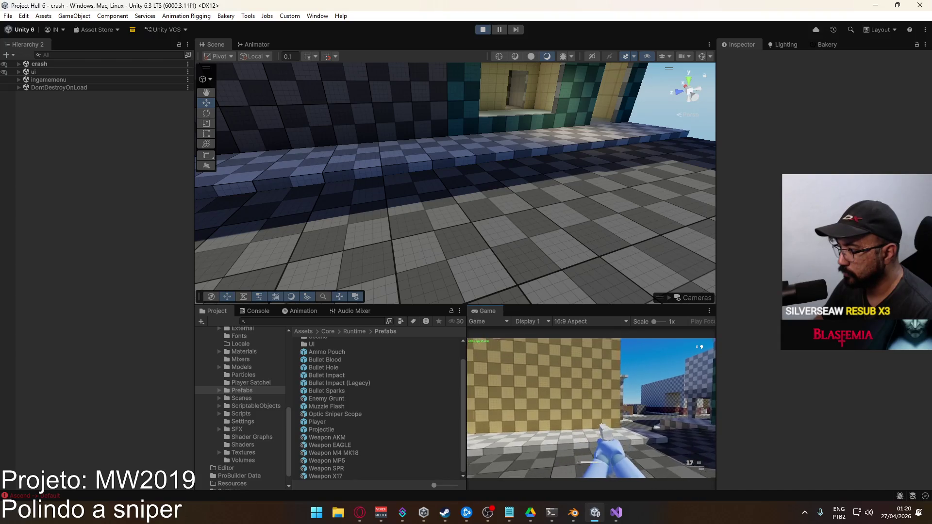
key("super")
key("super")
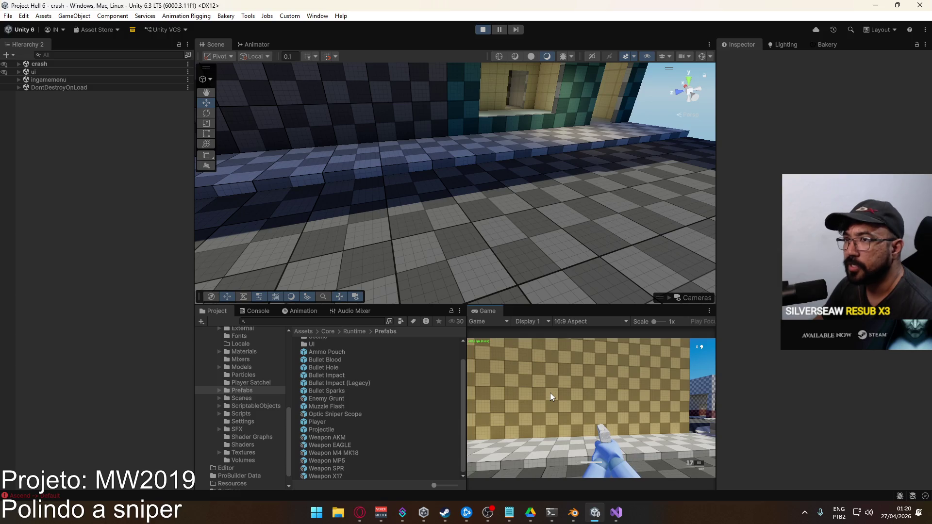
left_click(549, 392)
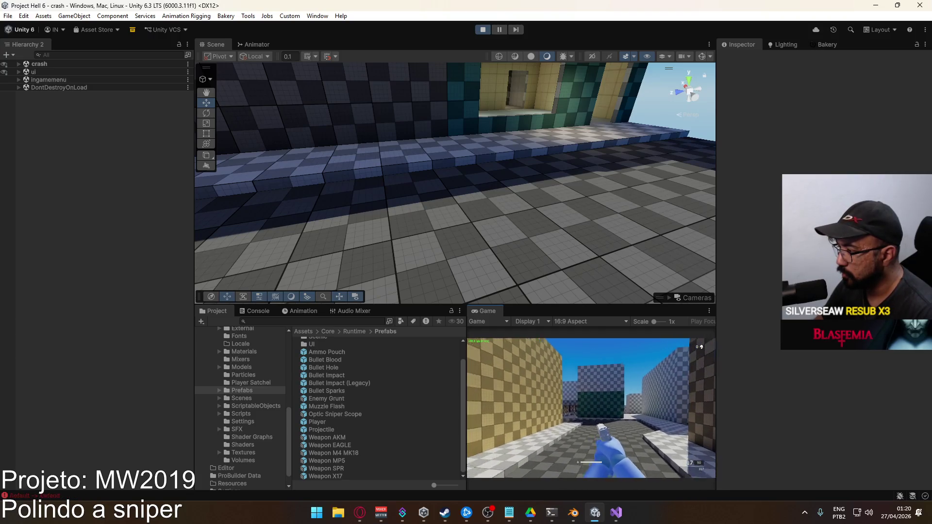
key("super")
key("super")
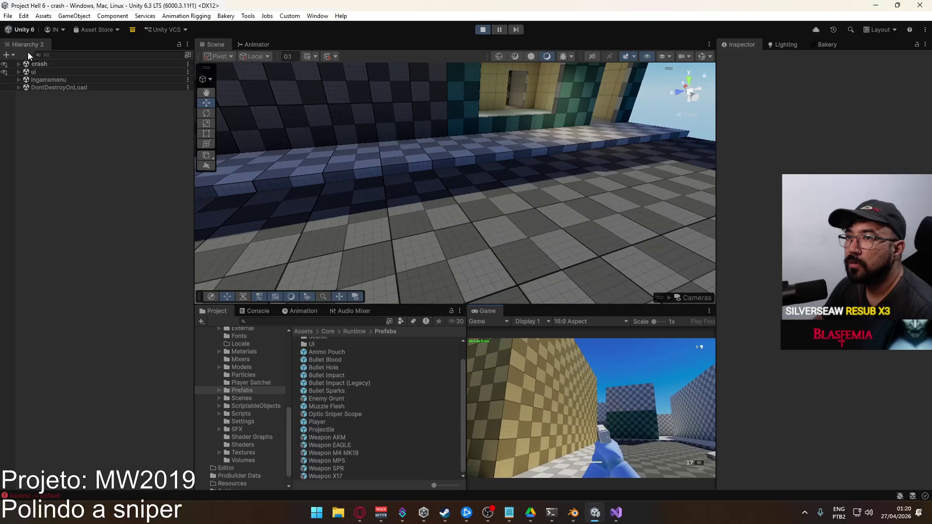
- Expand the crash scene's hierarchy, stop Play mode, and return to Blender
left_click(20, 64)
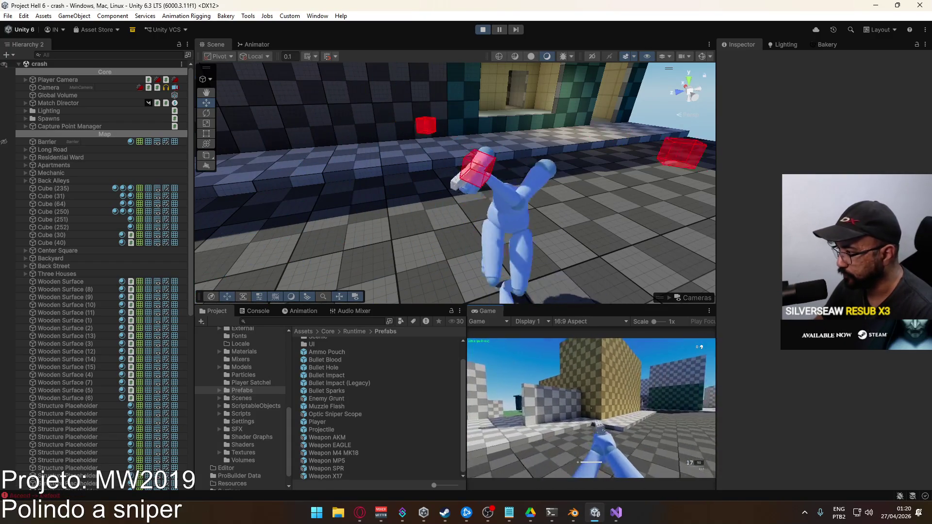
key("super")
left_click(482, 31)
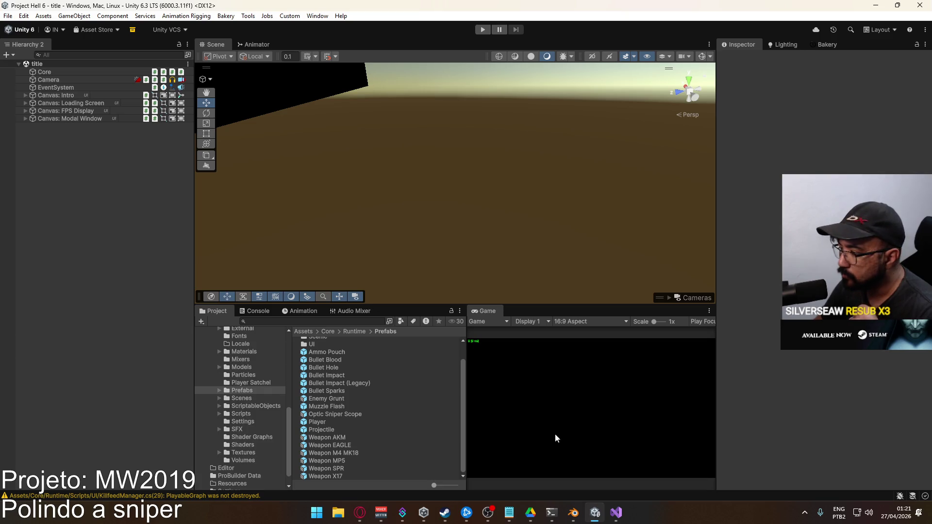
left_click(573, 513)
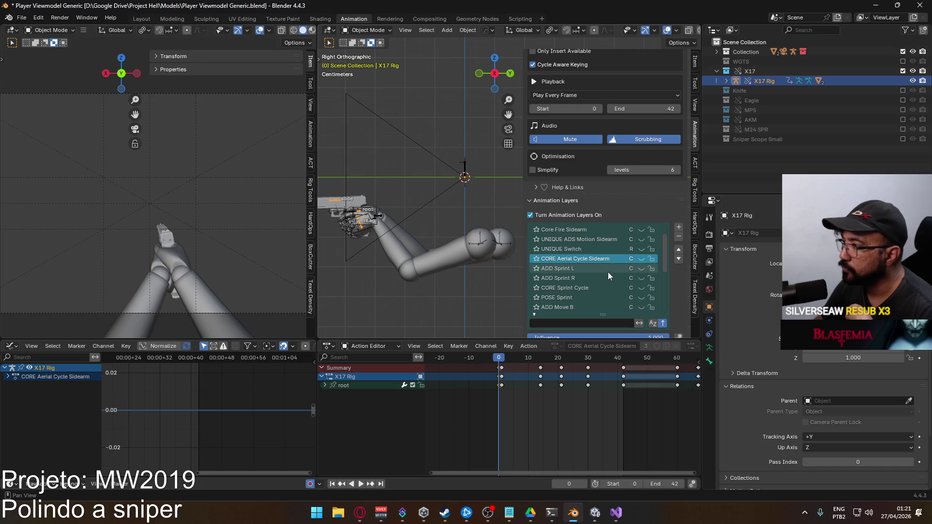
- Enable and select the POSE ADS Sidearm layer, with current frame and playback start at 1
scroll(606, 287, "down", 5)
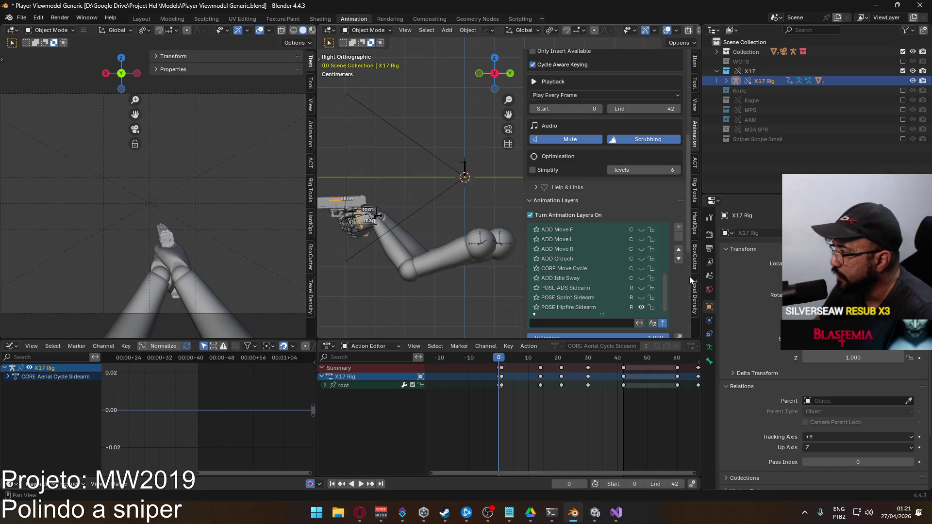
left_click(583, 308)
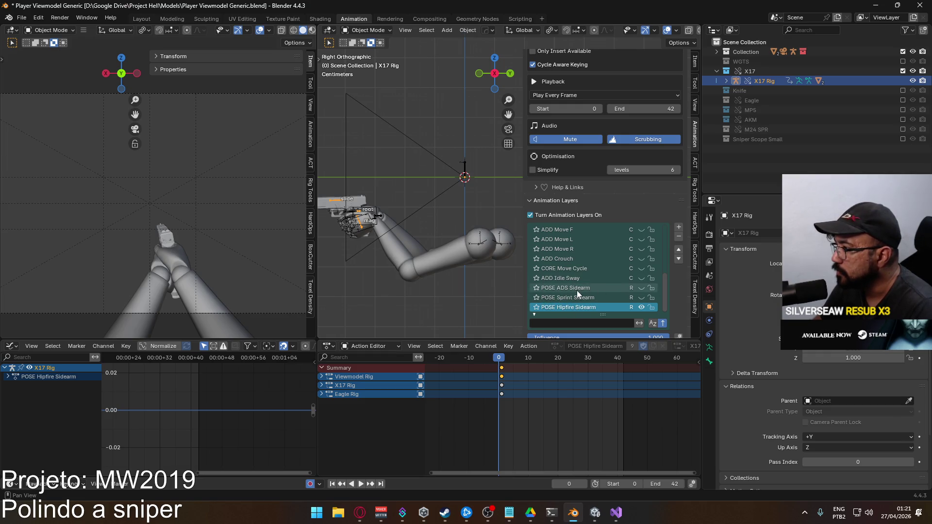
left_click(641, 288)
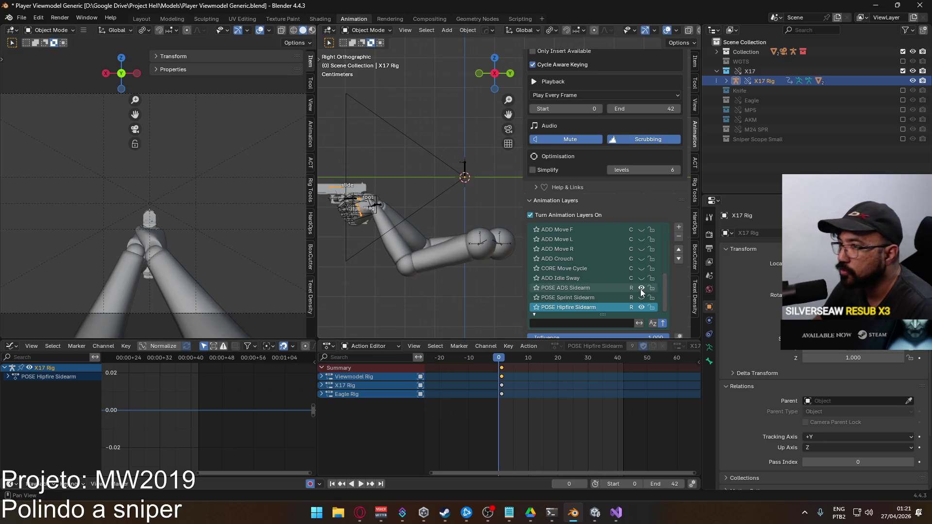
left_click(578, 286)
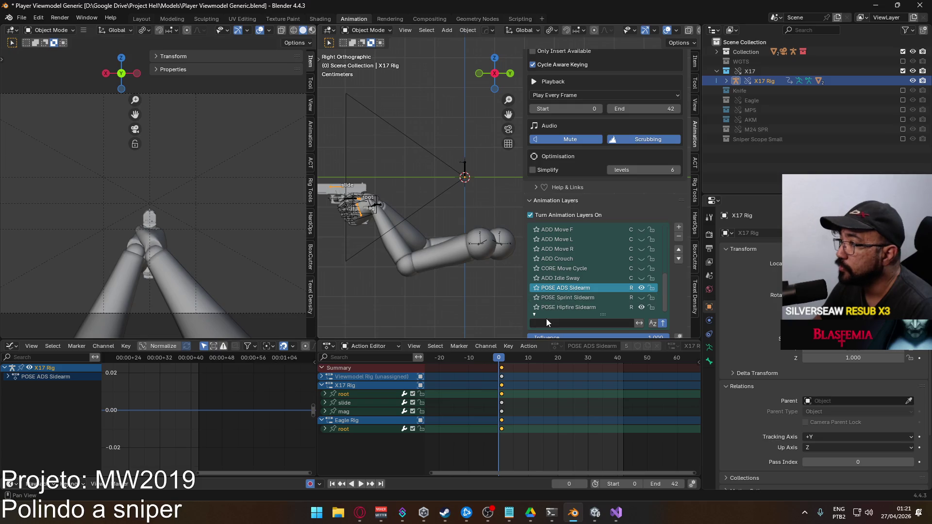
left_click(502, 359)
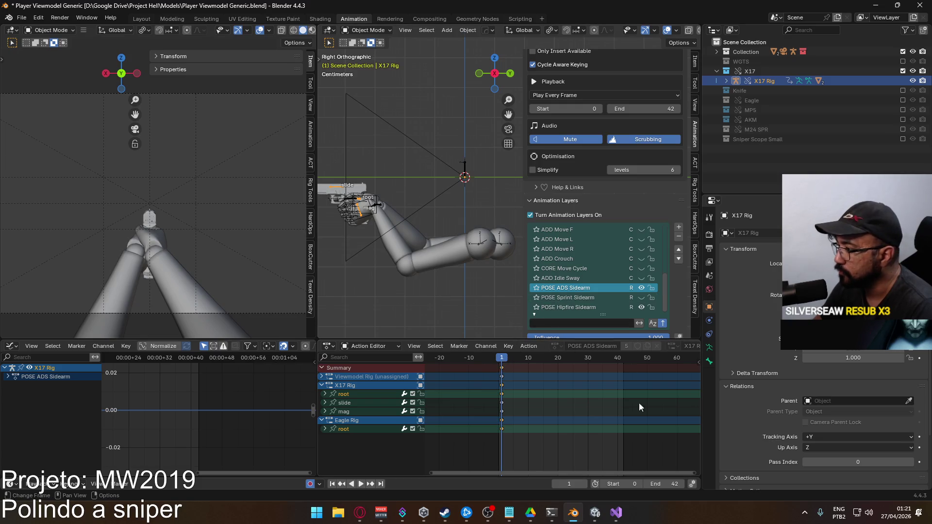
left_click(637, 484)
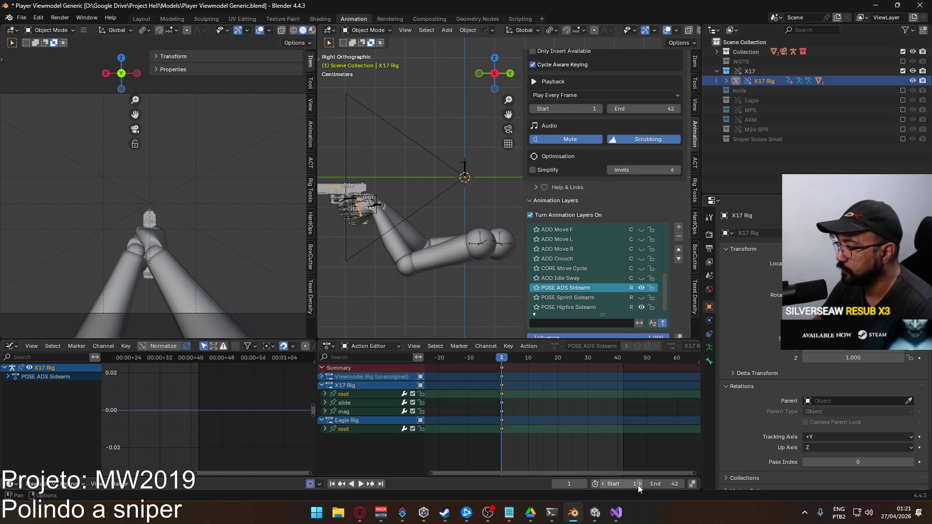
- Put the X17 rig into Pose Mode and select its root bone
left_click(362, 30)
left_click(365, 66)
left_click(360, 201)
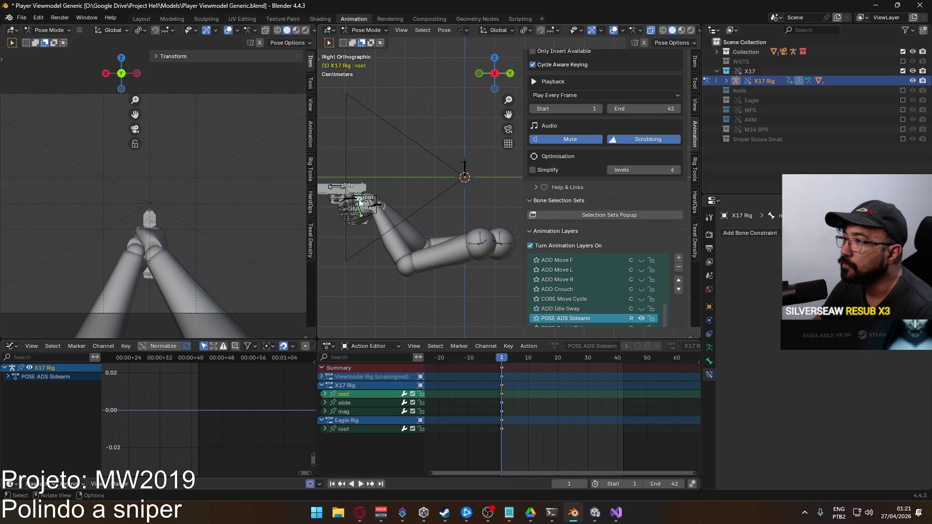
scroll(170, 201, "up", 6)
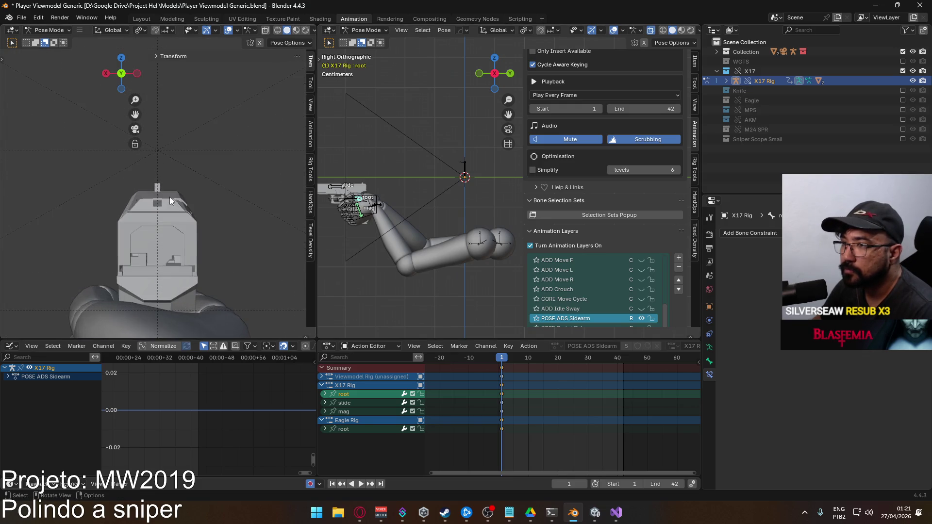
- Nudge the root bone along Z twice to bring the front and rear sights closer
scroll(417, 226, "up", 3)
middle_click_drag(375, 225, 486, 236, "shift")
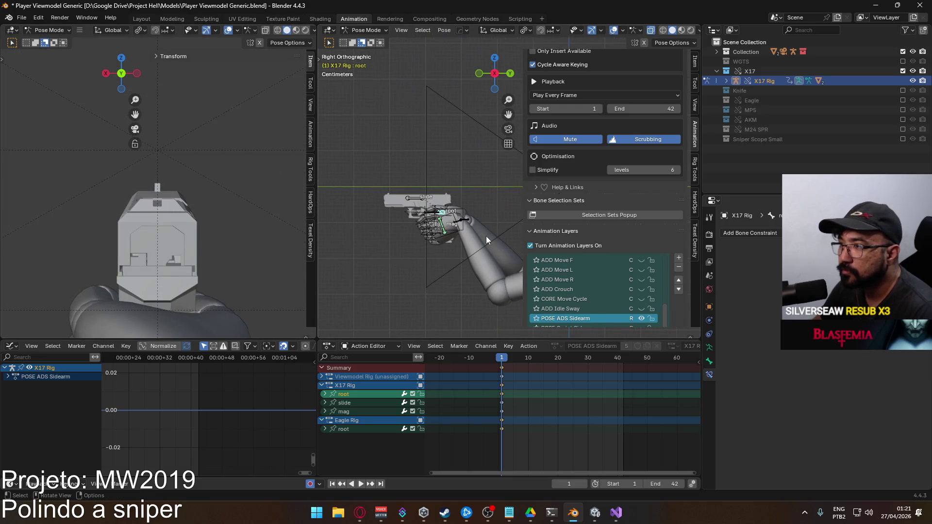
key("g")
key("z")
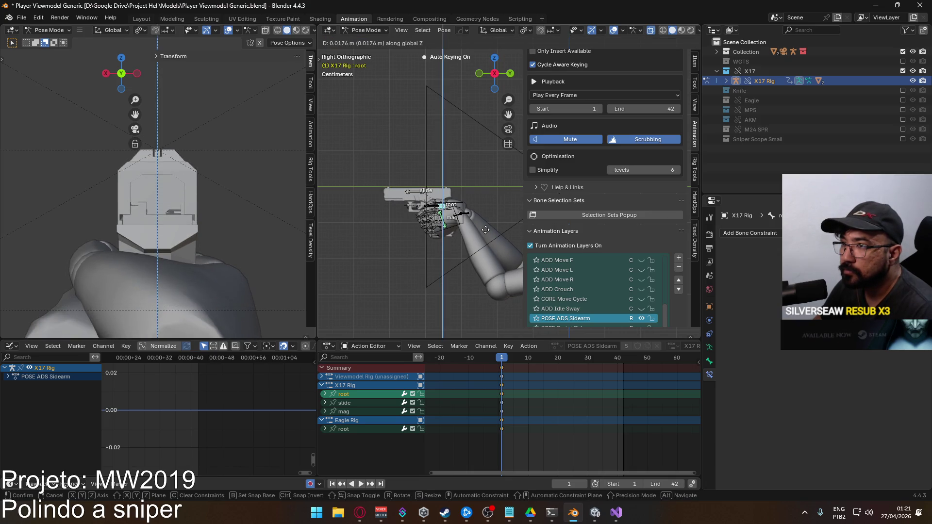
left_click(486, 229)
scroll(150, 159, "up", 4)
key("g")
key("z")
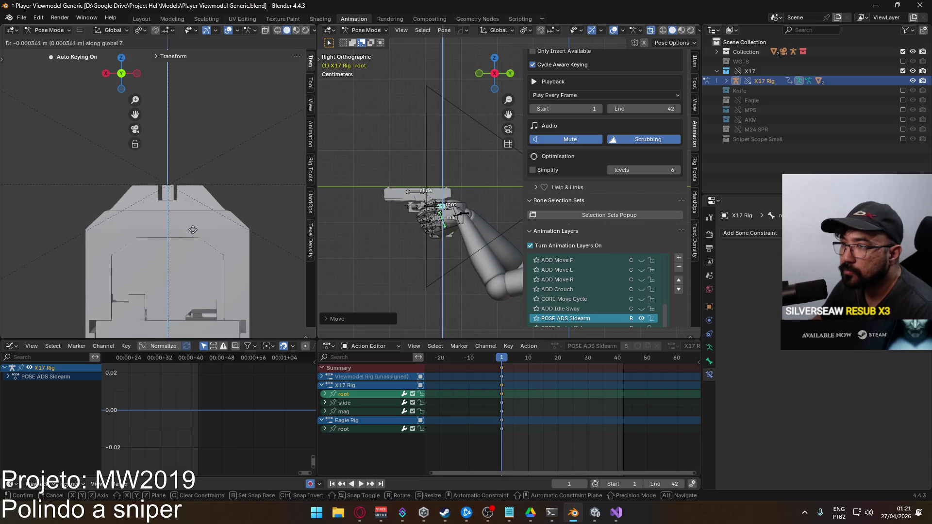
left_click(194, 224)
- Make a final Z move to line up the sights, then edit the root's X location in the Item panel
scroll(189, 202, "up", 5)
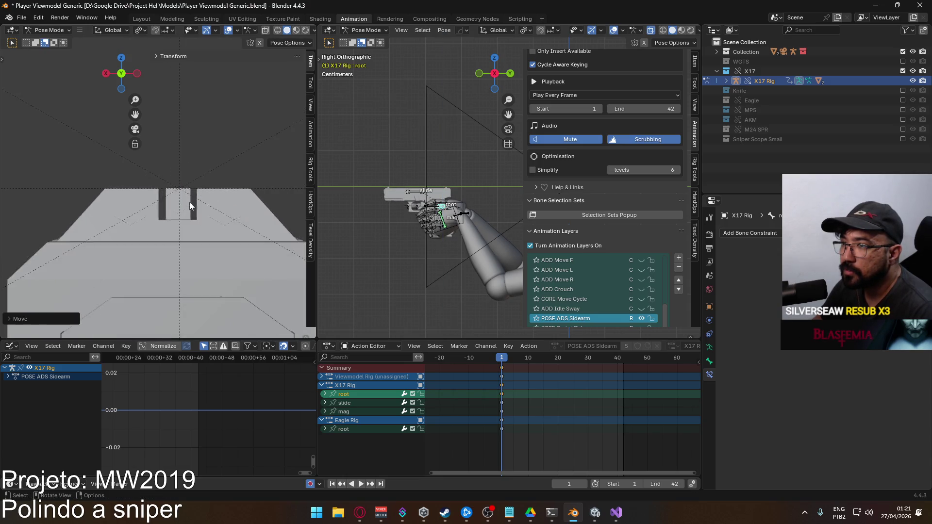
key("g")
key("z")
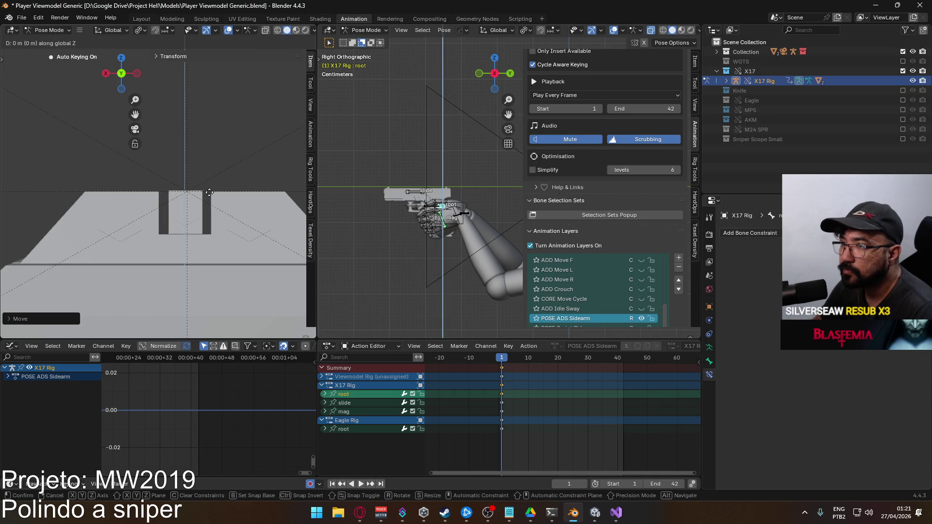
left_click(209, 204)
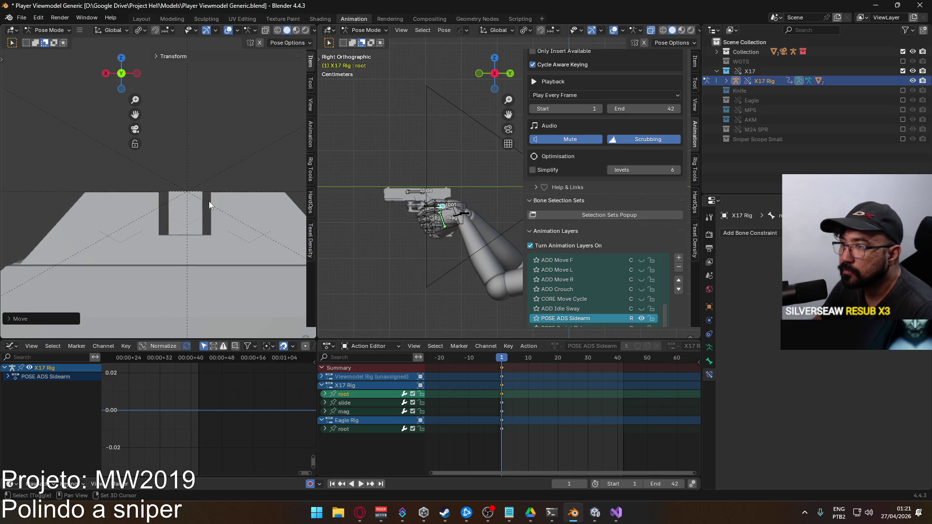
left_click(694, 62)
left_click(595, 81)
- Set the root bone's X location to 0 m and its Y rotation to zero
type("0")
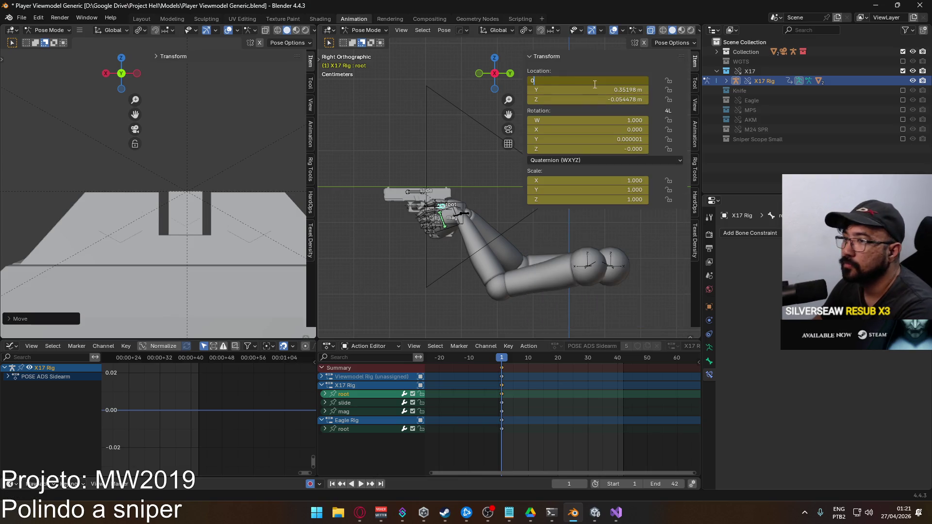
key("Return")
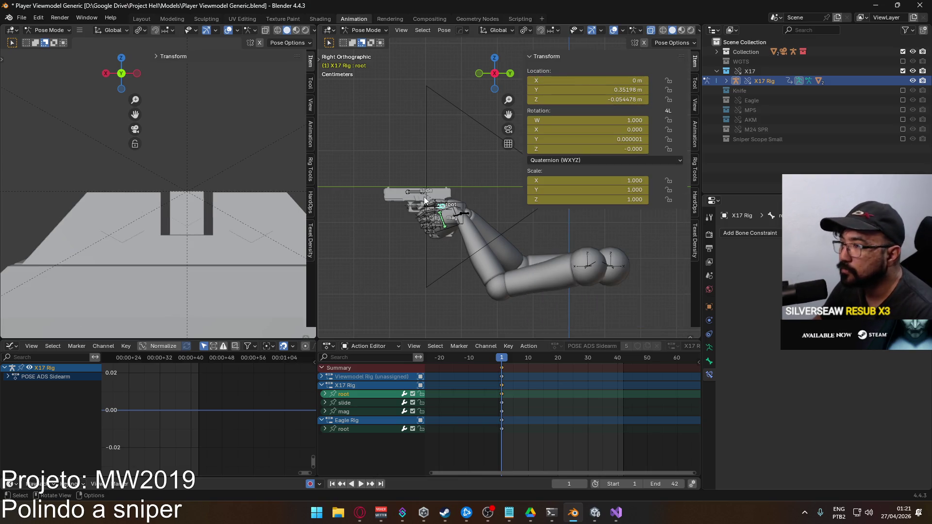
left_click(589, 139)
type("0.000")
key("Return")
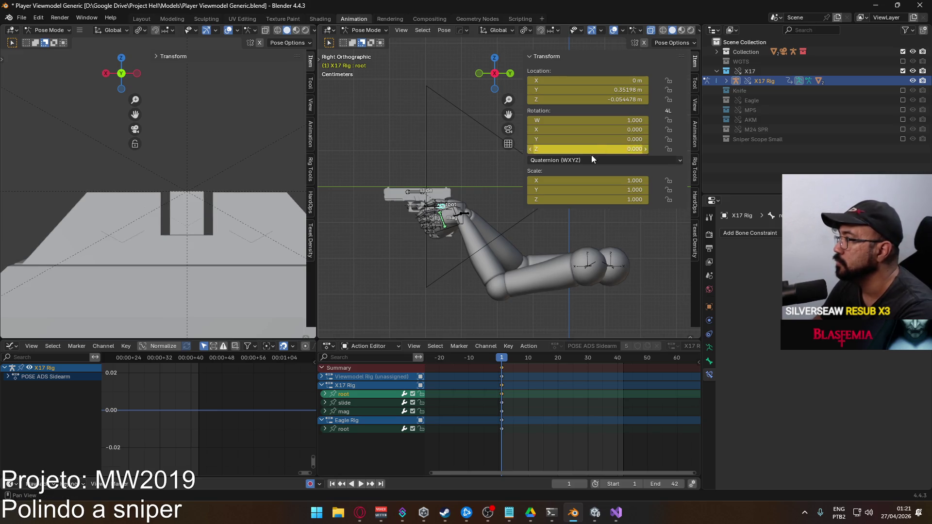
- Pan to the world origin and show the rig's Animation Layers list in the Animation tab
scroll(438, 203, "down", 3)
mouse_move(438, 200)
middle_mouse_down("shift")
mouse_move(399, 206)
mouse_move(419, 167)
mouse_move(435, 185)
mouse_move(357, 63)
middle_mouse_up("shift")
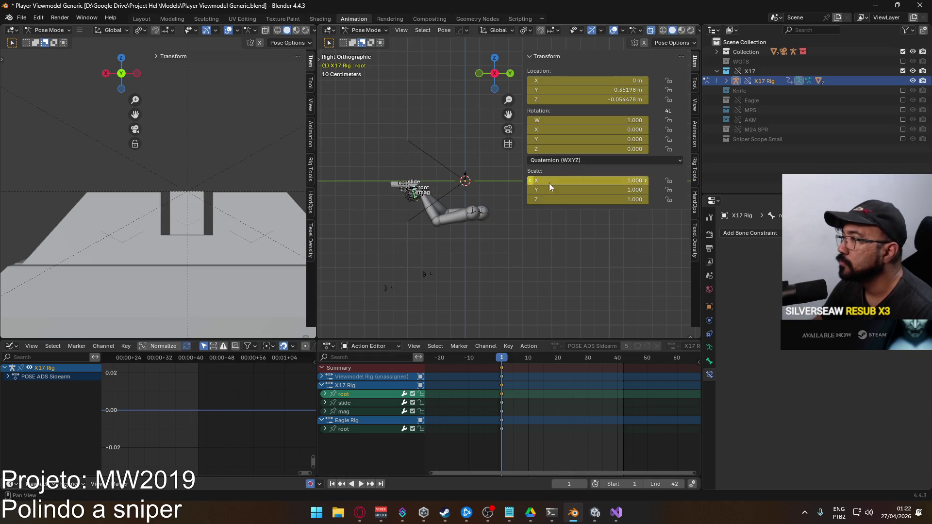
left_click(693, 136)
scroll(594, 247, "down", 10)
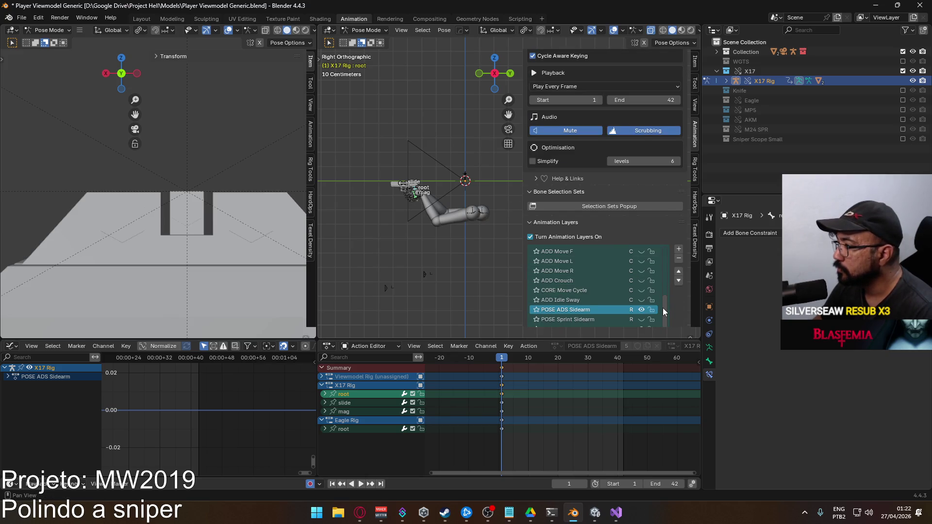
scroll(691, 280, "down", 4)
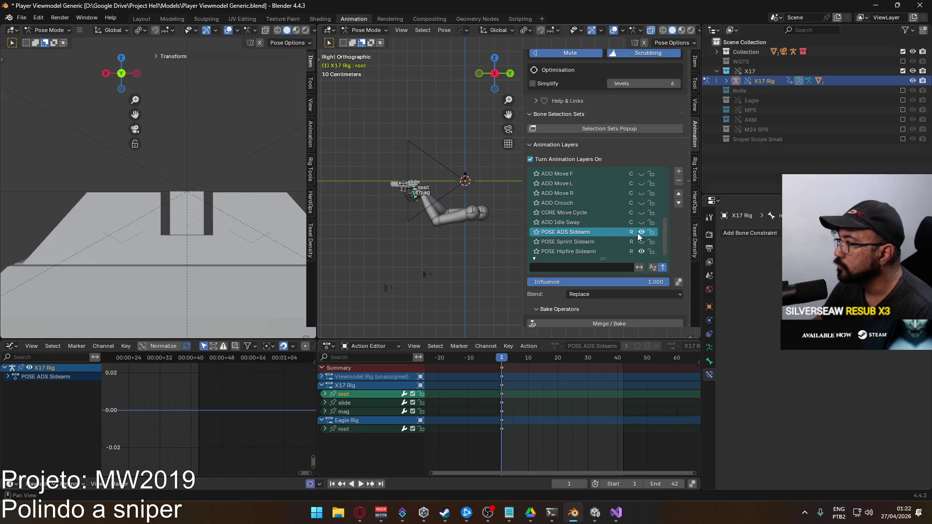
scroll(632, 215, "up", 10)
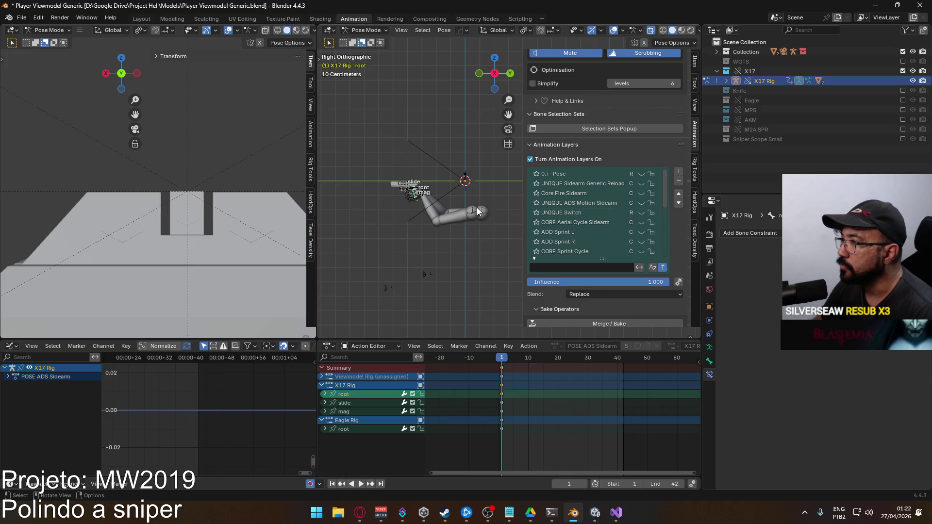
key("q")
mouse_move(450, 191)
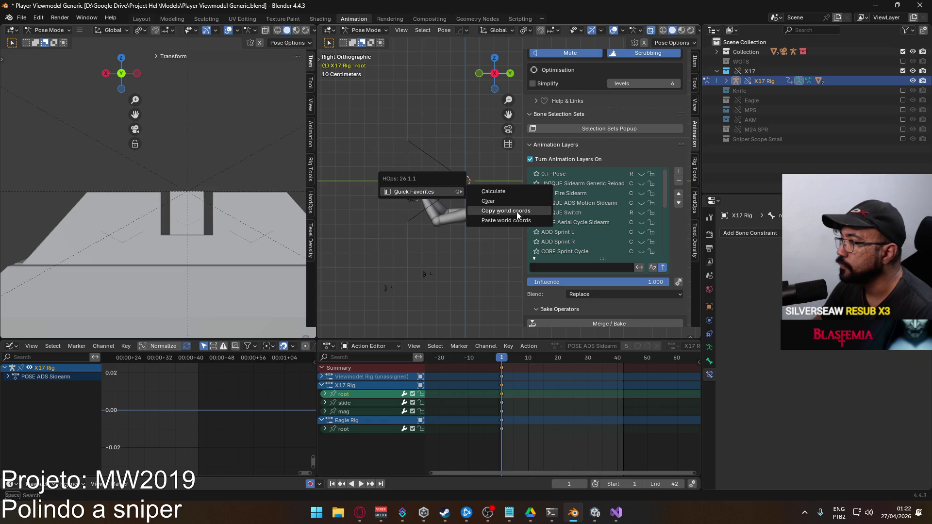
left_click(518, 212)
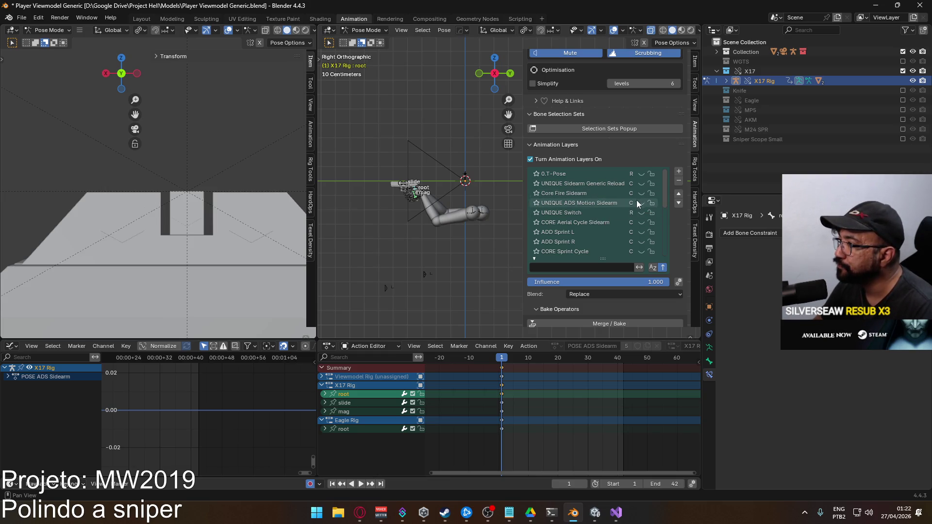
- Unmute and activate UNIQUE ADS Motion Sidearm, then delete its slide and mag keyframes
left_click(640, 203)
left_click(612, 204)
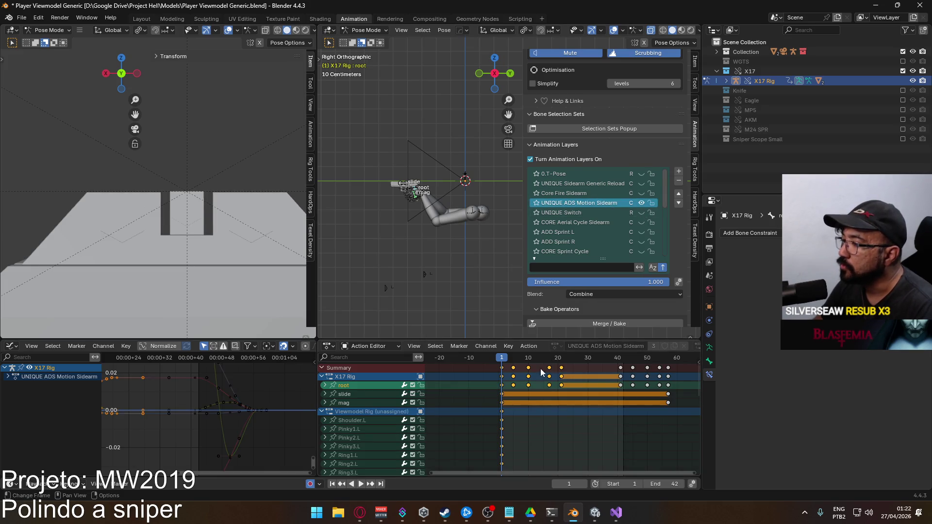
left_click_drag(507, 362, 562, 362)
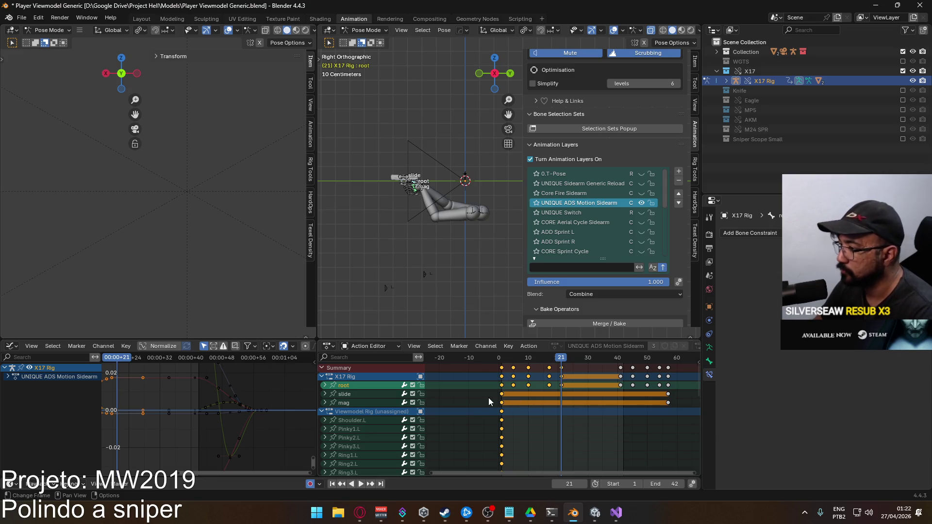
left_click_drag(487, 394, 671, 402)
key("Delete")
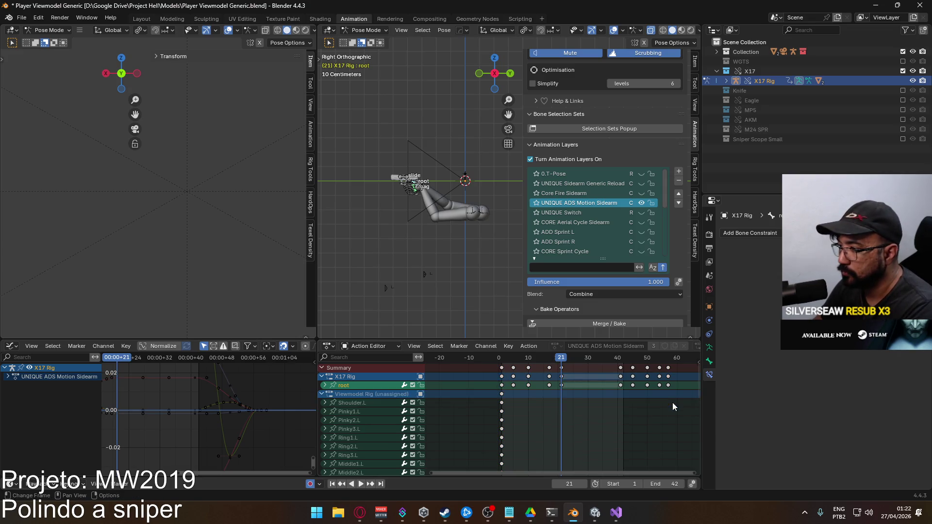
- Paste the copied world coordinates onto the root at frames 21 and 41
scroll(429, 208, "up", 3)
key("q")
mouse_move(404, 205)
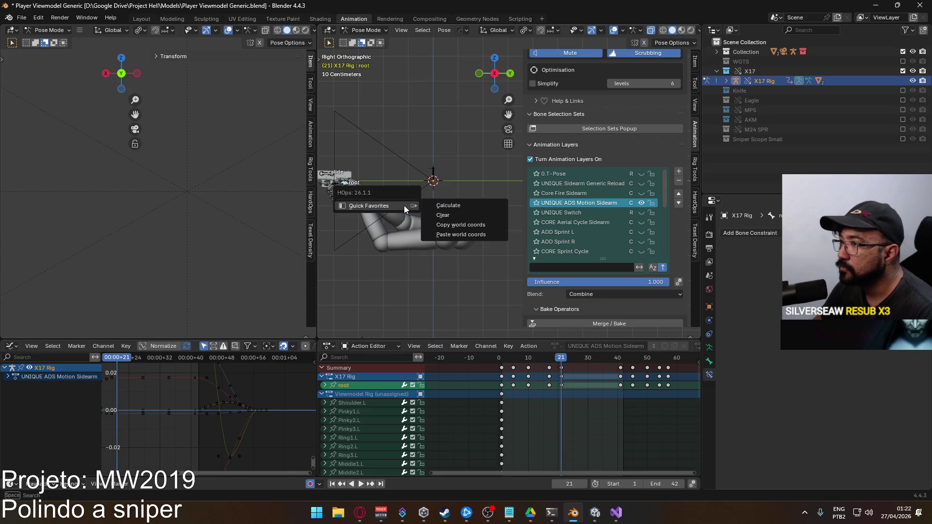
left_click(479, 235)
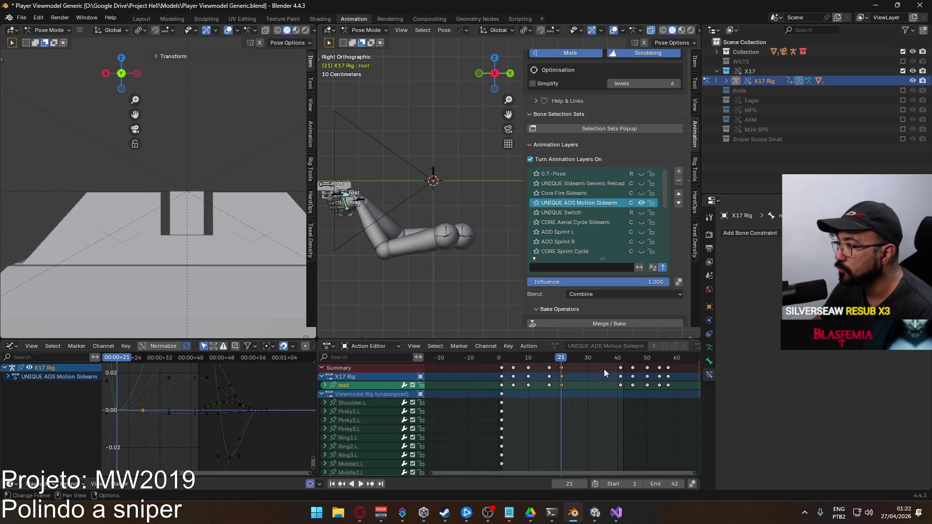
left_click_drag(566, 362, 621, 363)
key("q")
mouse_move(439, 245)
left_click(505, 278)
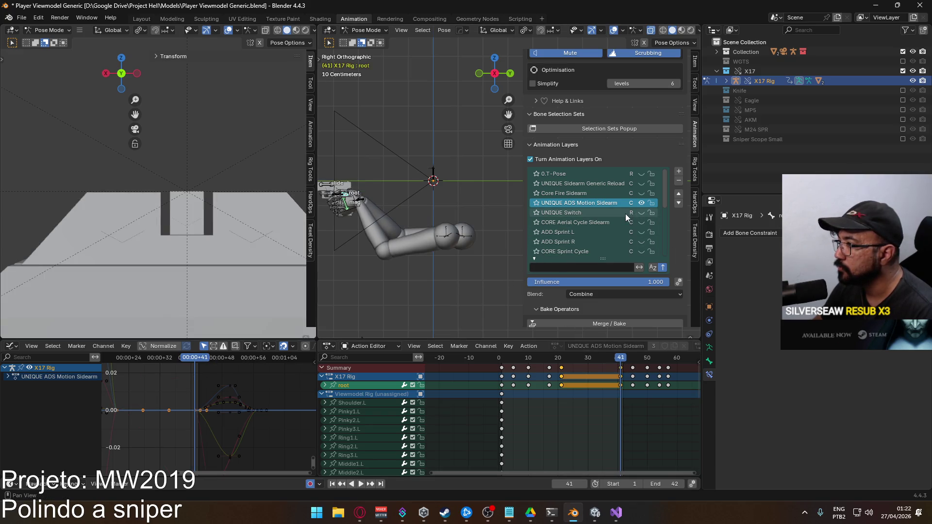
- Make POSE Hipfire Sidearm the active layer and play the animation
scroll(625, 214, "down", 6)
scroll(624, 223, "down", 5)
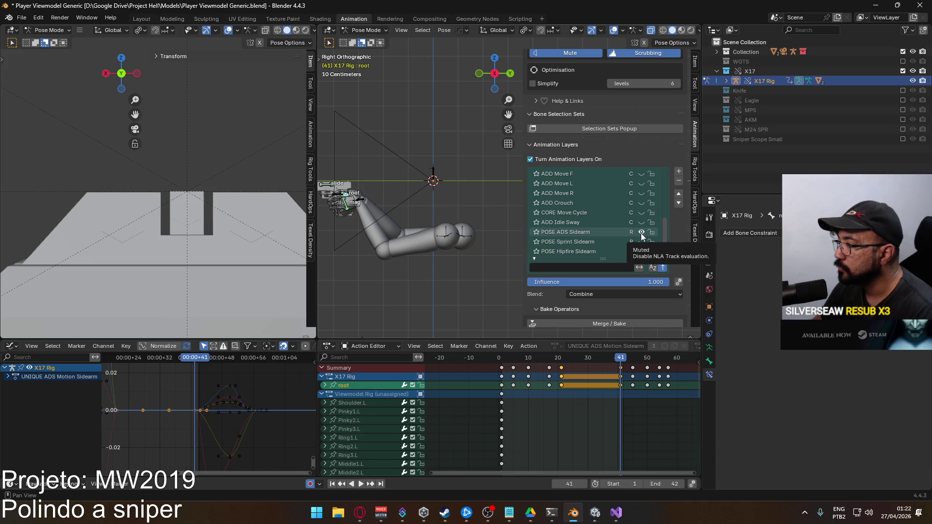
left_click(587, 252)
key("space")
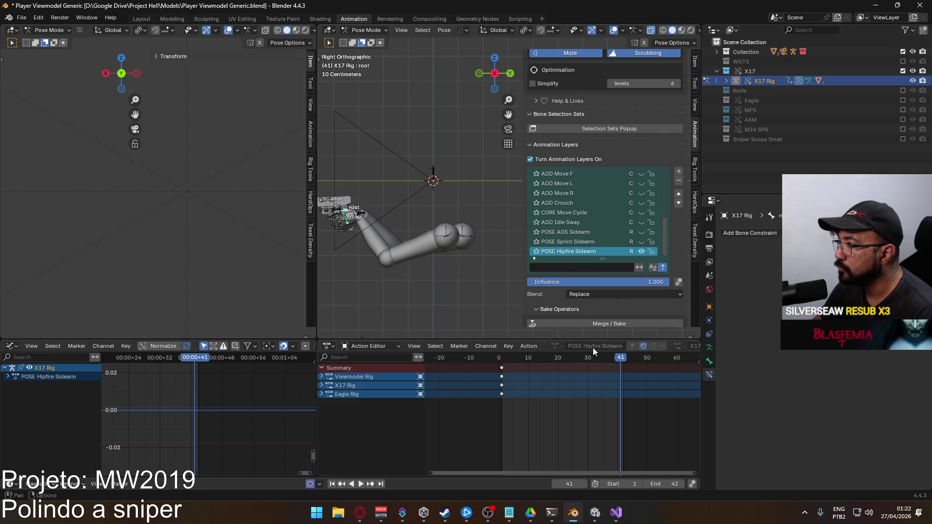
- Stop playback at frame 1 and paste the copied world coordinates onto the POSE Hipfire Sidearm root
key("Escape")
middle_click_drag(383, 237, 469, 252, "shift")
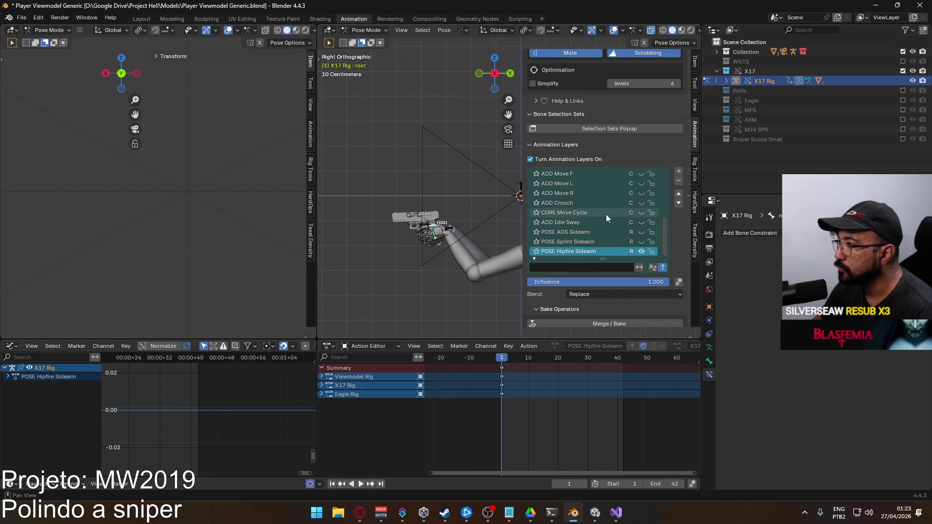
scroll(614, 224, "up", 8)
scroll(613, 223, "up", 3)
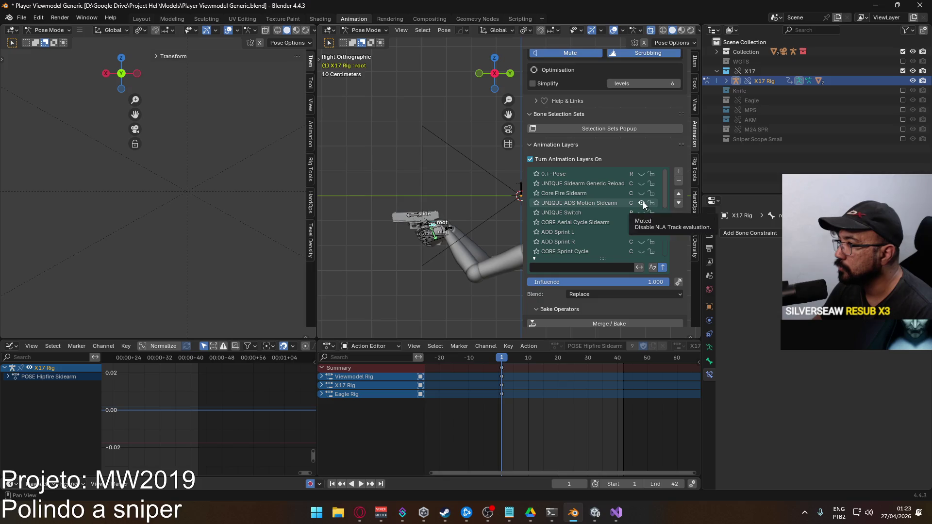
left_click_drag(663, 192, 663, 245)
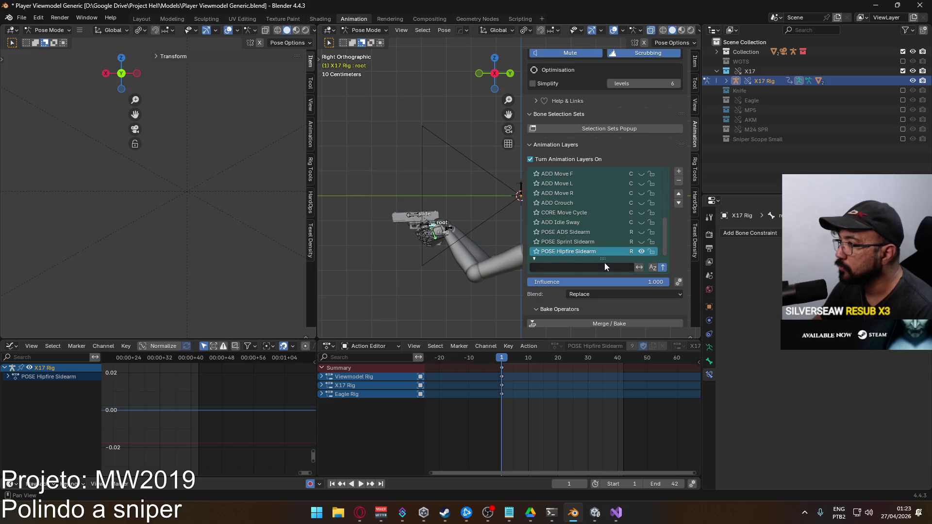
scroll(155, 225, "down", 5)
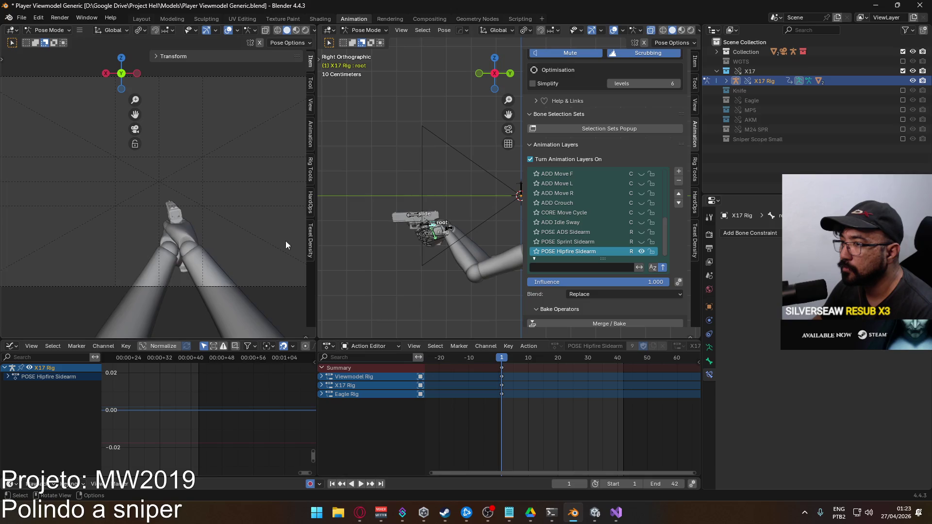
key("q")
mouse_move(409, 226)
left_click(470, 256)
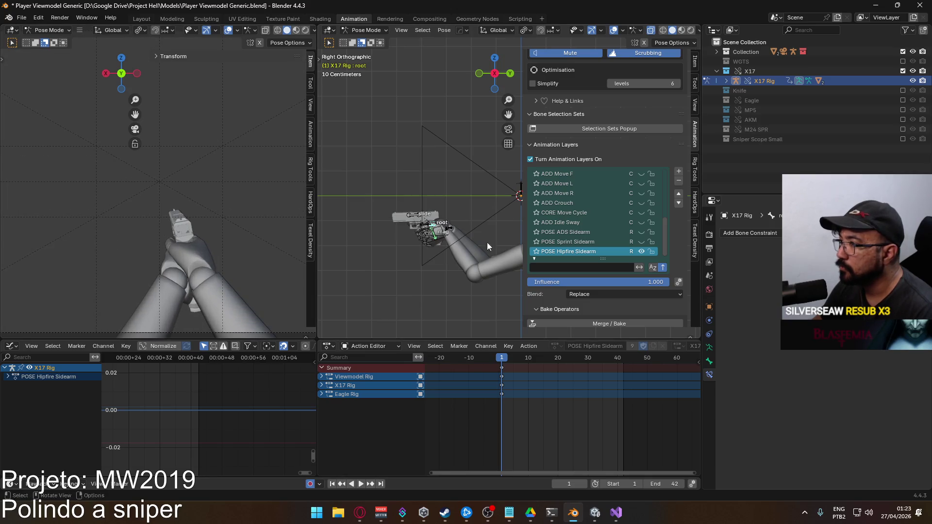
- Toggle and select the UNIQUE Switch layer, then switch back to UNIQUE ADS Motion Sidearm
left_click_drag(666, 224, 660, 171)
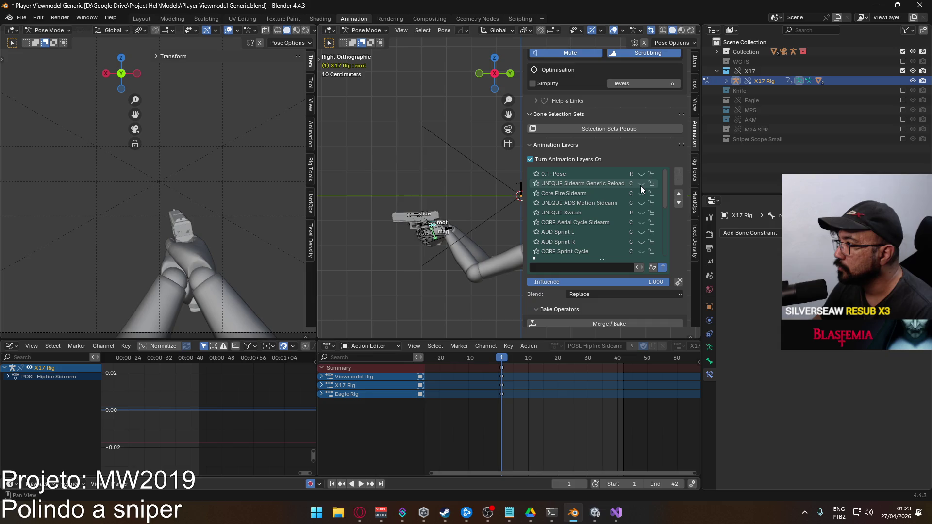
left_click(640, 213)
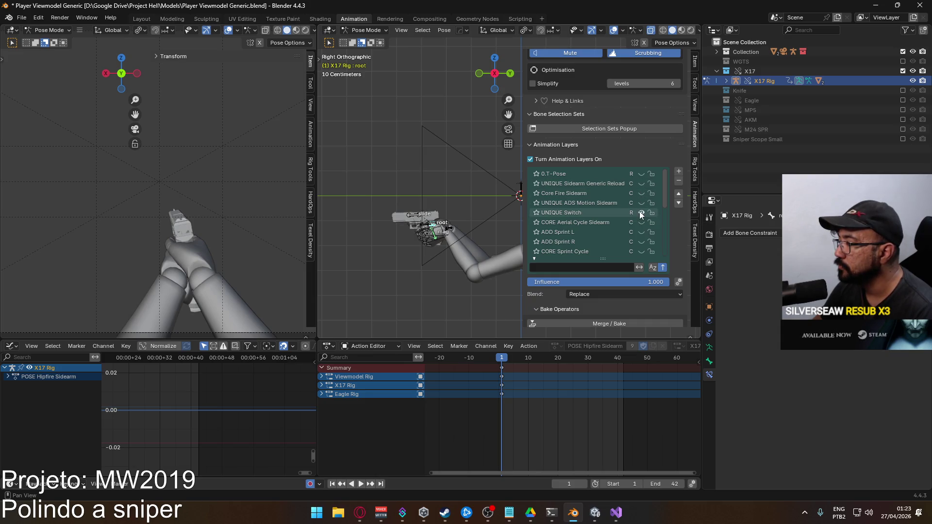
left_click(593, 215)
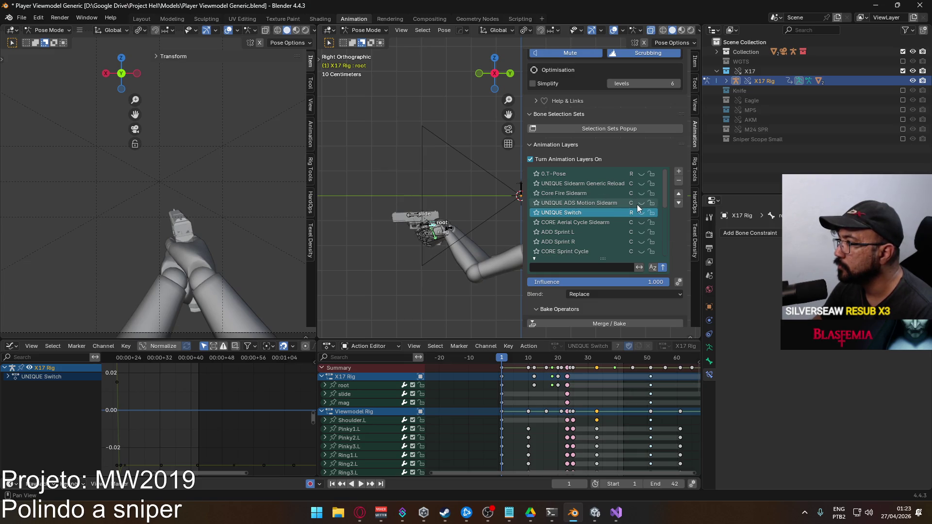
left_click(638, 203)
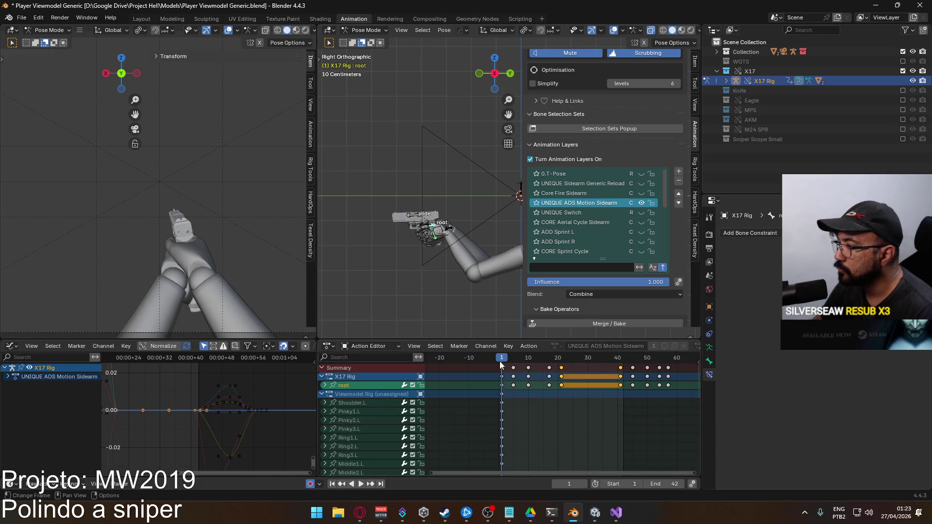
- Paste the copied world coordinates onto the root and preview playback, stopping at frame 21
key("q")
mouse_move(449, 252)
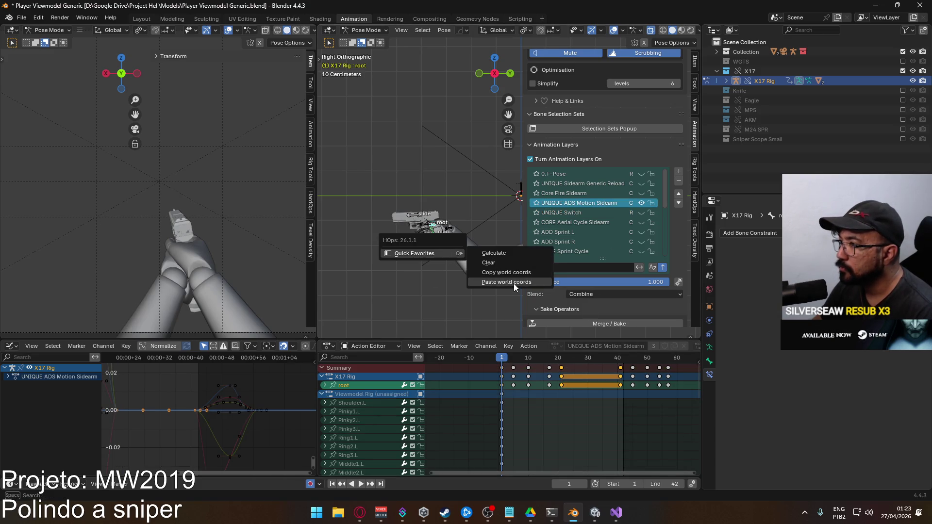
left_click(513, 282)
mouse_move(507, 358)
left_mouse_down()
mouse_move(590, 356)
mouse_move(502, 357)
left_mouse_up()
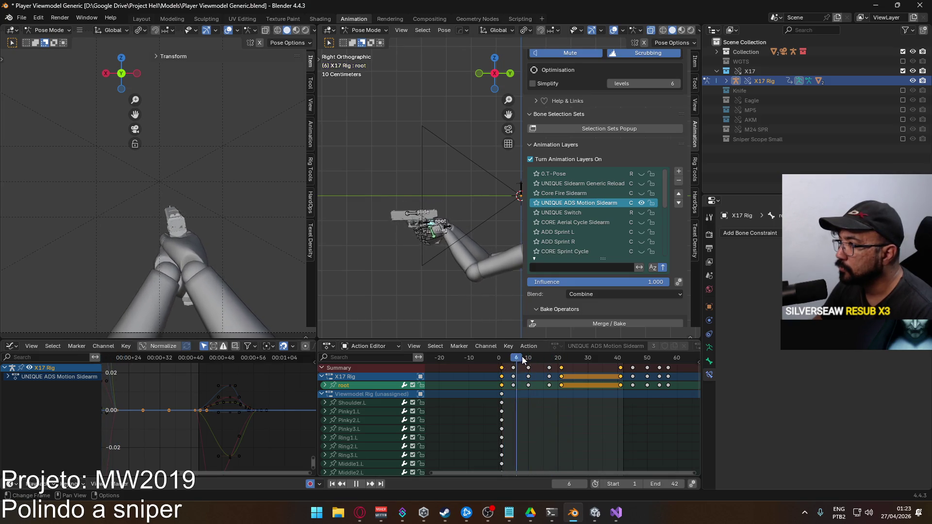
key("space")
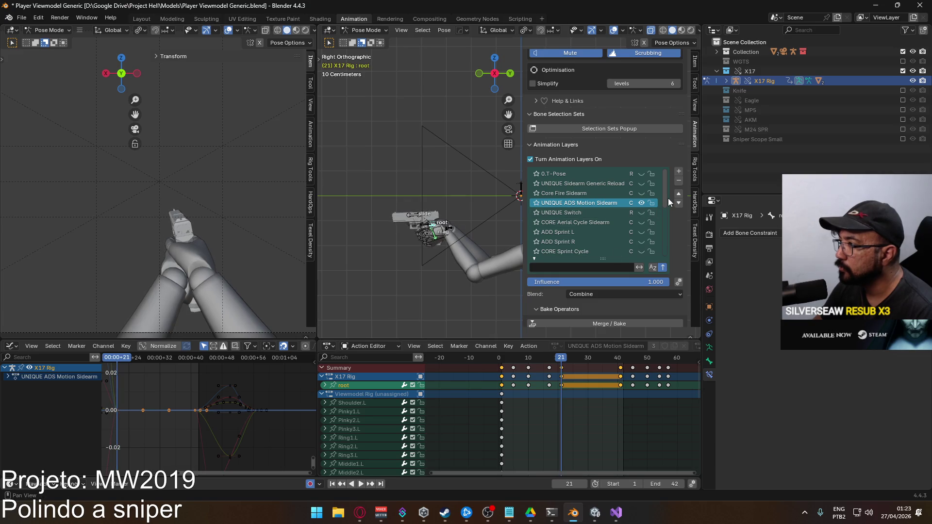
- Briefly unmute and re-mute POSE ADS Sidearm, then unmute UNIQUE ADS Motion Sidearm
left_click_drag(661, 196, 668, 246)
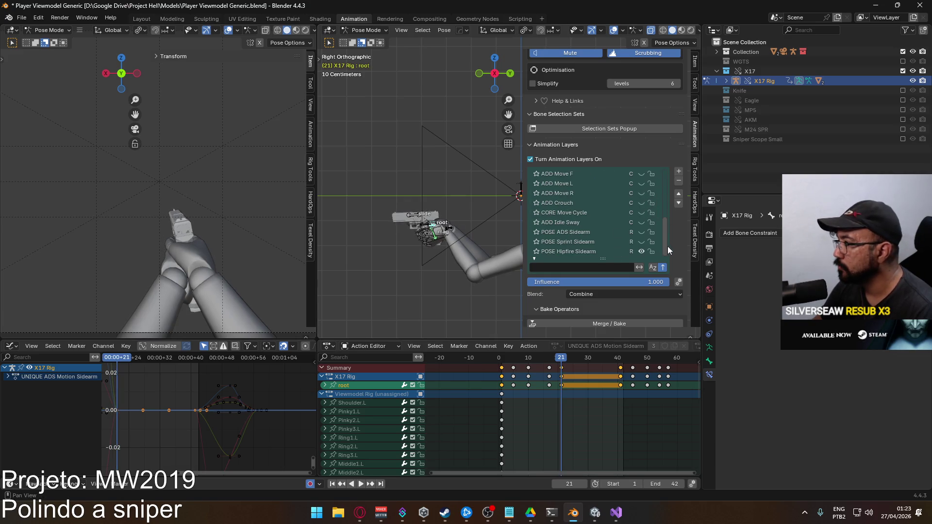
left_click(641, 231)
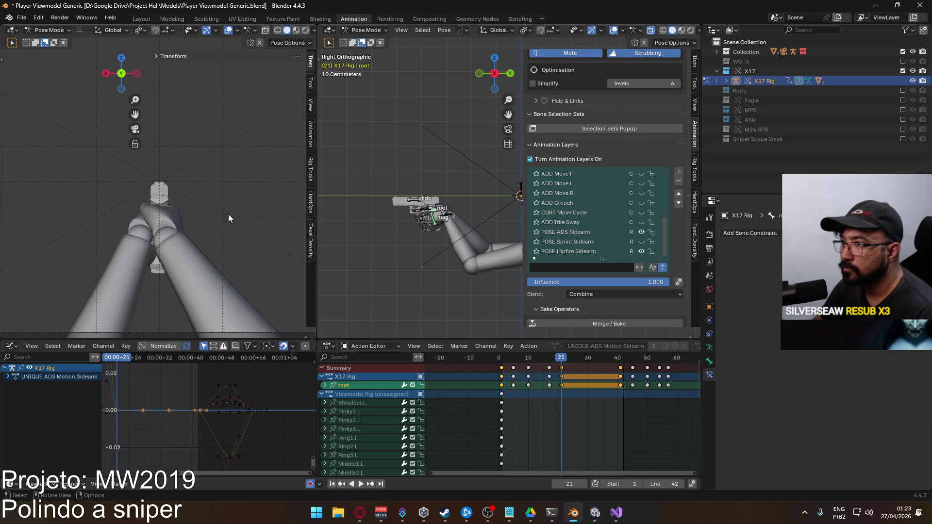
right_click(432, 202)
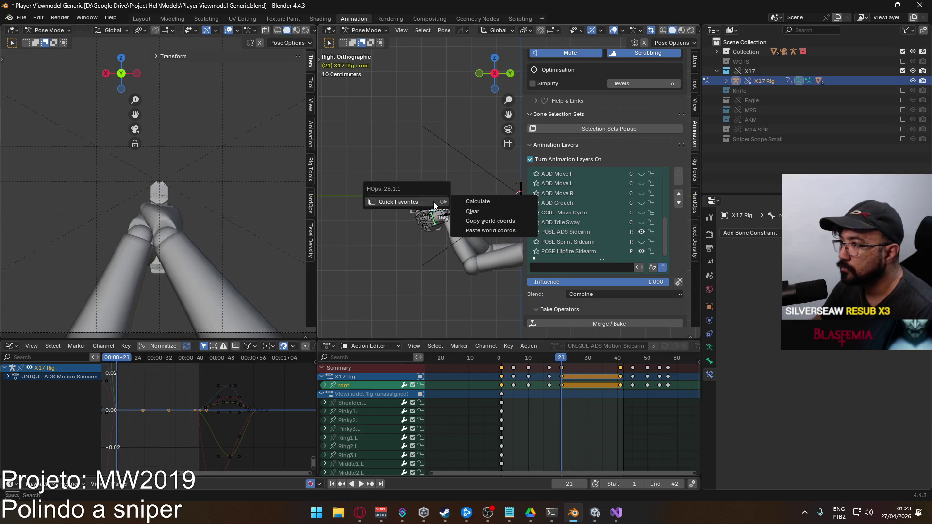
left_click(642, 232)
left_click_drag(665, 225, 659, 165)
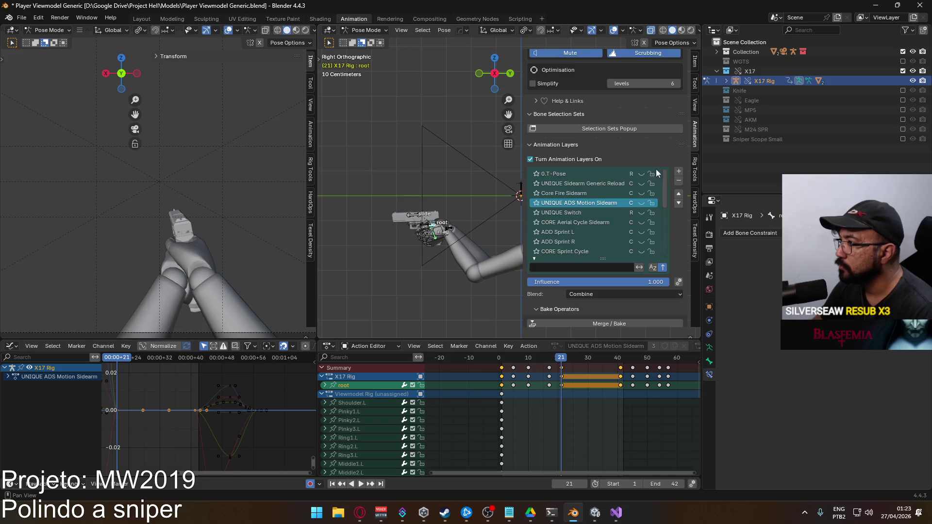
left_click(641, 203)
- Paste the copied world coordinates again at frame 21 and play the animation
key("q")
mouse_move(468, 212)
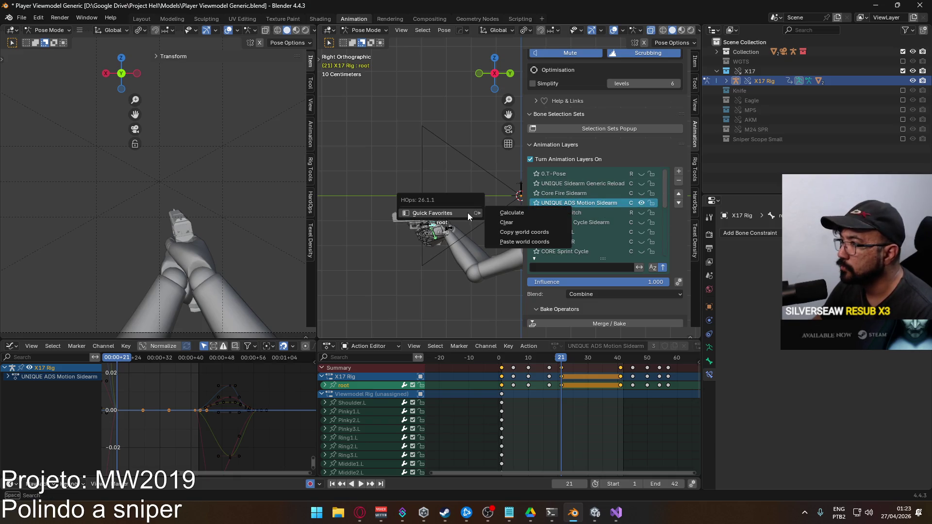
left_click(521, 241)
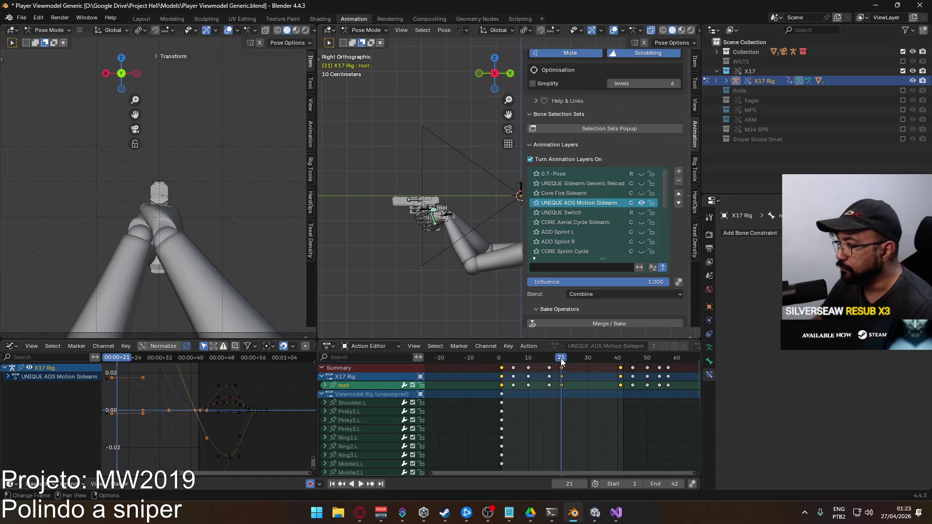
scroll(190, 204, "up", 3)
scroll(195, 206, "down", 2)
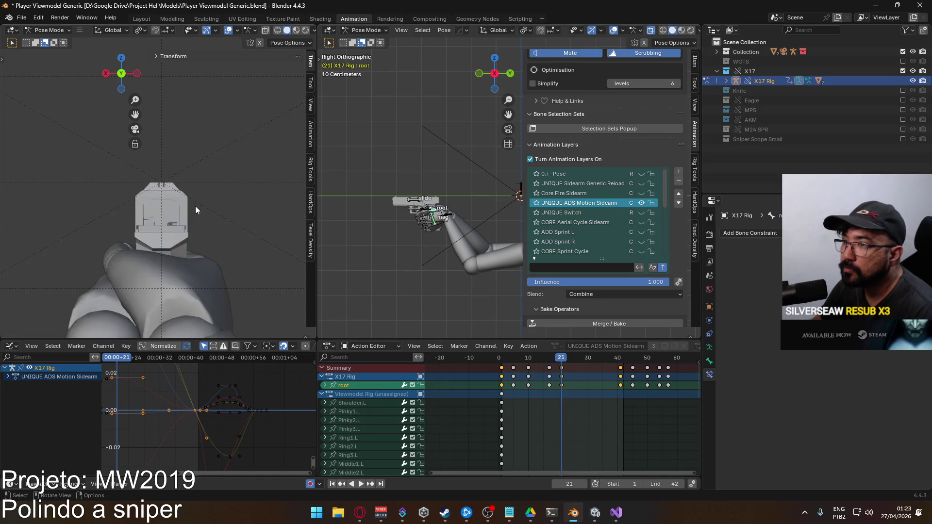
key("space")
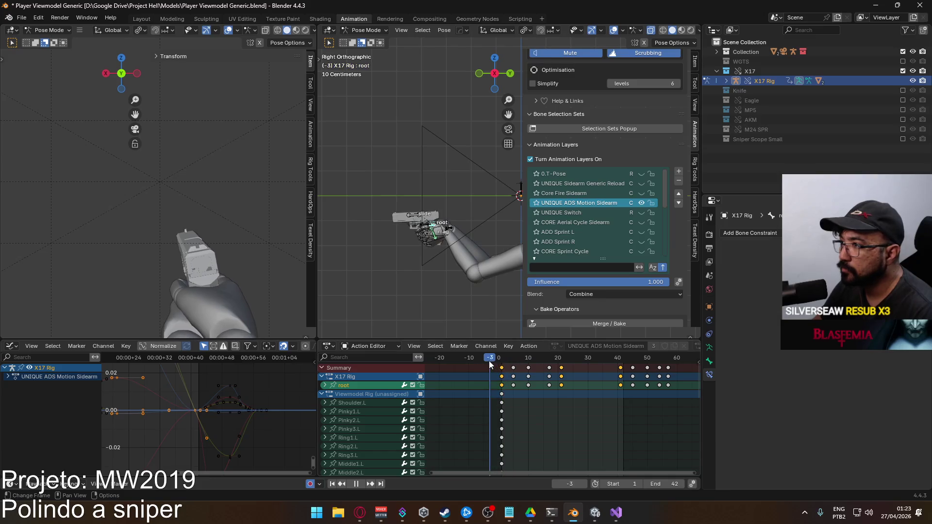
- Stop playback at frame 5 and calculate the root bone's motion path via Quick Favorites
key("space")
left_click(513, 365)
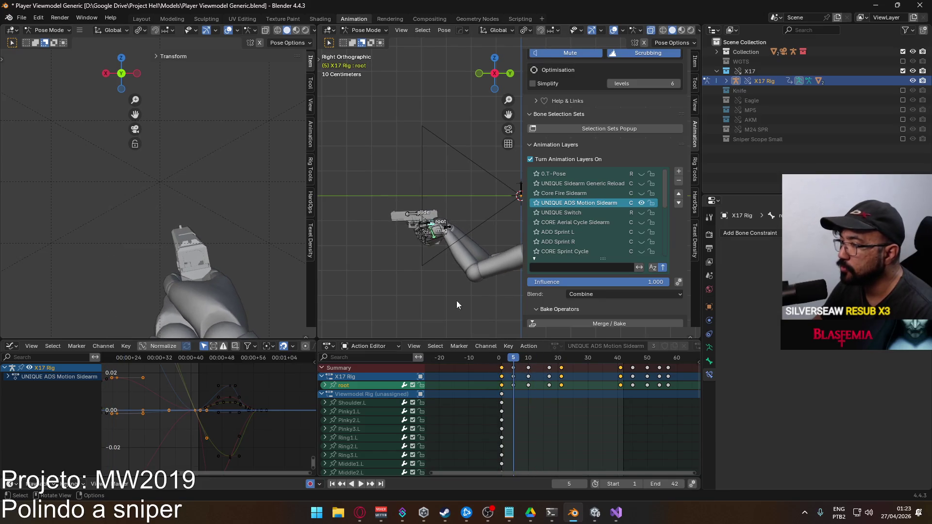
scroll(387, 255, "up", 2)
middle_click_drag(387, 255, 439, 196, "shift")
middle_click_drag(359, 219, 437, 224)
key("q")
mouse_move(438, 224)
left_click(486, 224)
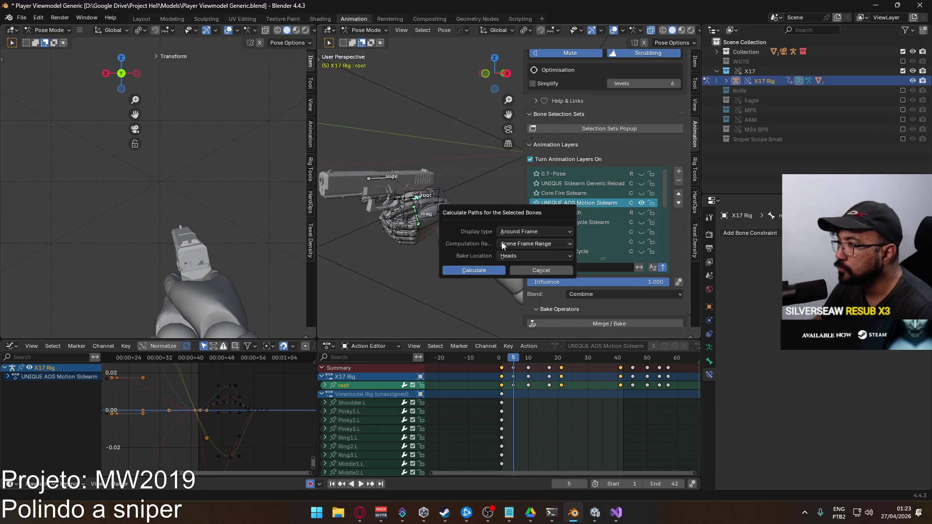
left_click(485, 270)
- Orbit around the hand and replay the animation to watch the root path
scroll(409, 260, "up", 5)
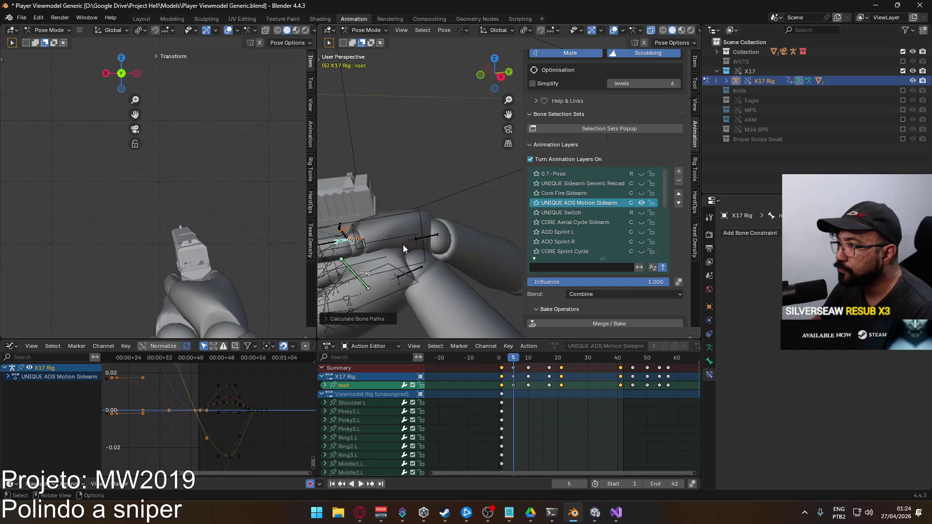
middle_click_drag(458, 220, 502, 317)
mouse_move(514, 357)
left_mouse_down()
mouse_move(503, 357)
mouse_move(548, 358)
mouse_move(514, 364)
left_mouse_up()
left_click(514, 365)
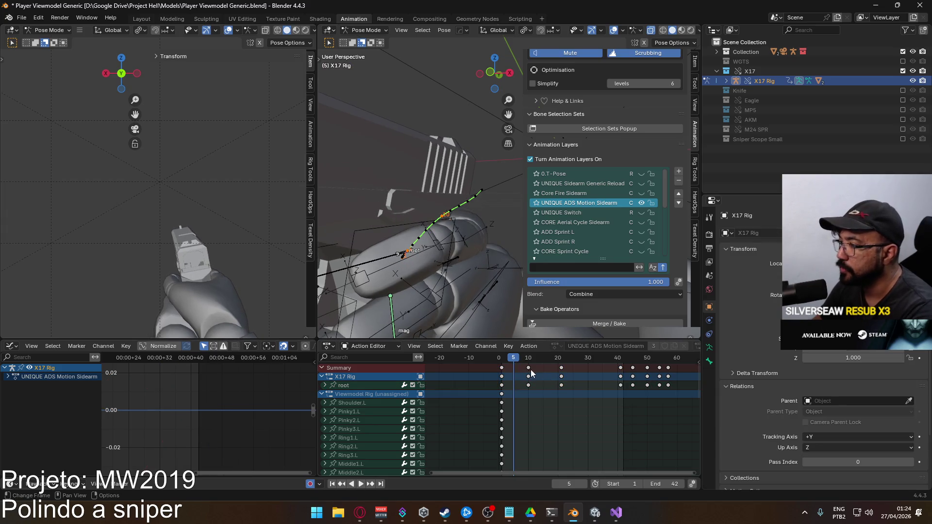
key("space")
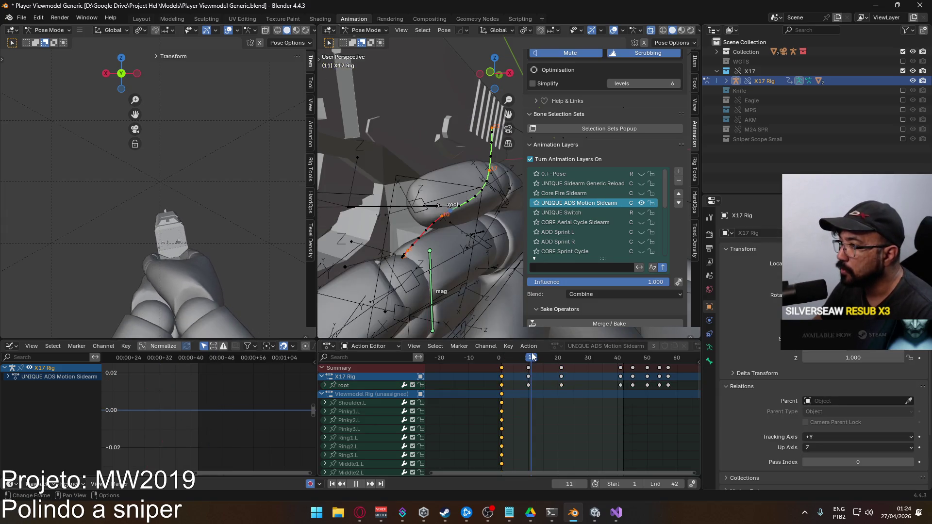
left_click_drag(531, 357, 529, 357)
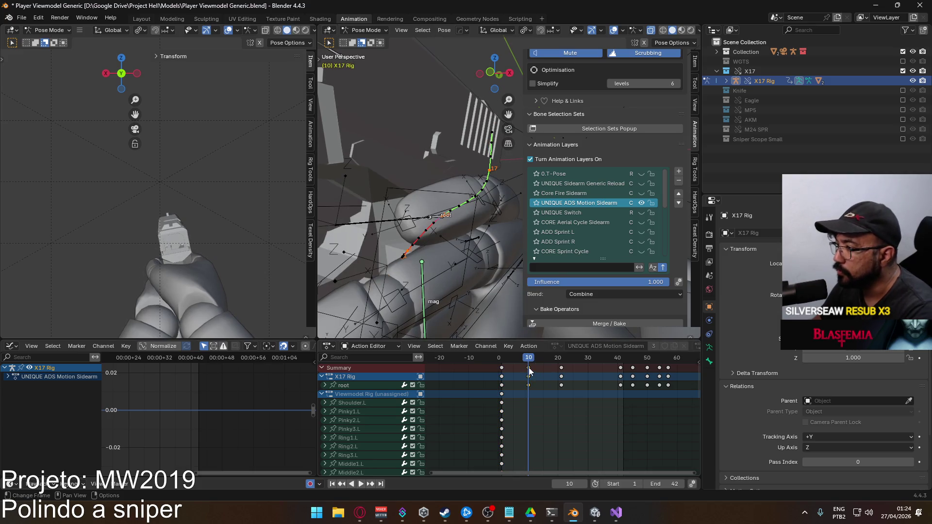
key("space")
key("Escape")
- Recalculate the root bone path from frame 1 and inspect it in Right Orthographic view
key("q")
mouse_move(481, 273)
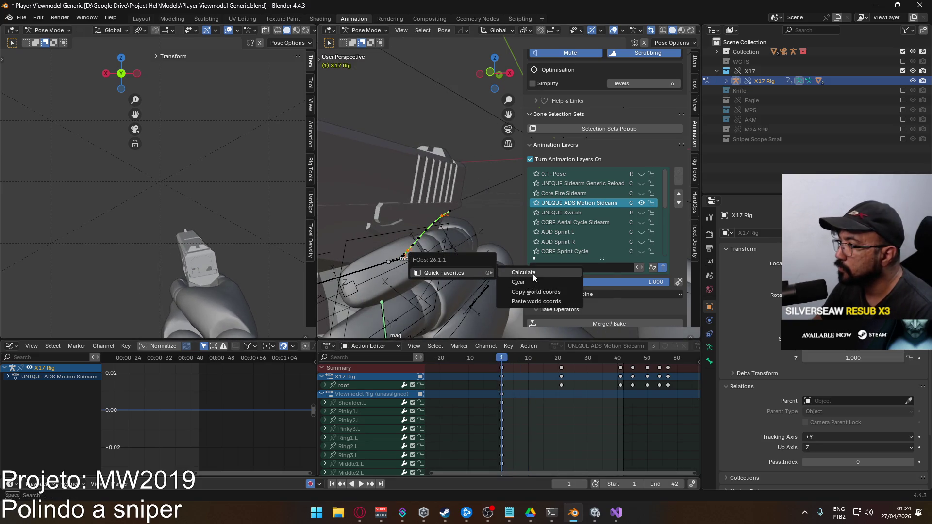
left_click(533, 273)
left_click(512, 315)
left_click_drag(505, 363, 532, 360)
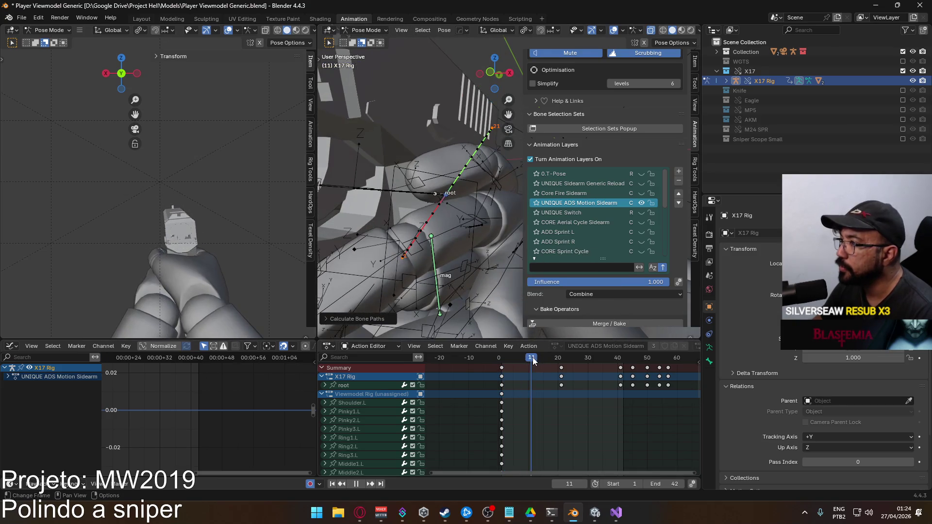
middle_click_drag(444, 241, 434, 243)
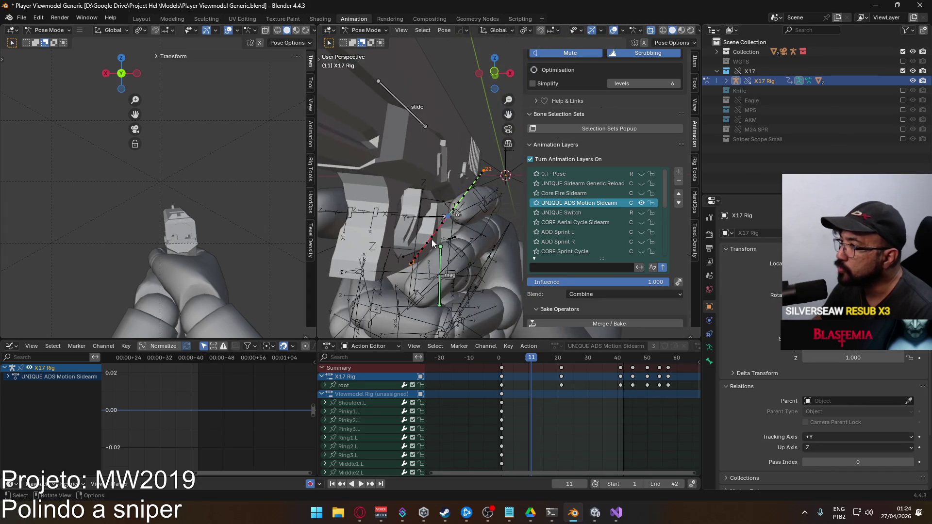
left_click_drag(532, 361, 532, 361)
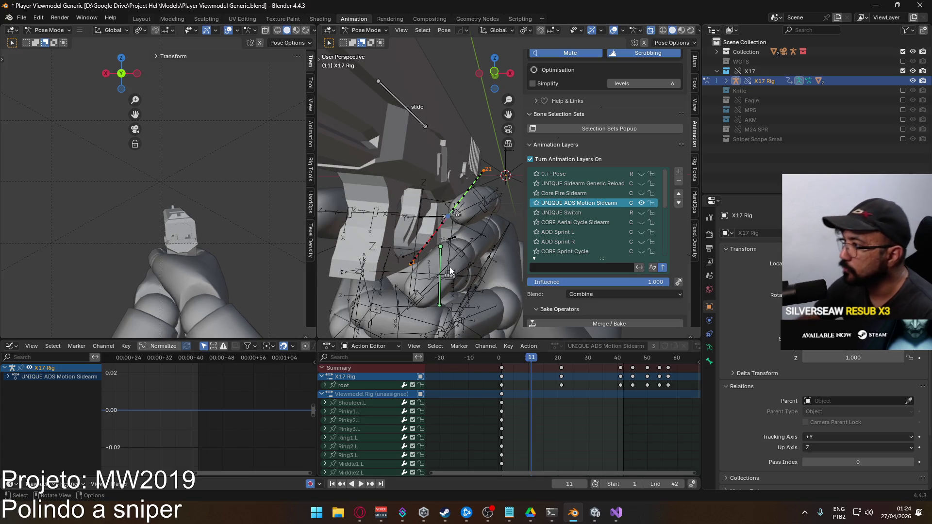
key("KP_3")
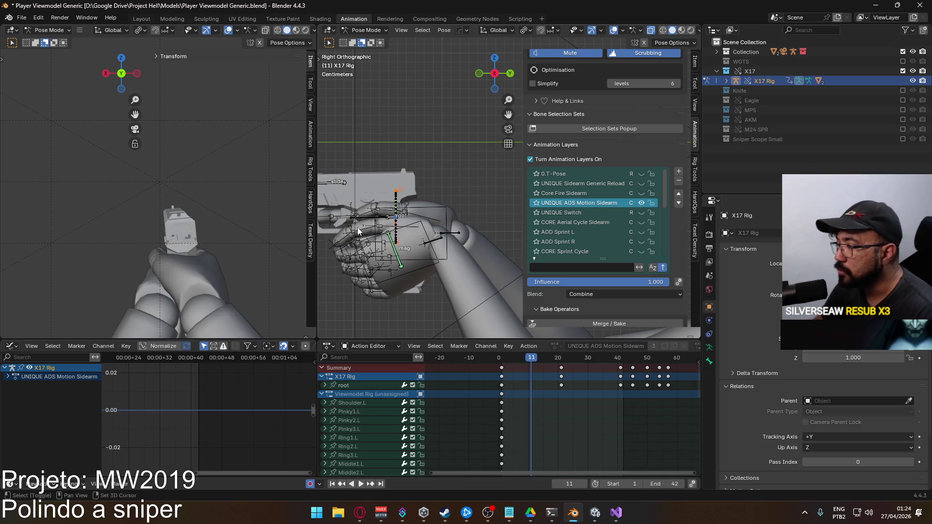
- Reposition the root bone at frame 11, raising it on Z and adjusting it along Y
scroll(424, 239, "up", 3)
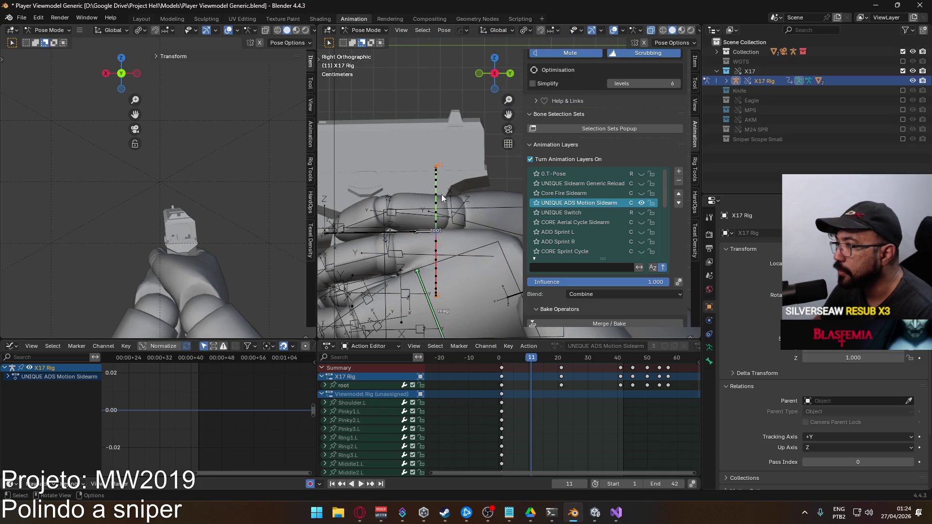
left_click(430, 232)
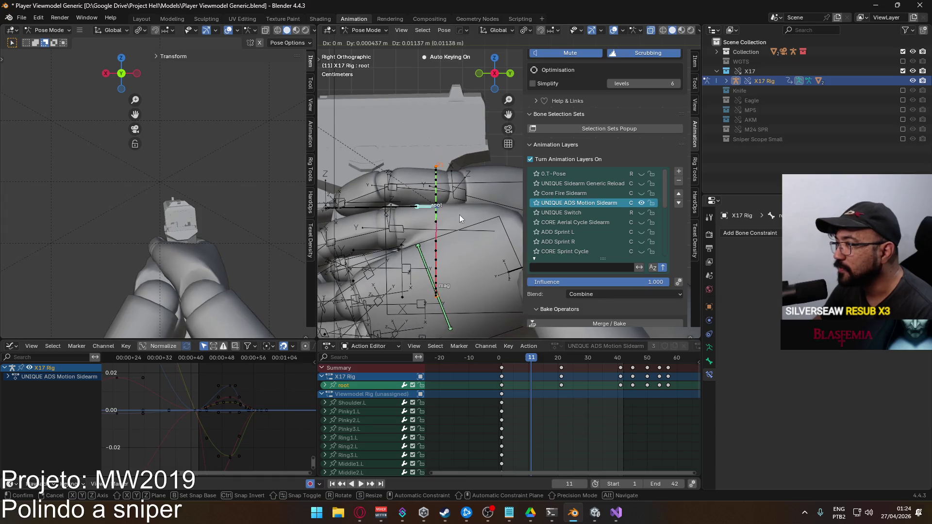
key("g")
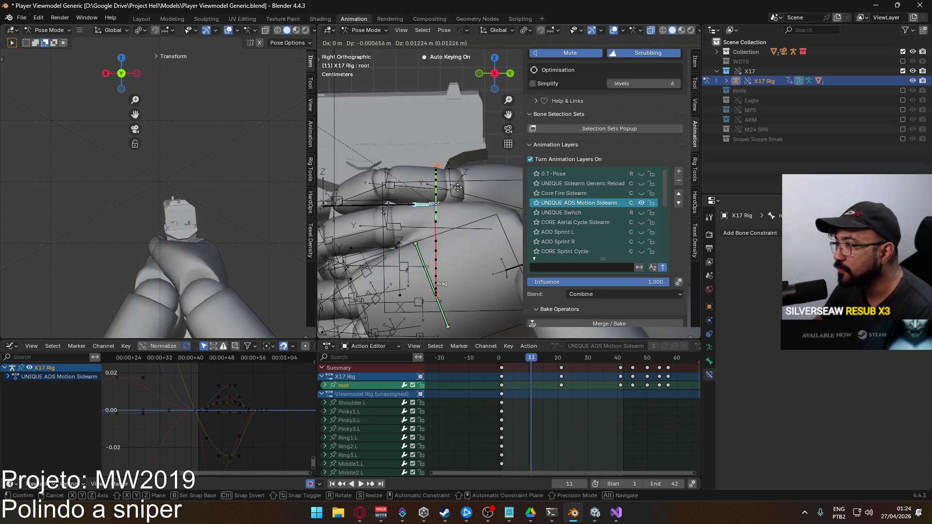
key("z")
left_click(460, 167)
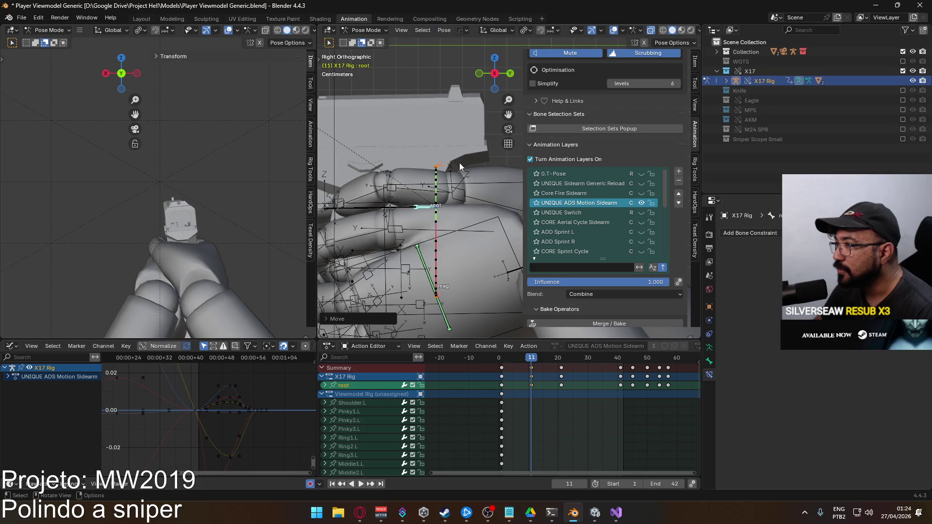
key("ctrl+z")
key("g")
left_click(476, 201)
key("g")
key("y")
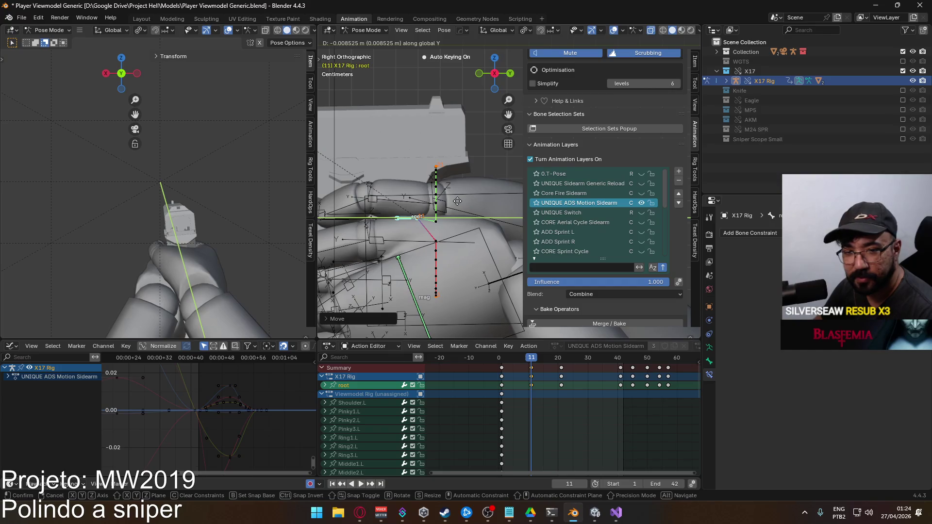
left_click(457, 200)
- Recalculate the root bone's motion path and play the animation, stopping at frame 16
key("q")
mouse_move(470, 244)
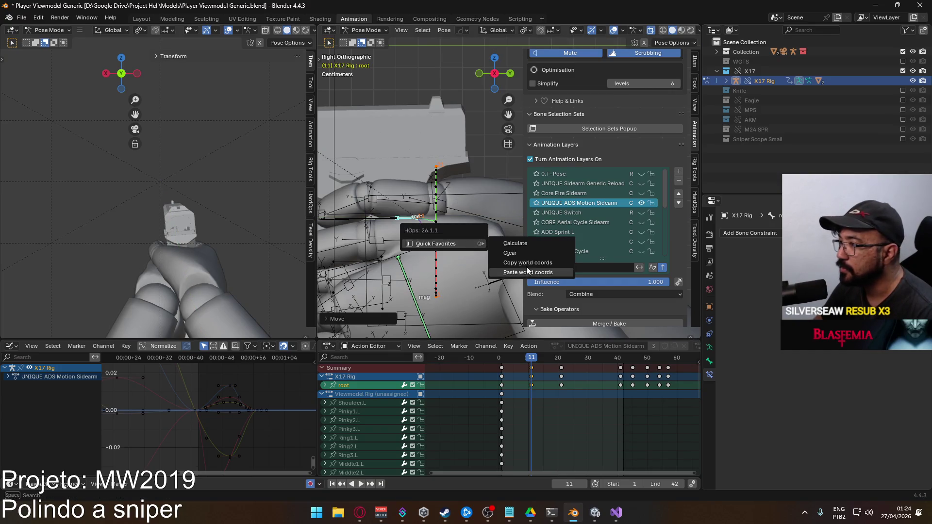
left_click(515, 243)
left_click(520, 286)
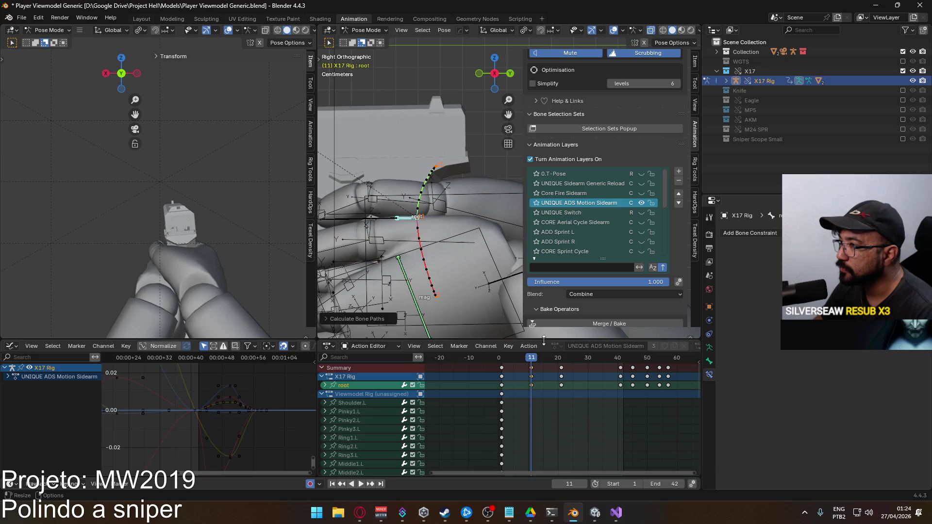
key("space")
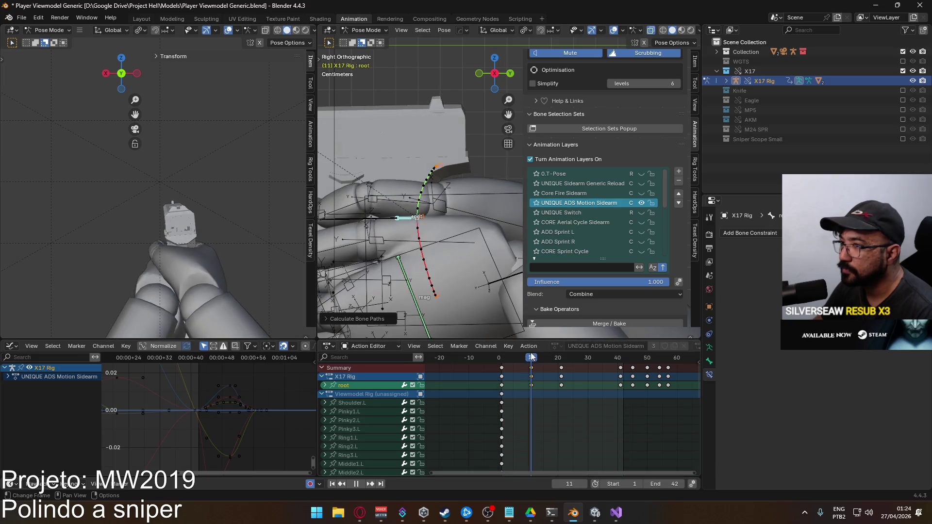
key("space")
- Move and key the root bone at frame 16, then recalculate its motion path
mouse_move(510, 282)
middle_mouse_down("alt")
mouse_move(476, 173)
mouse_move(440, 188)
middle_mouse_up("alt")
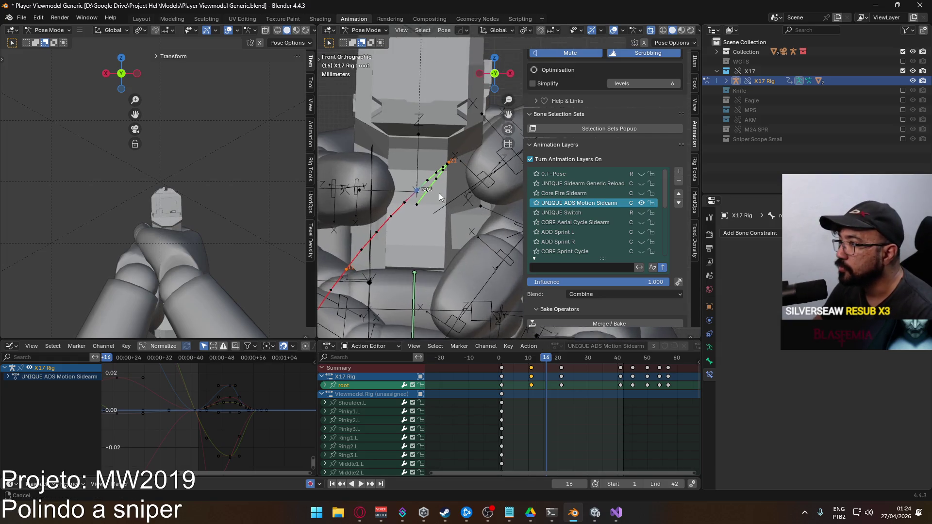
key("g")
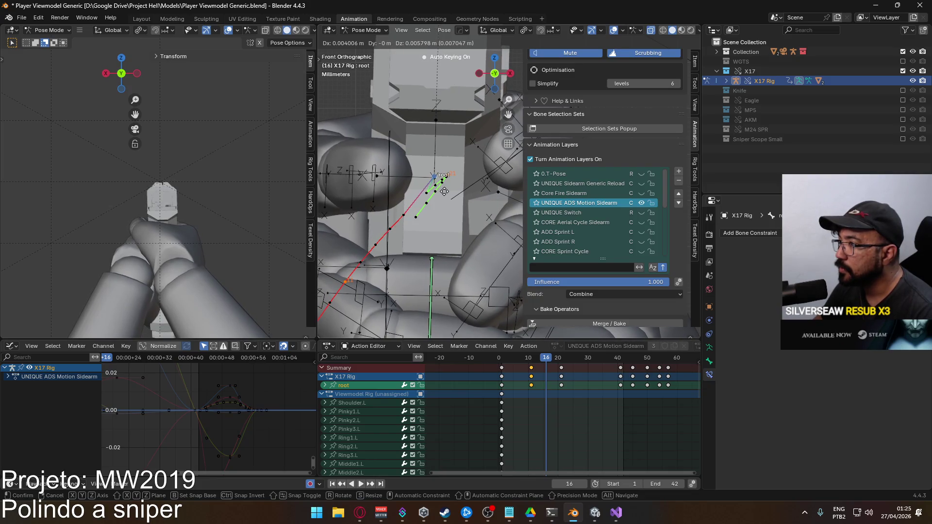
left_click(443, 192)
key("k")
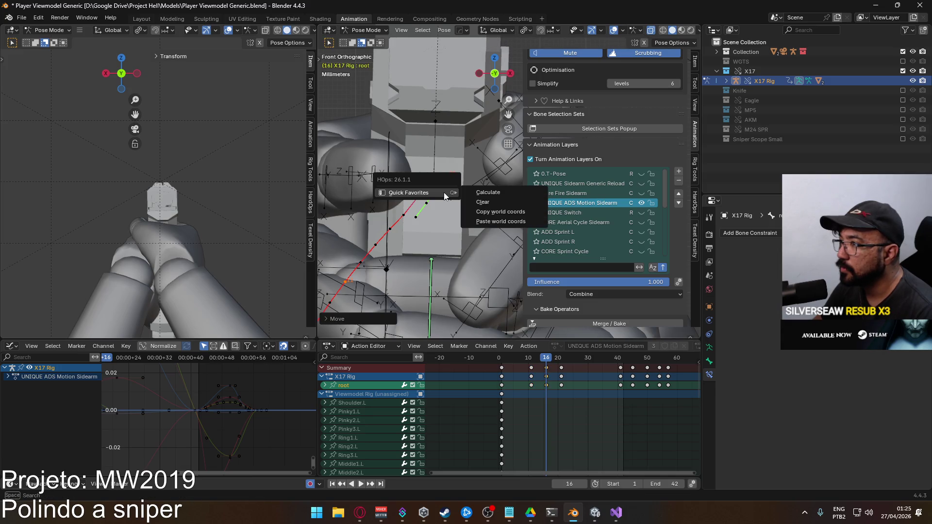
right_click(437, 184)
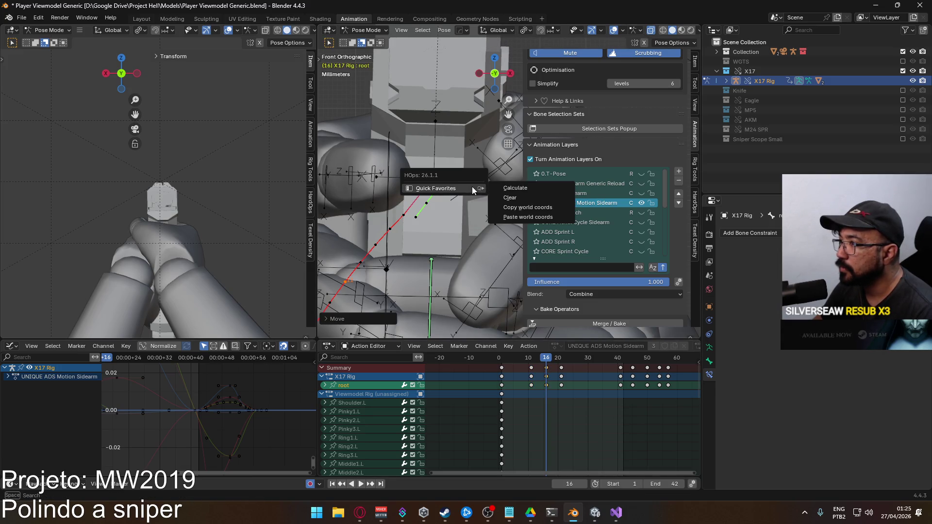
left_click(511, 189)
left_click(509, 233)
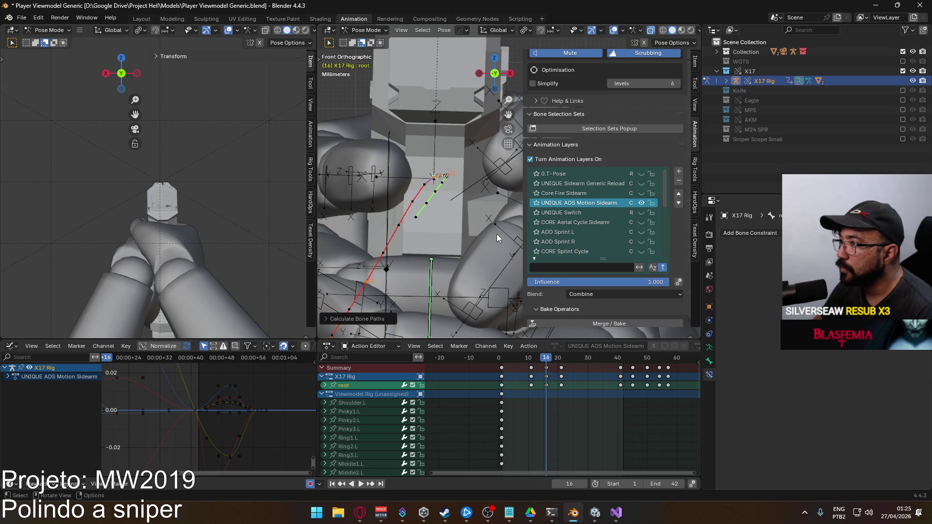
- Nudge the root bone, refresh its motion path and play back the result
key("g")
left_click(470, 208)
key("q")
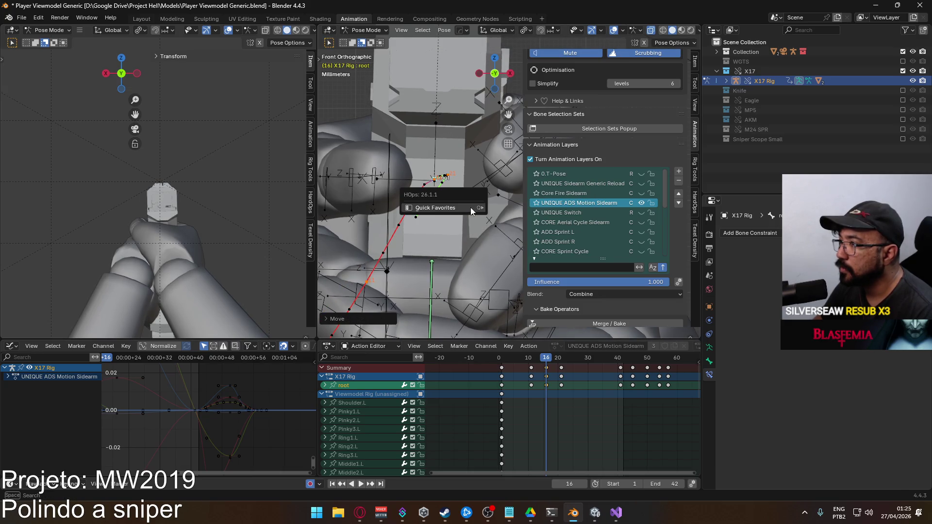
mouse_move(470, 207)
left_click(512, 208)
left_click(529, 254)
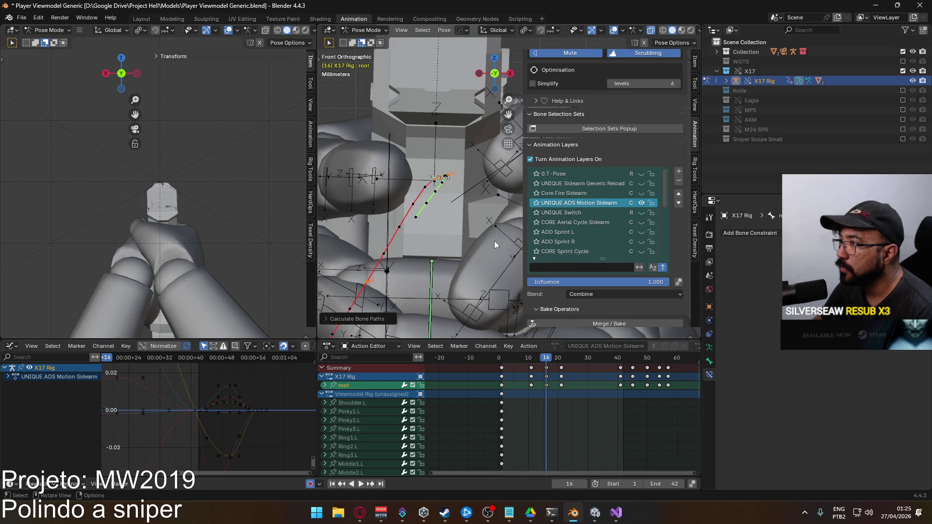
key("space")
- Stop playback in front view and return to frame 11
scroll(489, 239, "down", 5)
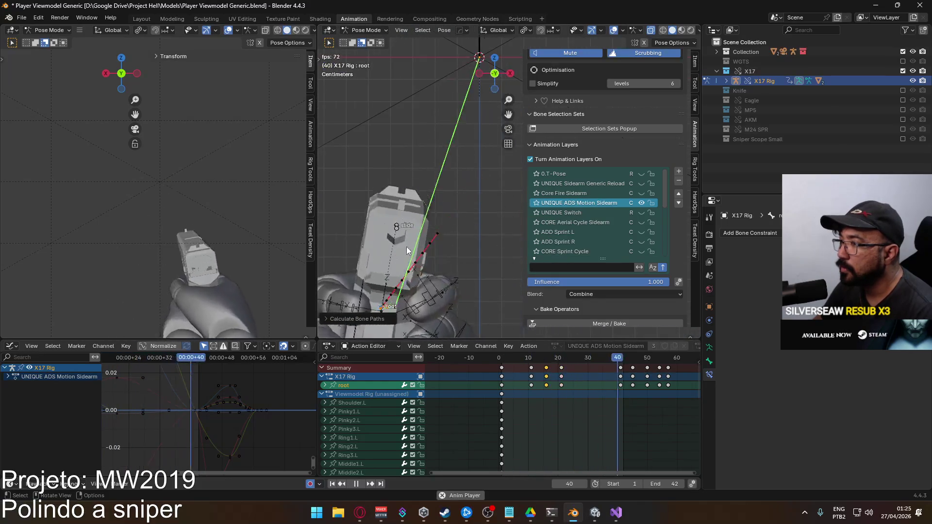
key("KP_1")
key("space")
left_click_drag(551, 358, 531, 358)
scroll(474, 252, "up", 1)
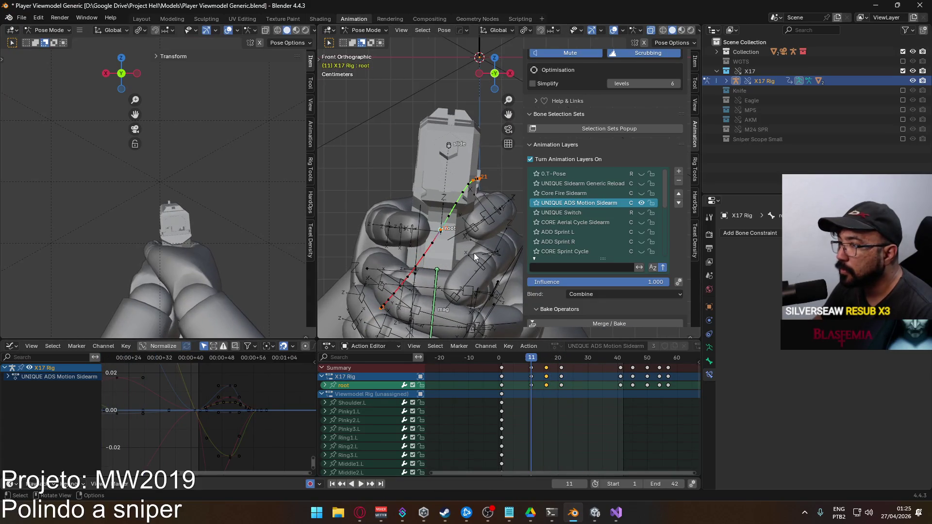
- Move the root bone again at frame 11, recalculate its motion path and play
key("g")
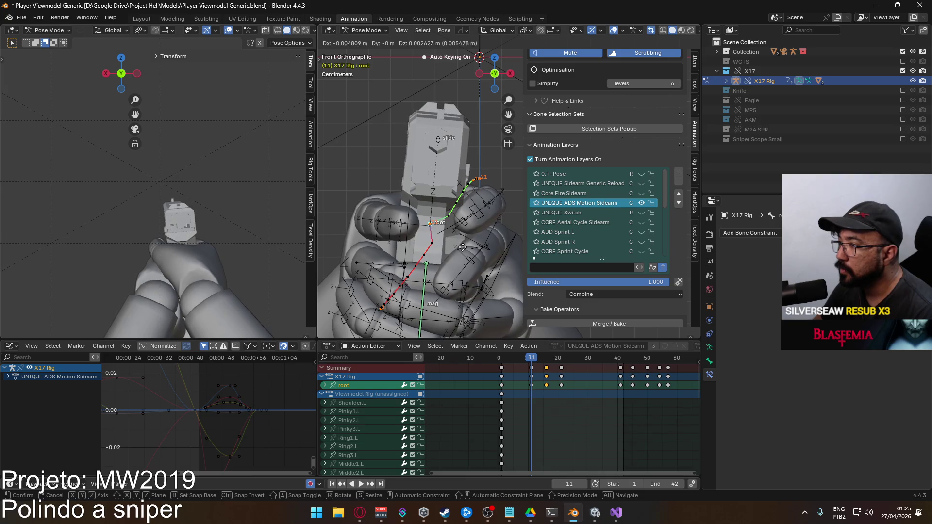
left_click(463, 247)
key("q")
mouse_move(463, 247)
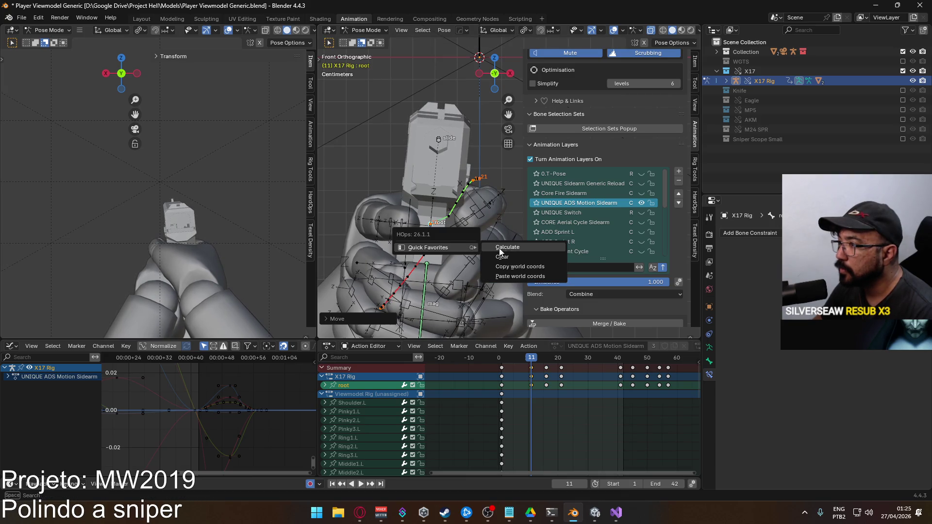
left_click(505, 249)
left_click(507, 283)
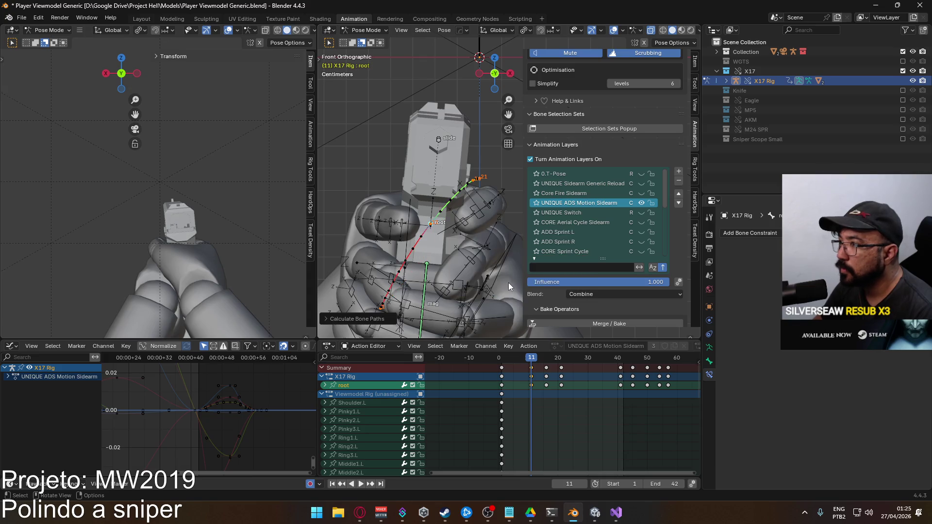
key("space")
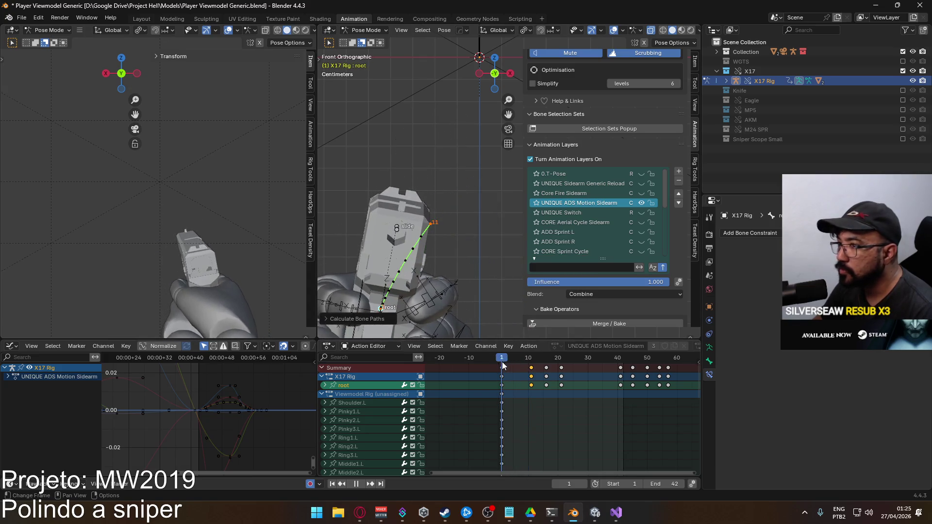
- Restrict the scene frame range to start at 41 and end at 57
left_click_drag(526, 358, 551, 351)
left_click_drag(558, 346, 531, 339)
scroll(456, 257, "down", 4)
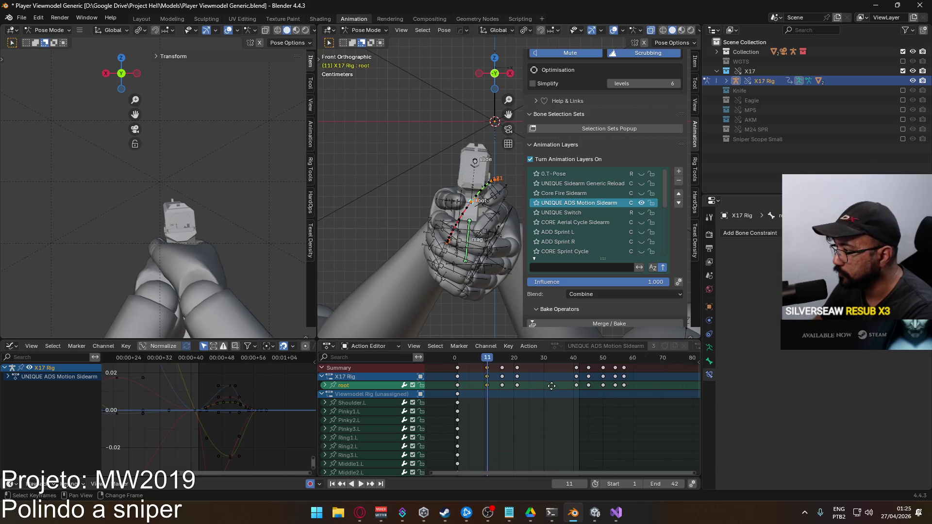
scroll(593, 398, "right", 4, "ctrl")
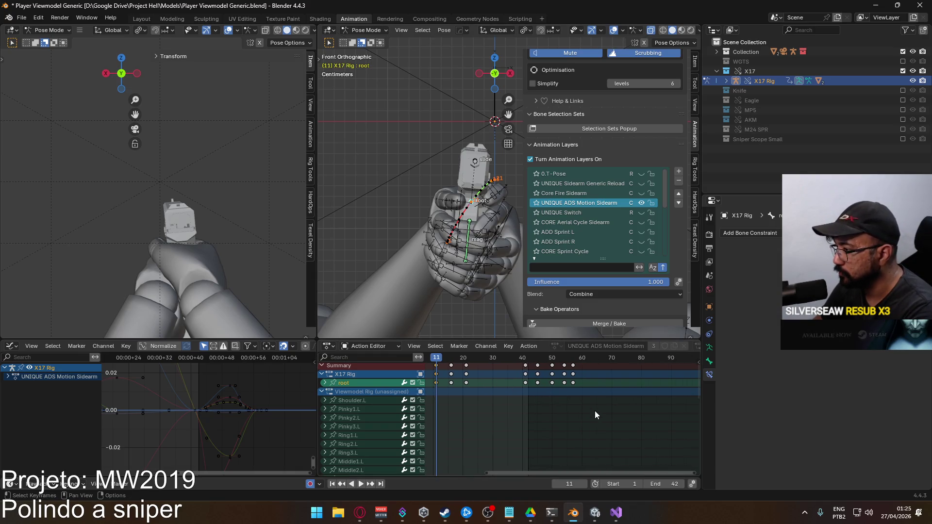
left_click(524, 360)
middle_click_drag(555, 391, 561, 393)
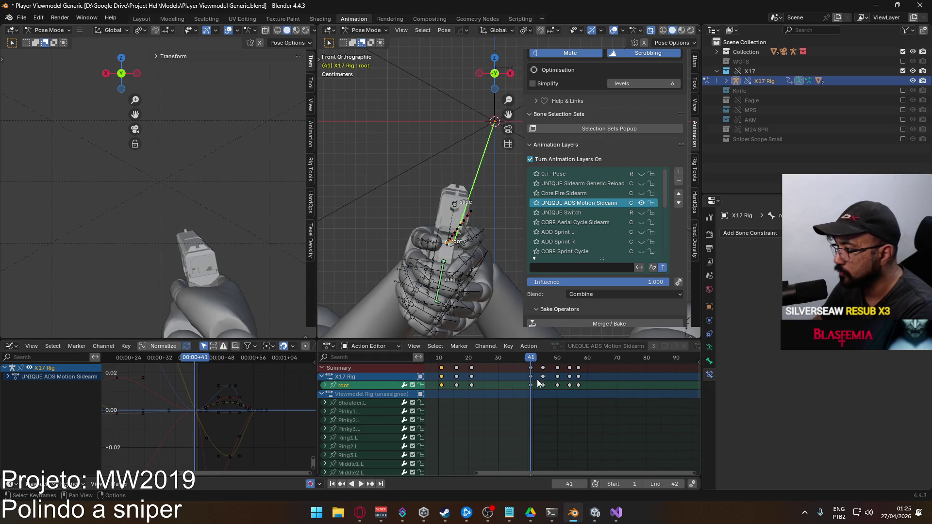
mouse_move(665, 484)
left_mouse_down()
mouse_move(699, 484)
mouse_move(684, 484)
left_mouse_up()
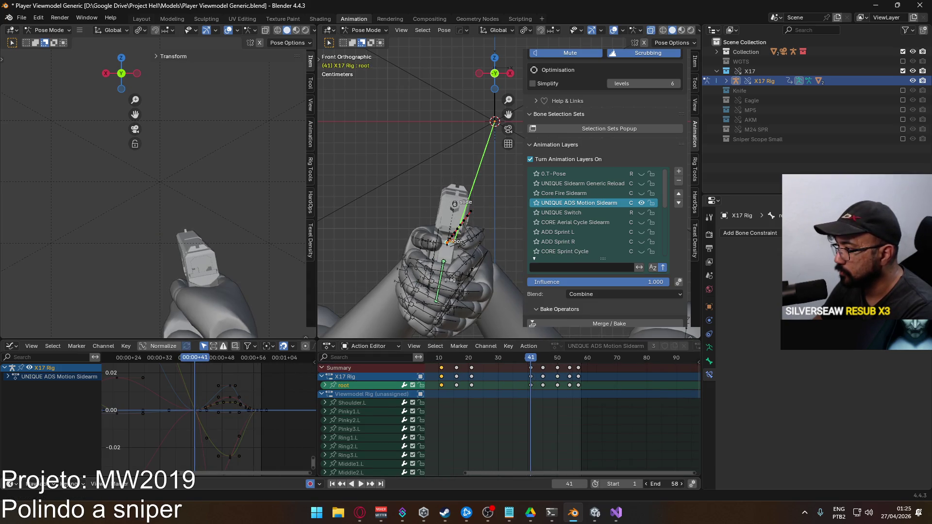
left_click(645, 484)
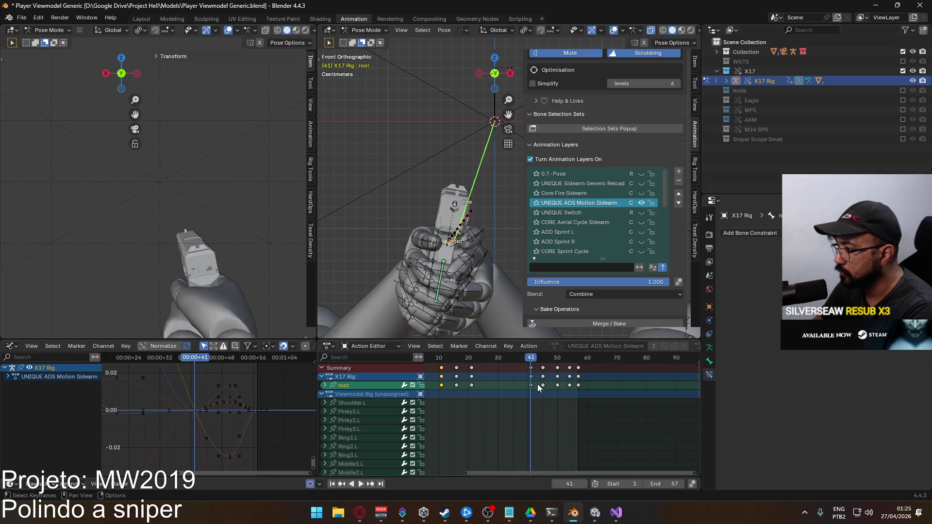
type("41")
key("Return")
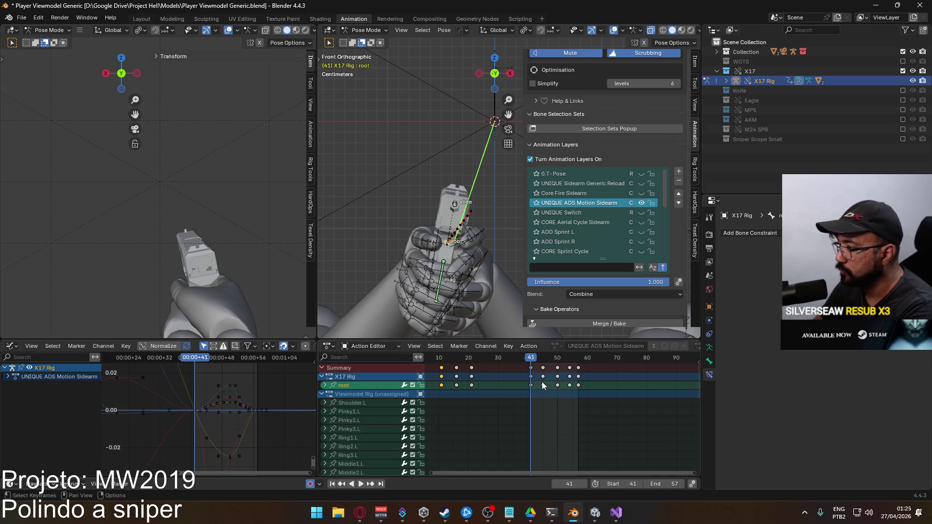
- Delete the root keyframes near frames 45 and 54 and preview the shortened range
middle_click_drag(482, 262, 457, 271, "shift")
key("KP_3")
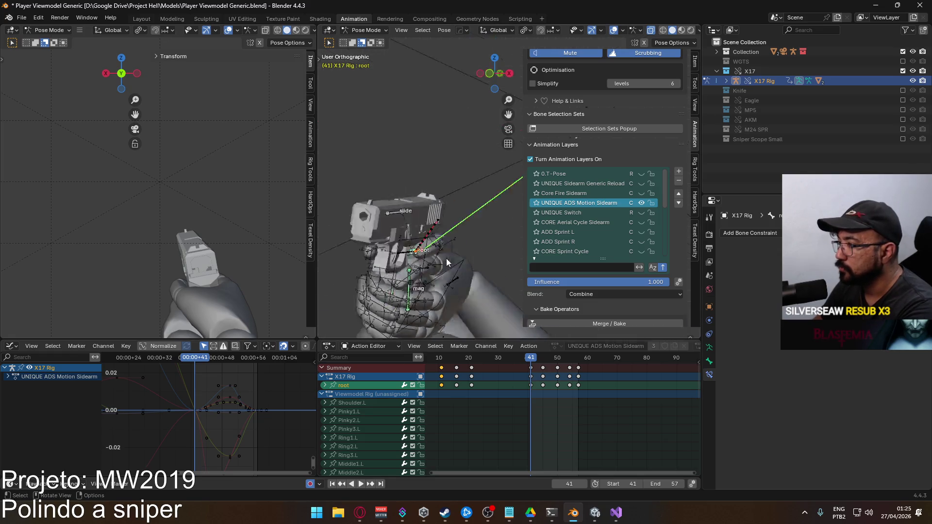
middle_click_drag(542, 385, 549, 385)
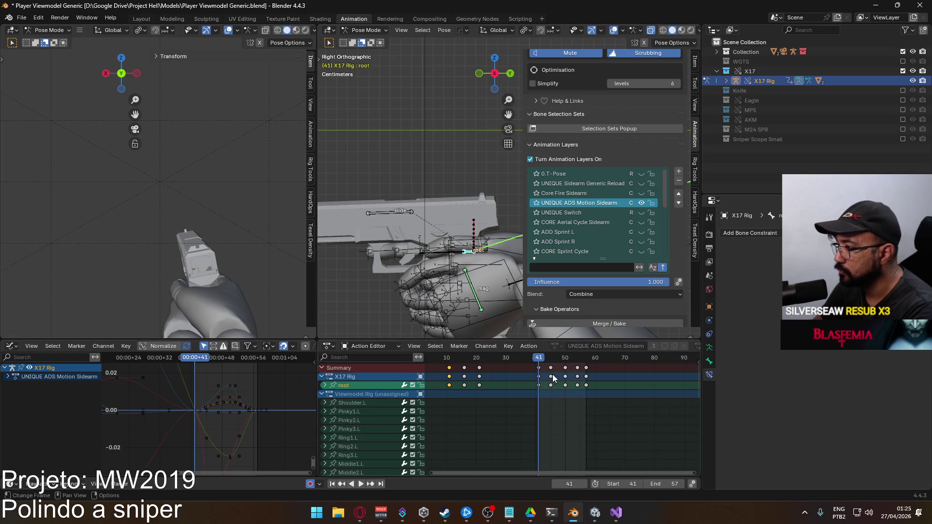
left_click(551, 376)
key("x")
left_click(577, 377)
key("x")
key("space")
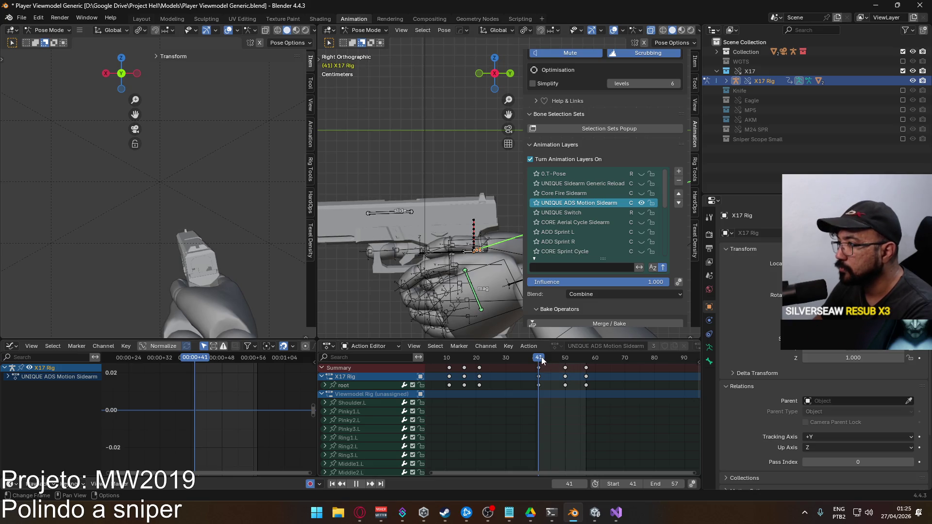
left_click_drag(552, 359, 479, 371)
key("space")
- Copy the frame 21 root keys, paste them at frame 41, and check the pose at frame 50
left_click(479, 368)
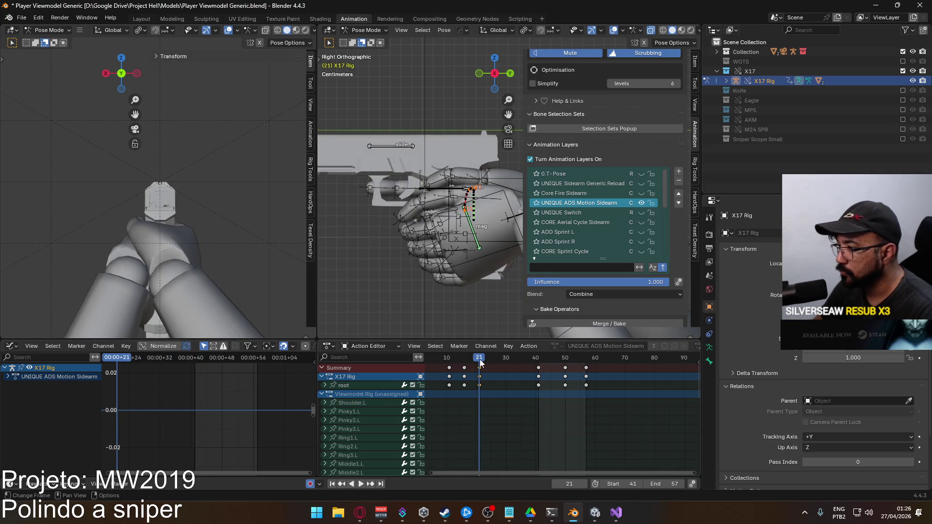
key("space")
key("ctrl+v")
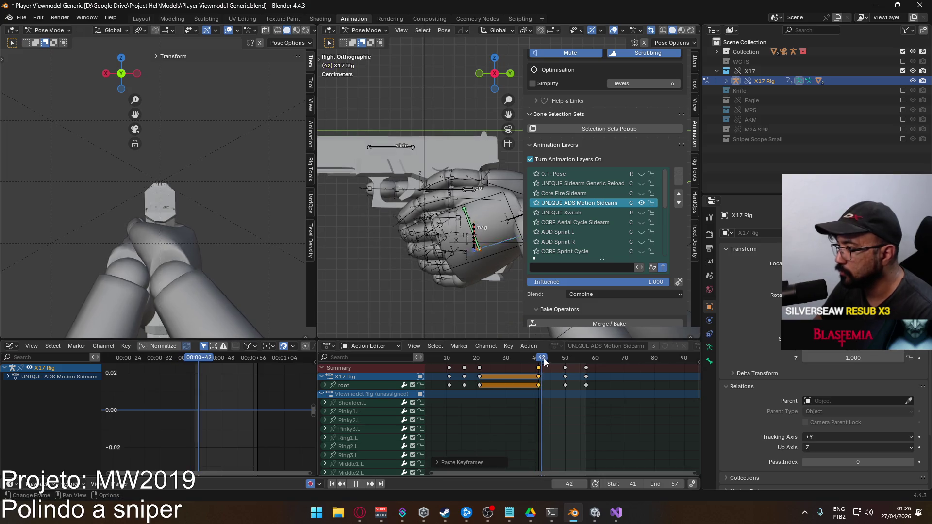
left_click_drag(551, 361, 553, 361)
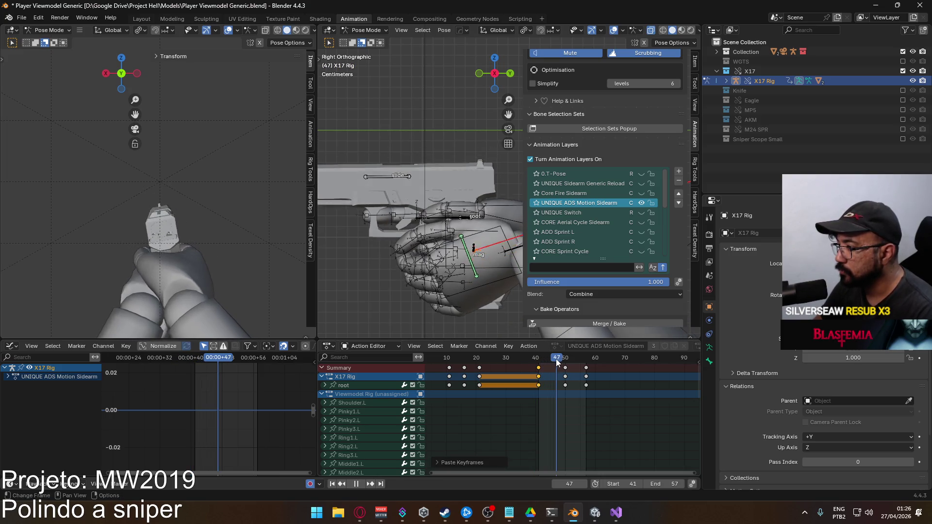
key("space")
middle_click_drag(449, 248, 399, 239, "shift")
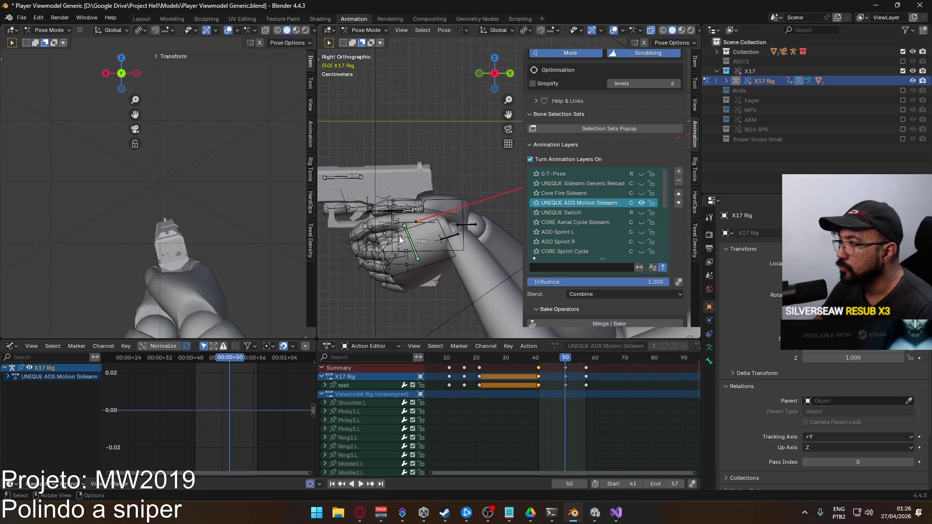
left_click(409, 210)
- Calculate the root bone's motion path and deselect all keyframes
right_click(409, 211)
left_click(459, 211)
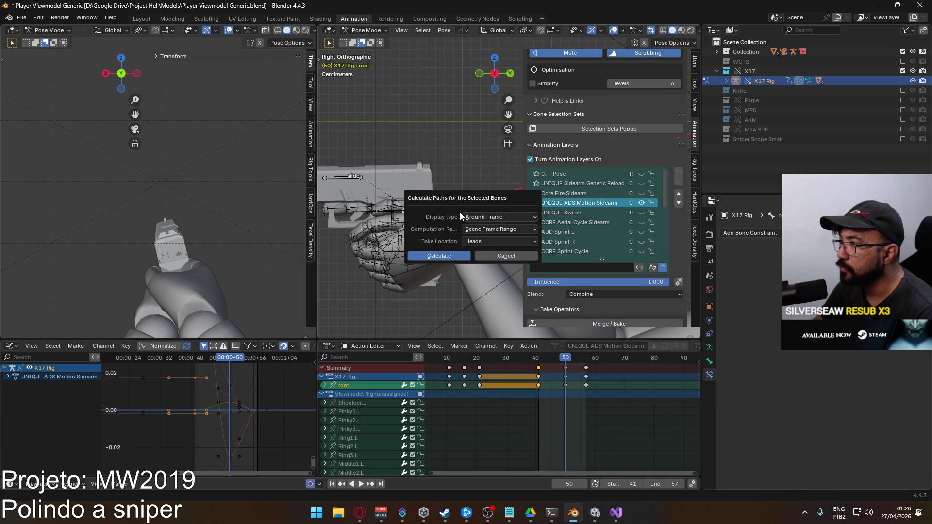
left_click(458, 256)
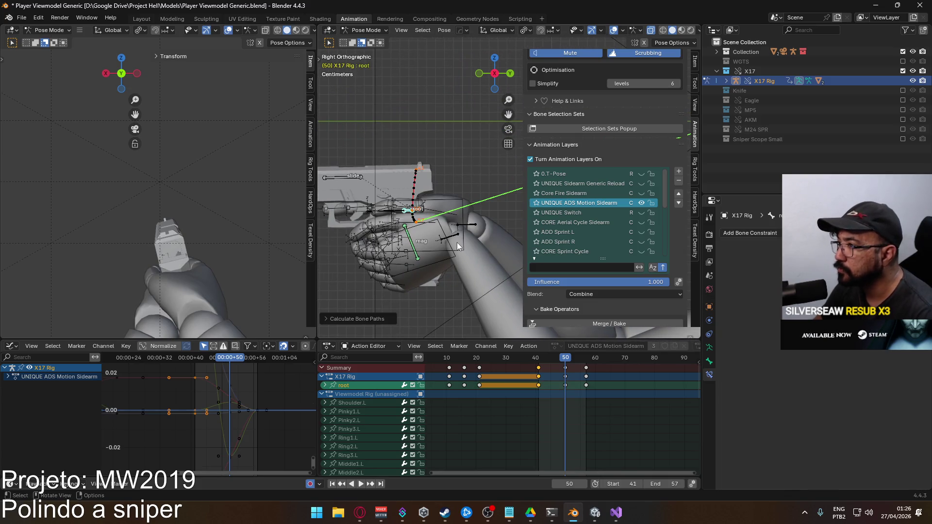
left_click(571, 399)
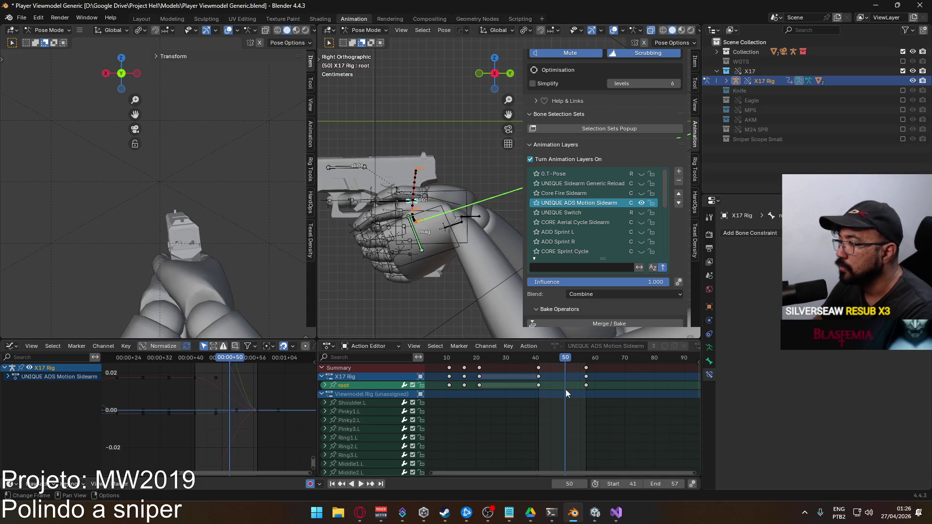
scroll(456, 219, "up", 2)
- Offset the root bone along global Y at frame 50 and recalculate its motion path
key("g")
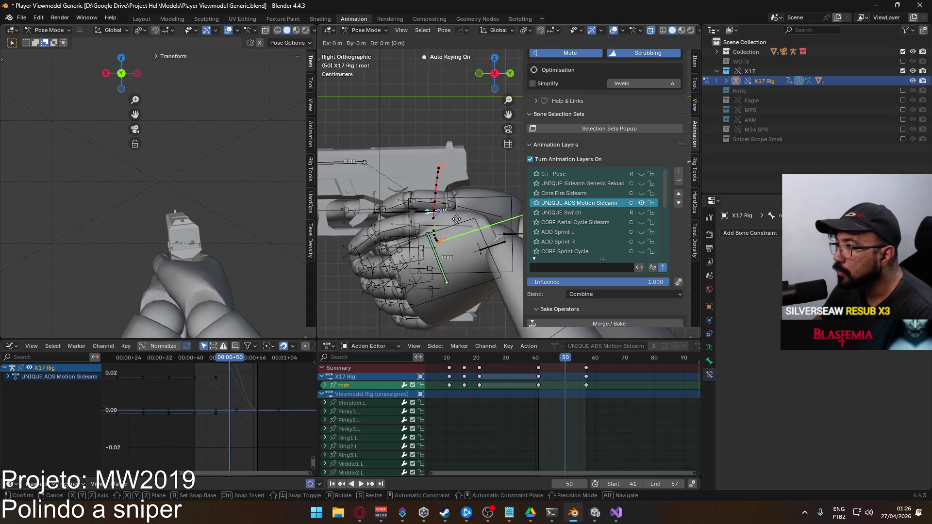
key("y")
left_click(450, 226)
key("g")
key("y")
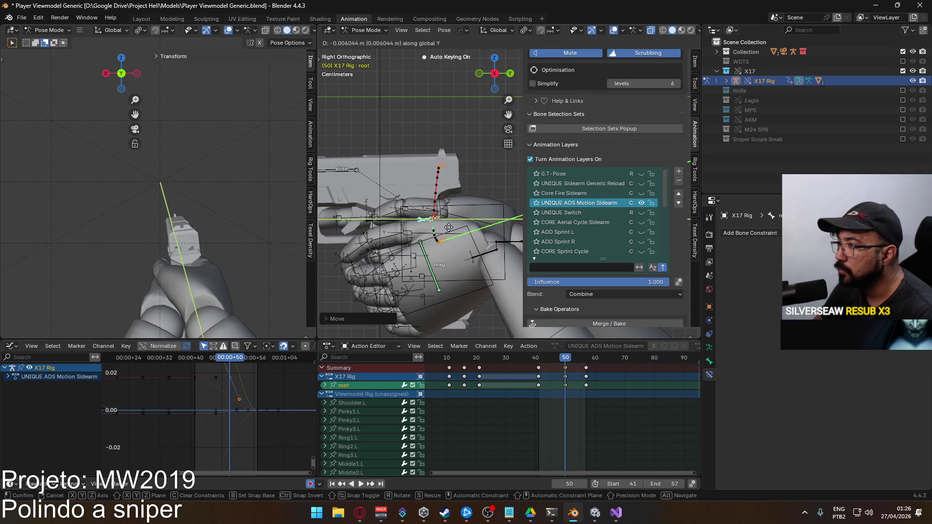
left_click(448, 227)
key("q")
mouse_move(449, 227)
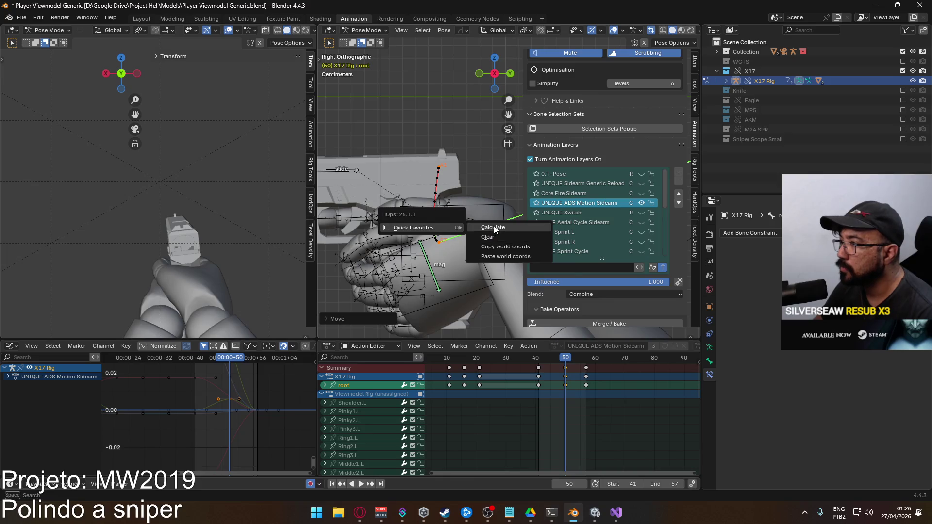
left_click(494, 230)
left_click(485, 277)
mouse_move(428, 222)
middle_mouse_down()
mouse_move(457, 224)
mouse_move(412, 217)
mouse_move(469, 222)
mouse_move(457, 201)
middle_mouse_up()
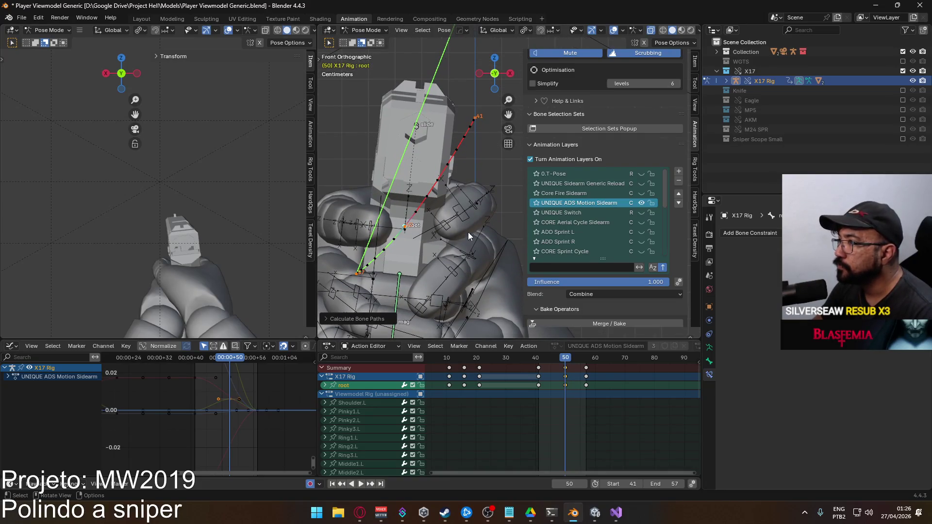
- Shift the root bone down, right and along Y at frame 50, then replay
key("space")
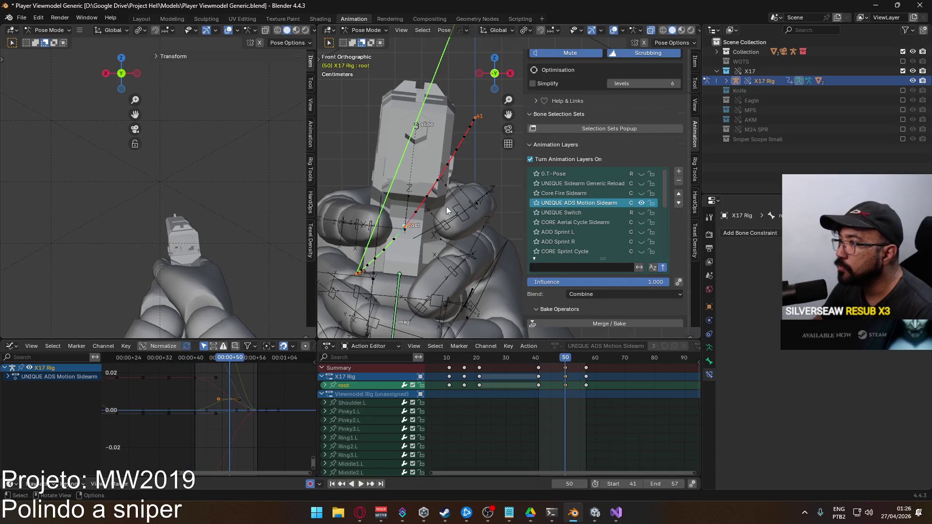
key("Escape")
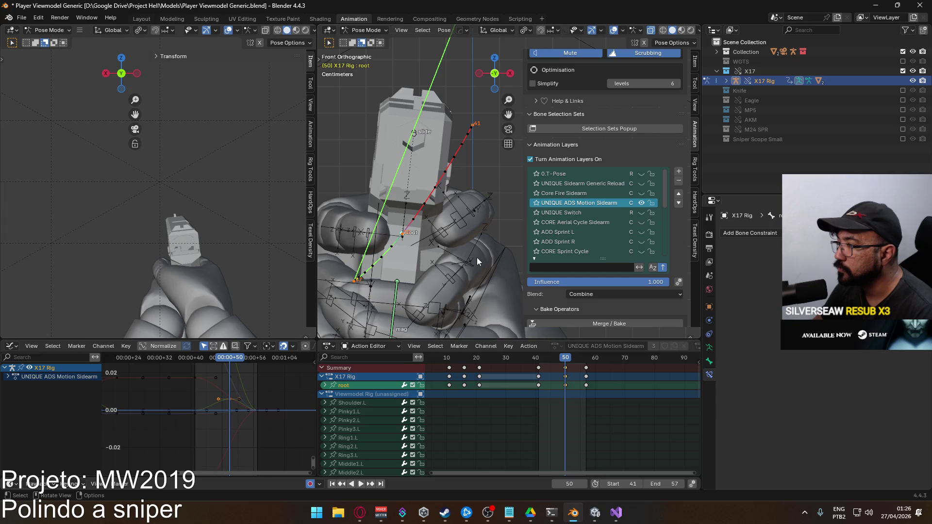
key("g")
left_click(484, 267)
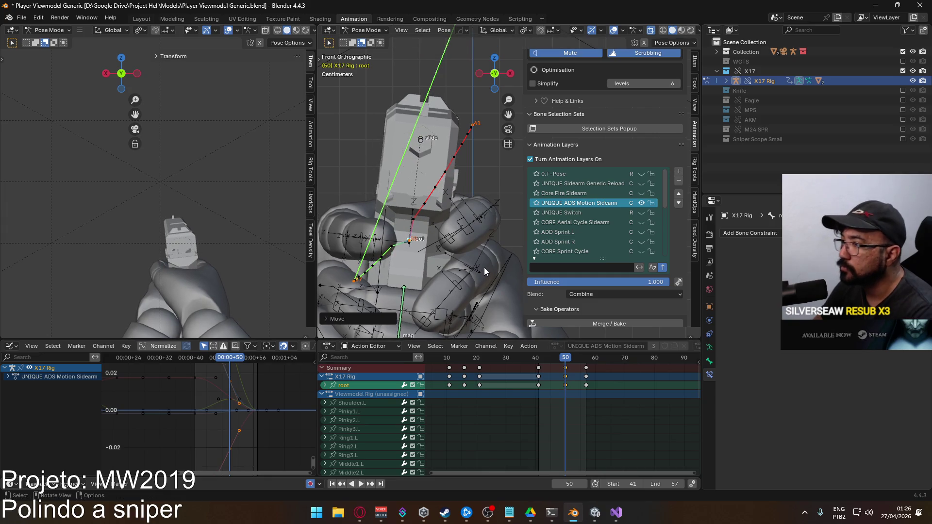
key("KP_3")
key("g")
key("y")
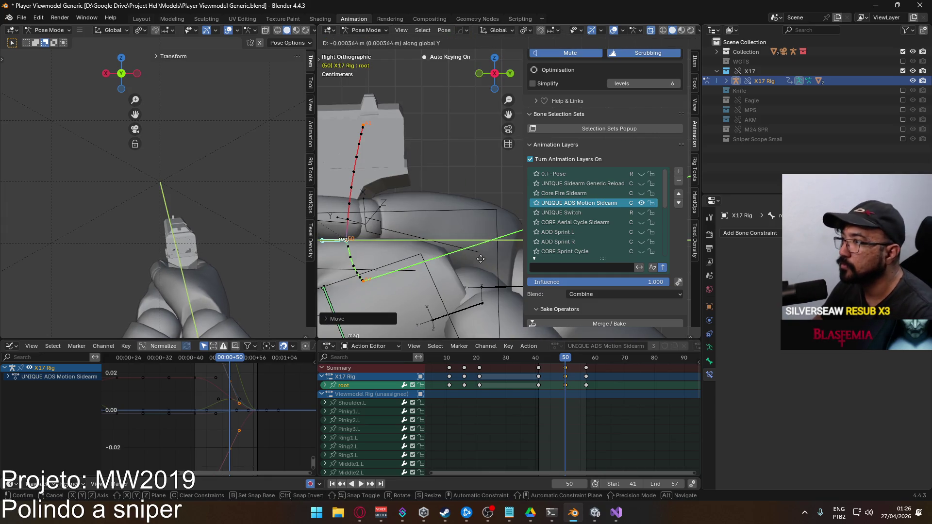
left_click(472, 259)
key("space")
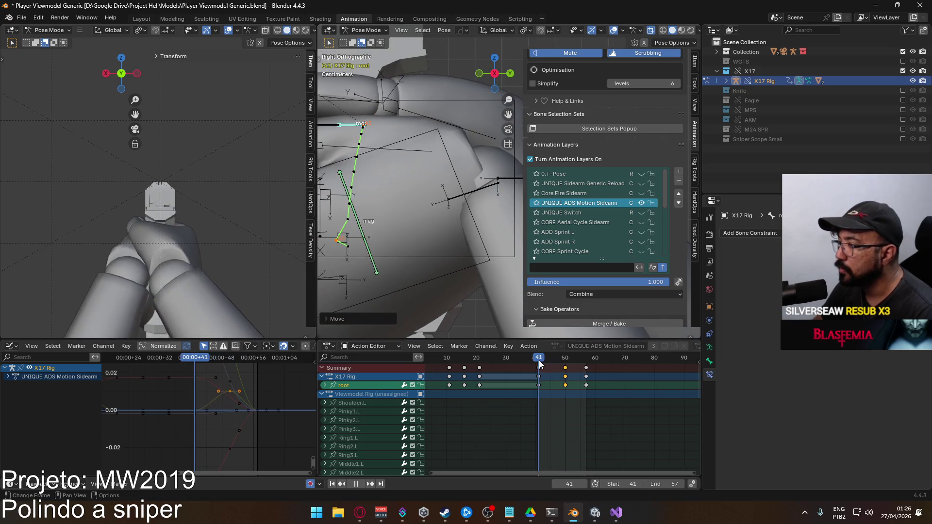
key("space")
- Reposition the root bone at frame 45 and raise it slightly in front view
left_click(547, 359)
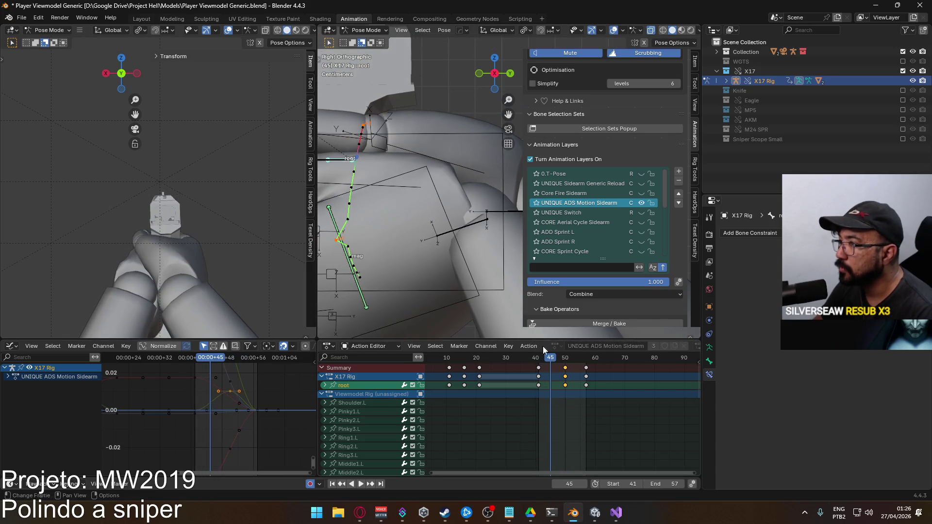
key("g")
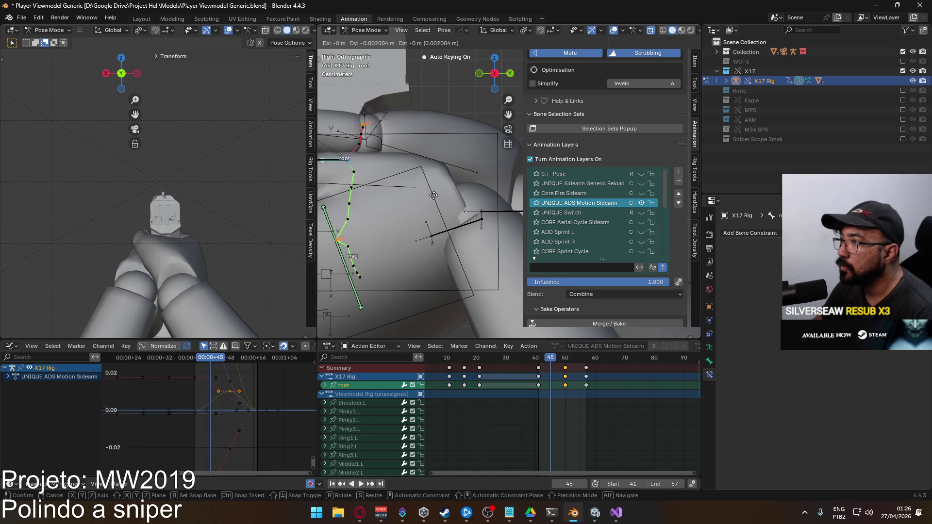
left_click(435, 195)
key("KP_1")
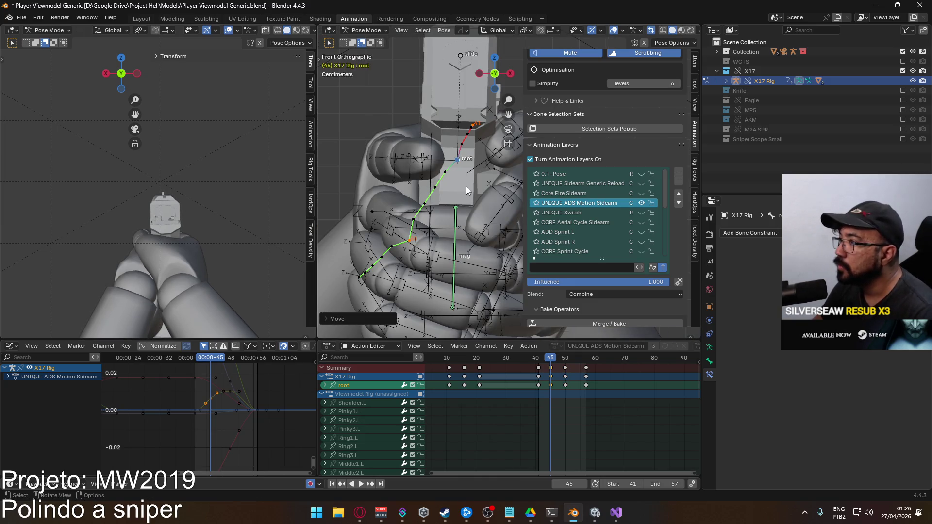
key("g")
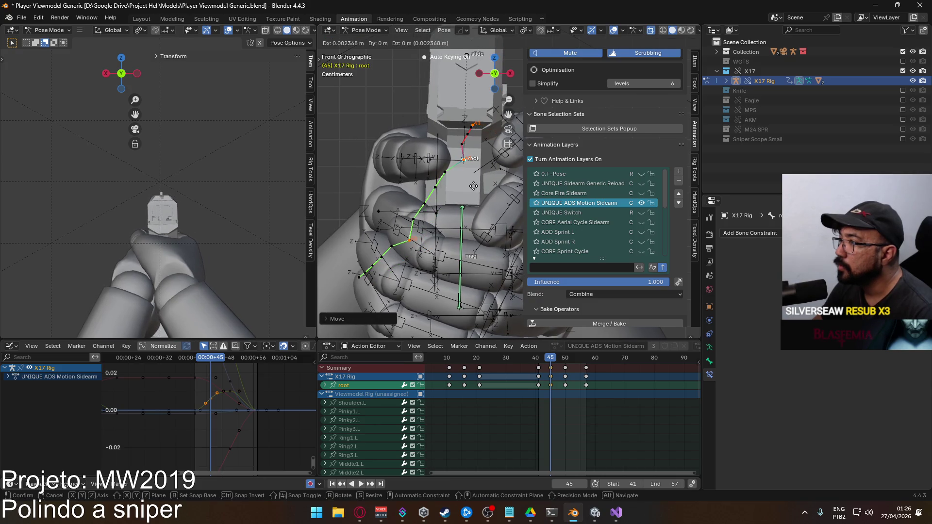
left_click(475, 179)
- Recalculate the root's motion path, play it, and scrub forward to frame 51
key("q")
mouse_move(482, 179)
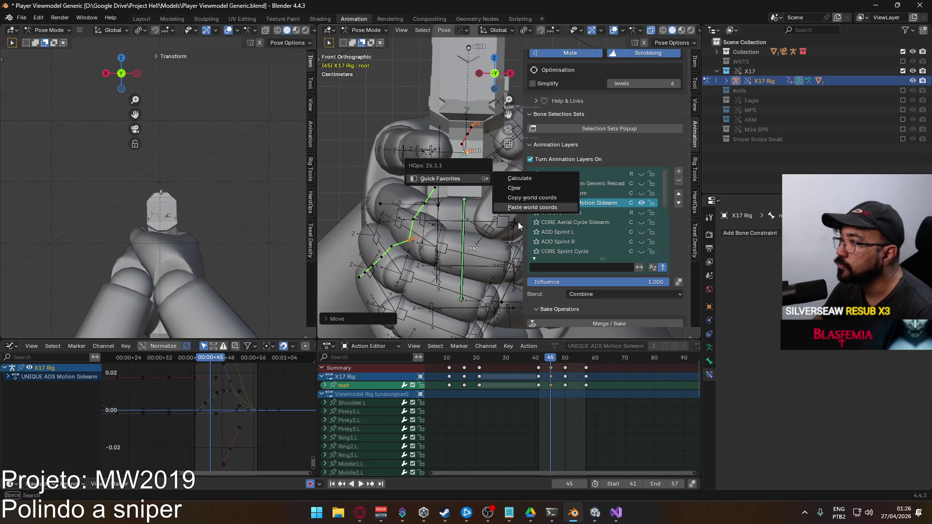
left_click(519, 178)
left_click(520, 235)
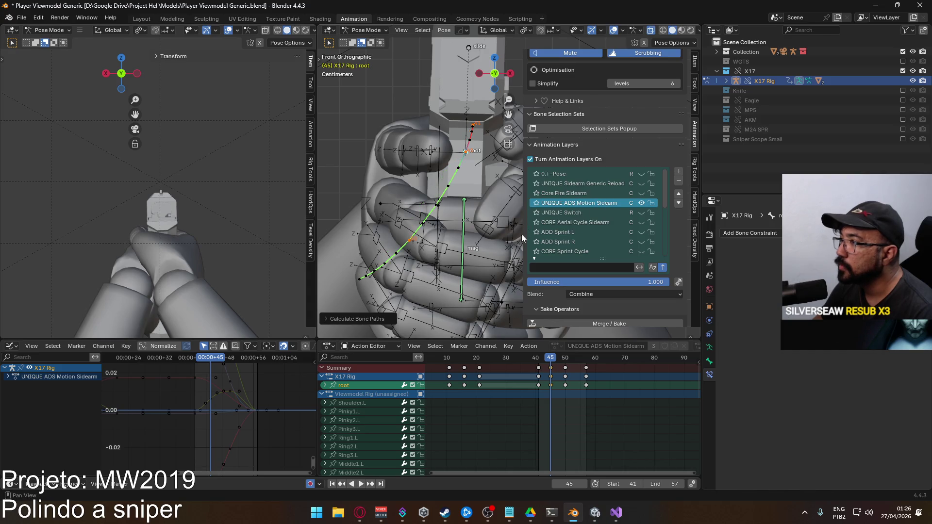
key("space")
mouse_move(551, 361)
left_mouse_down()
mouse_move(636, 361)
mouse_move(568, 362)
mouse_move(575, 362)
left_mouse_up()
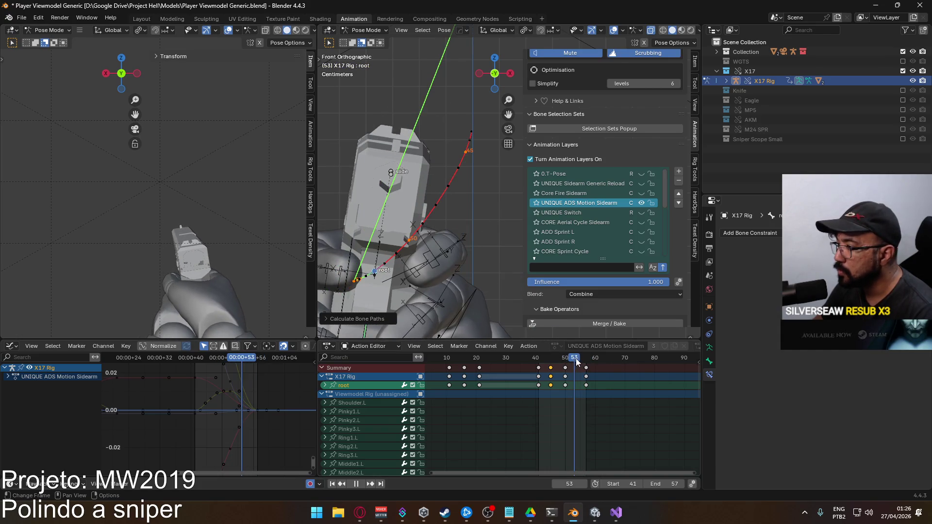
- In Top view, move the root bone at frame 54 and recalculate its motion path
key("space")
mouse_move(417, 209)
middle_mouse_down()
mouse_move(398, 190)
mouse_move(452, 240)
mouse_move(430, 231)
mouse_move(447, 229)
mouse_move(403, 233)
mouse_move(416, 252)
middle_mouse_up()
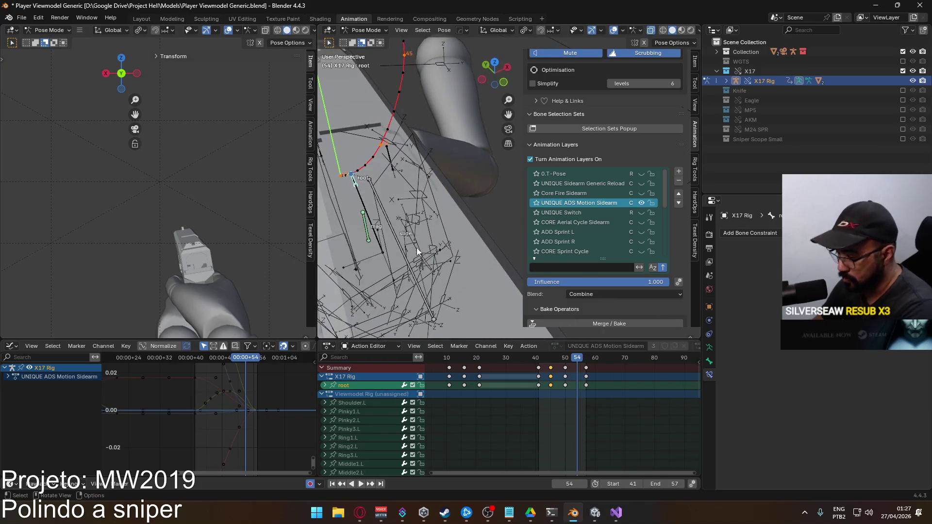
key("KP_7")
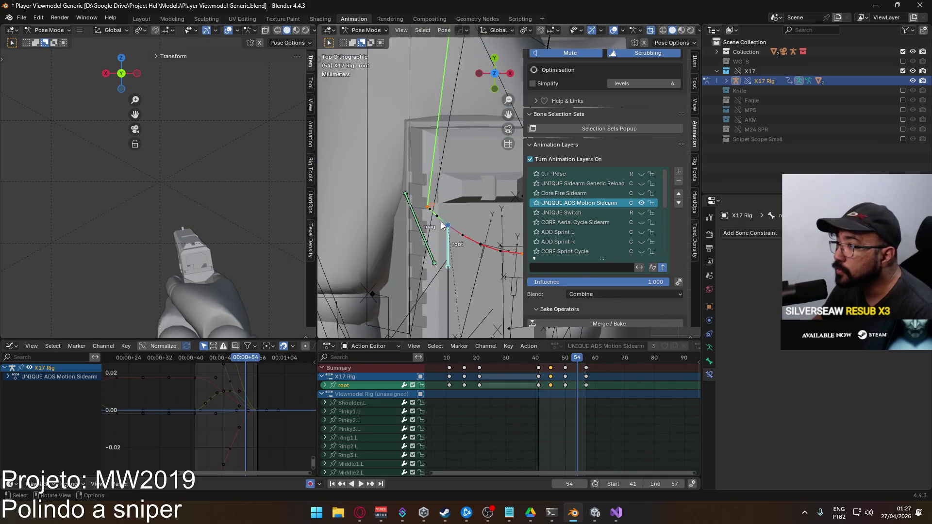
scroll(490, 229, "up", 2)
key("g")
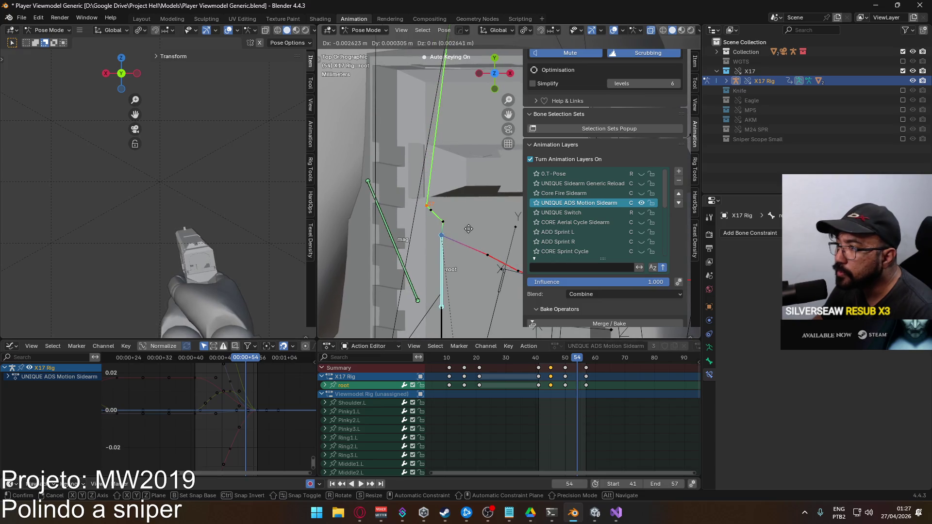
left_click(468, 229)
right_click(467, 228)
left_click(514, 237)
left_click(498, 277)
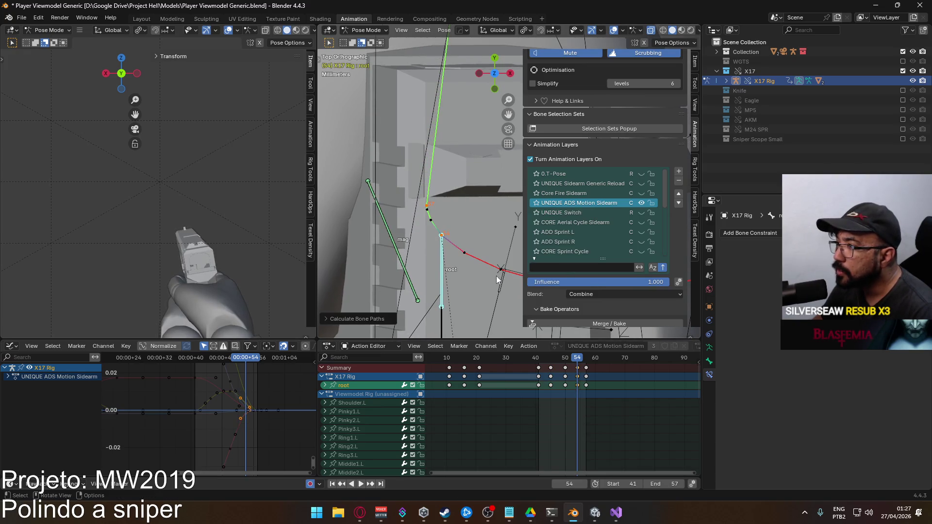
- Nudge the root bone again, recalculate the path and scrub frames 42–49 to check it
key("g")
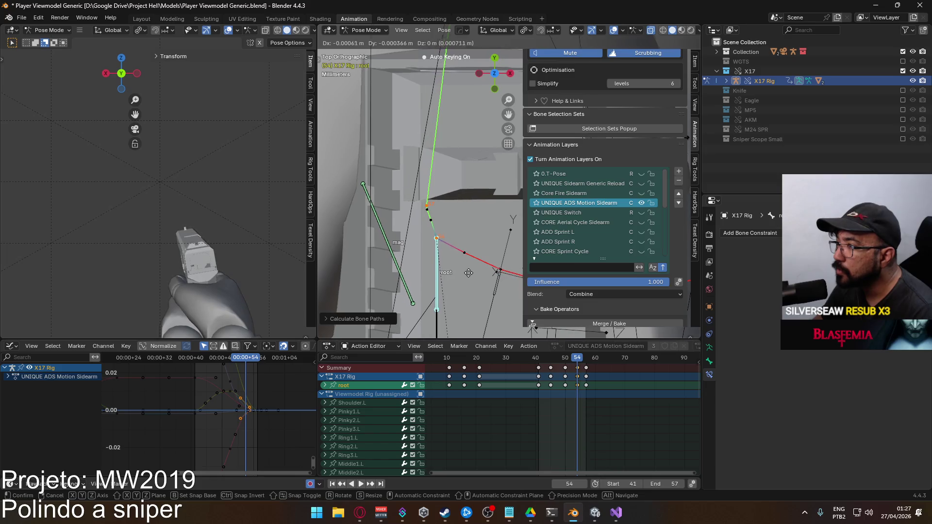
left_click(468, 273)
key("q")
mouse_move(468, 273)
left_click(519, 273)
left_click(510, 315)
key("space")
left_click(542, 358)
left_click_drag(542, 358, 577, 357)
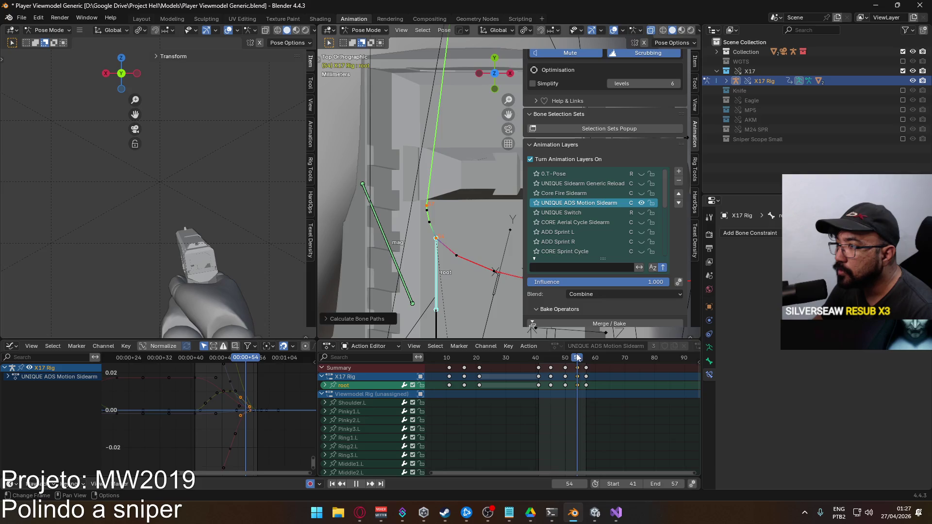
- Shift the root bone along X at frame 54, recalculate paths and review through frame 57
key("g")
key("x")
left_click(459, 255)
right_click(459, 255)
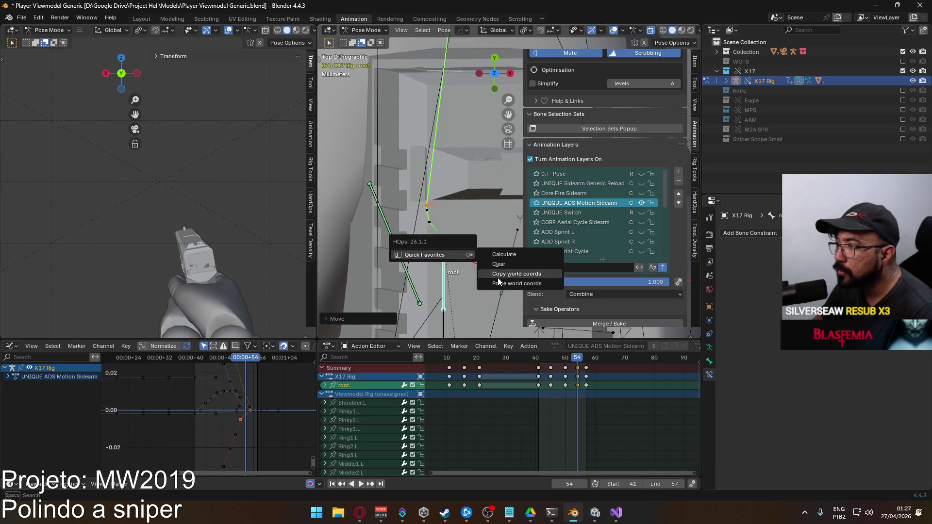
left_click(523, 260)
left_click(522, 302)
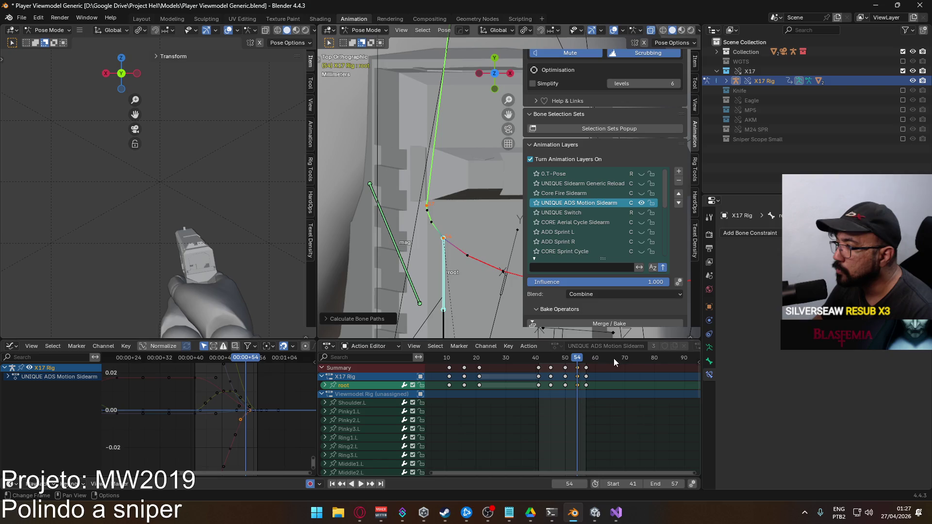
key("space")
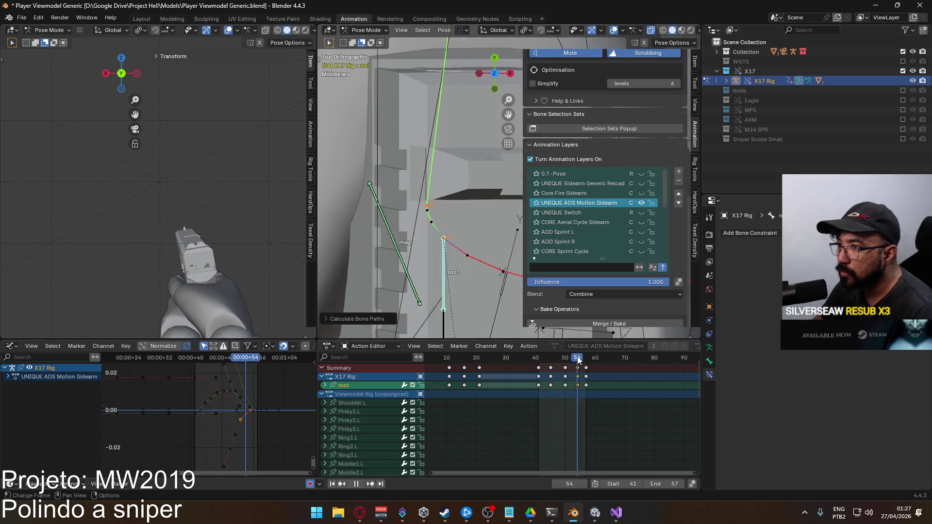
left_click_drag(571, 357, 588, 357)
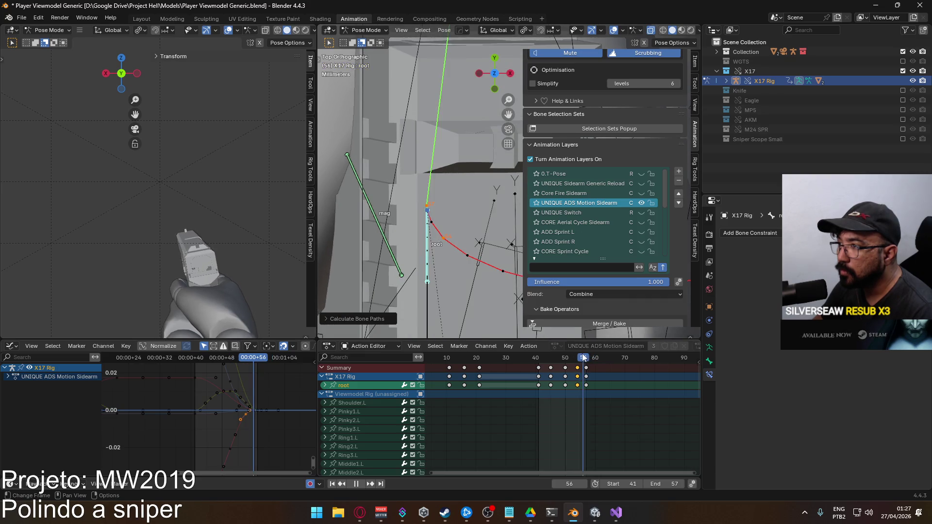
key("space")
- Reposition the root bone once more, recalculate its path and replay frames 42–56
key("g")
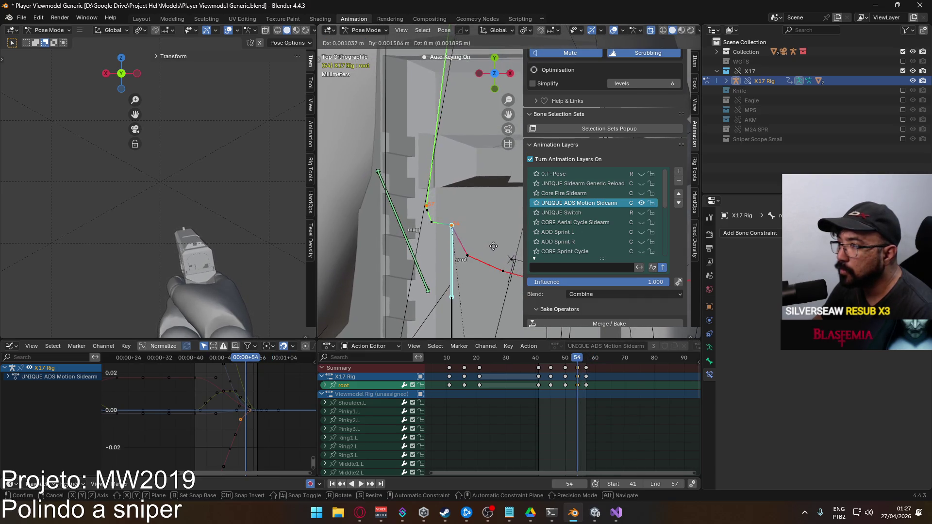
left_click(494, 246)
key("q")
mouse_move(494, 245)
left_click(543, 246)
left_click(534, 292)
left_click(542, 357)
key("space")
left_click_drag(542, 357, 586, 359)
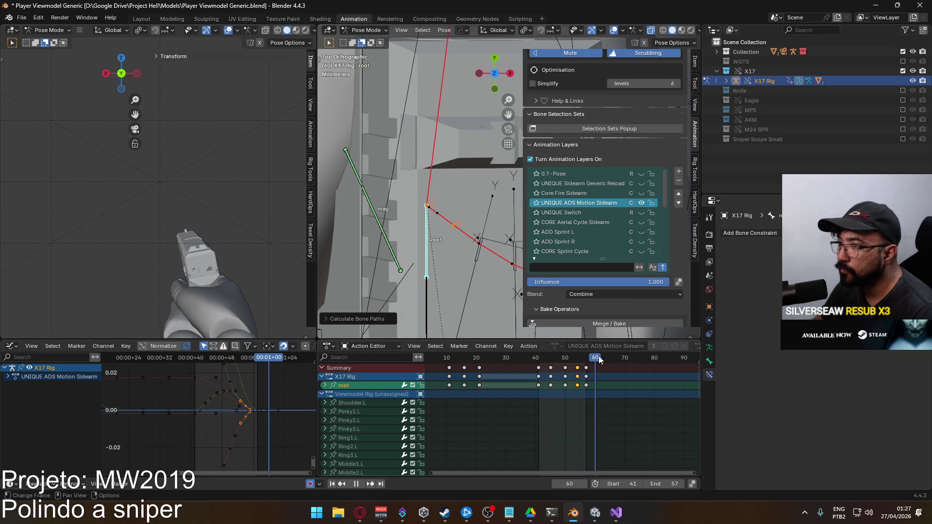
key("space")
- Play the aim-in from the right side, stopping at frame 41, and centre the gun
mouse_move(410, 221)
middle_mouse_down()
mouse_move(441, 223)
mouse_move(416, 237)
middle_mouse_up()
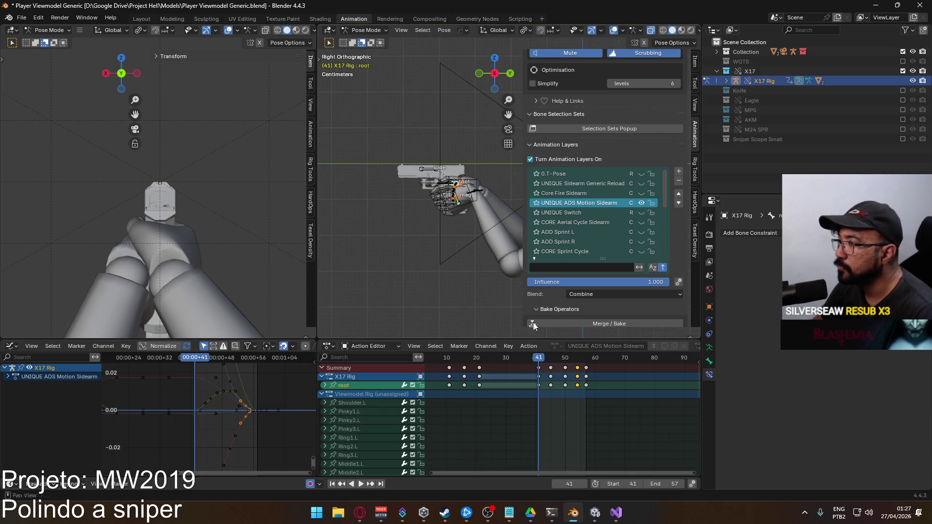
key("space")
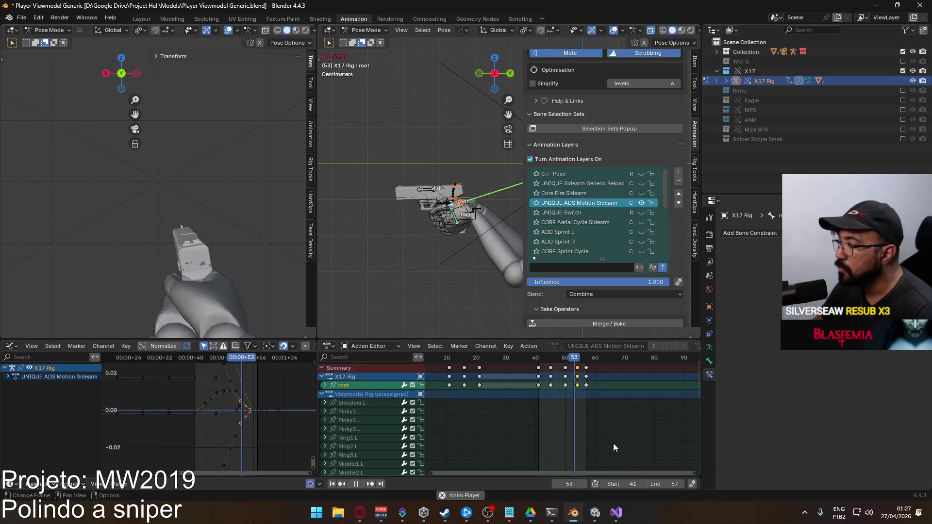
key("Escape")
middle_click_drag(458, 181, 429, 200, "shift")
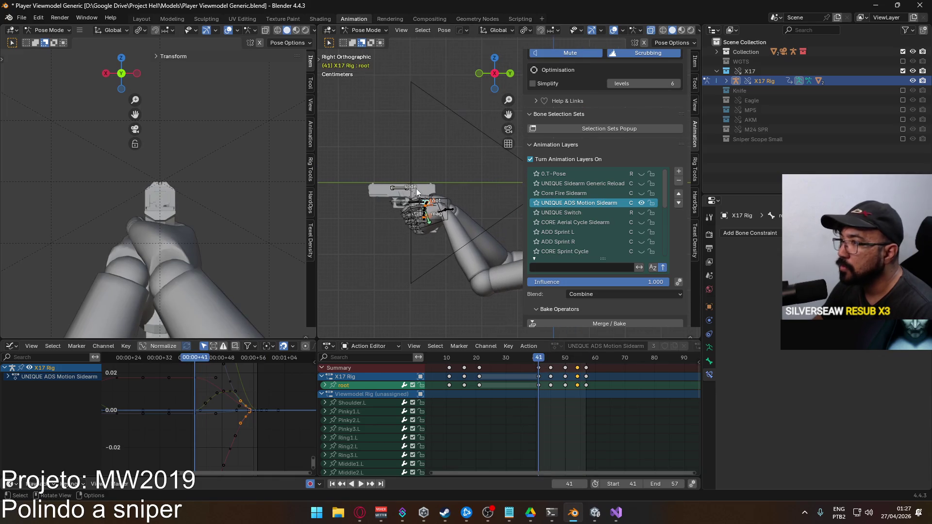
- Switch from Pose Mode to Object Mode, select the arm mesh and save the file
left_click(366, 30)
left_click(363, 41)
left_click(452, 221)
left_click(451, 214, "shift")
left_click(451, 214)
key("ctrl+s")
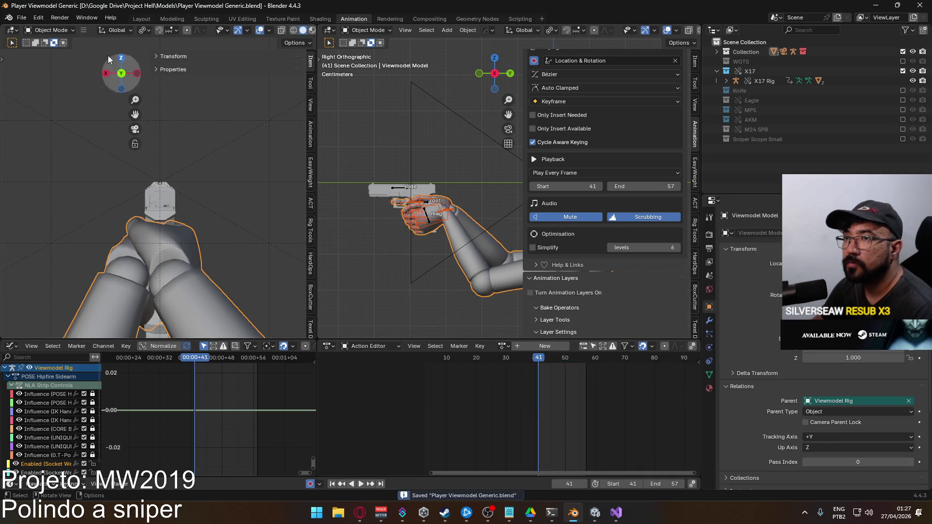
- Export FBX over Viewmodel@Sidearm ADS Out Single.fbx, found by searching 'ads out'
left_click(21, 17)
mouse_move(84, 154)
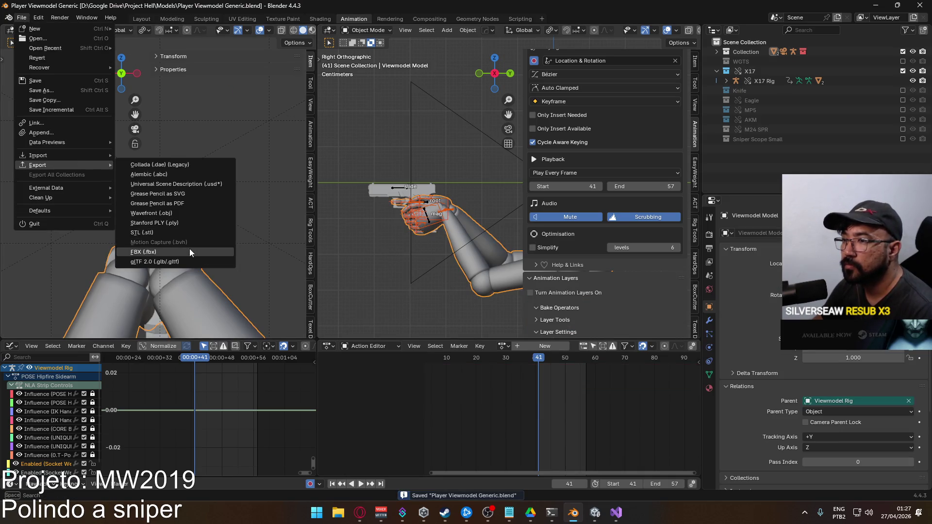
left_click(189, 248)
left_click(586, 155)
type("ads")
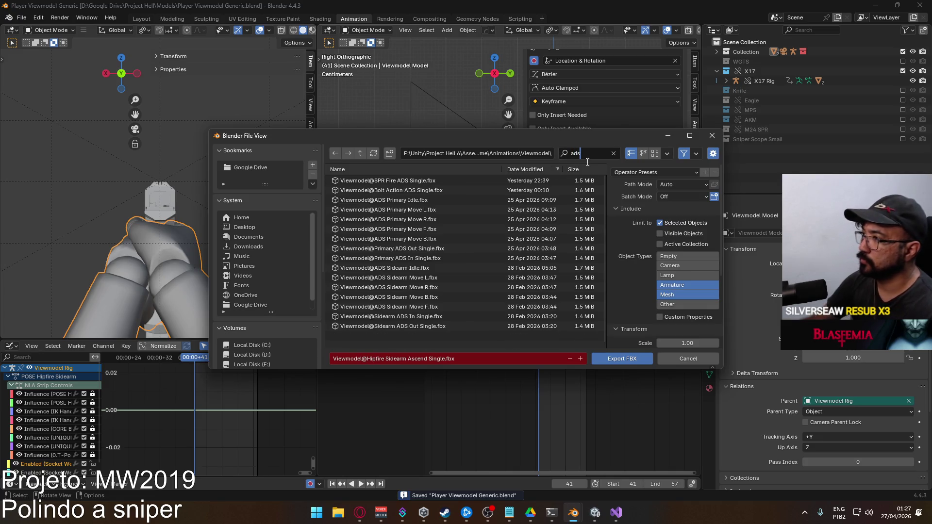
type(" out")
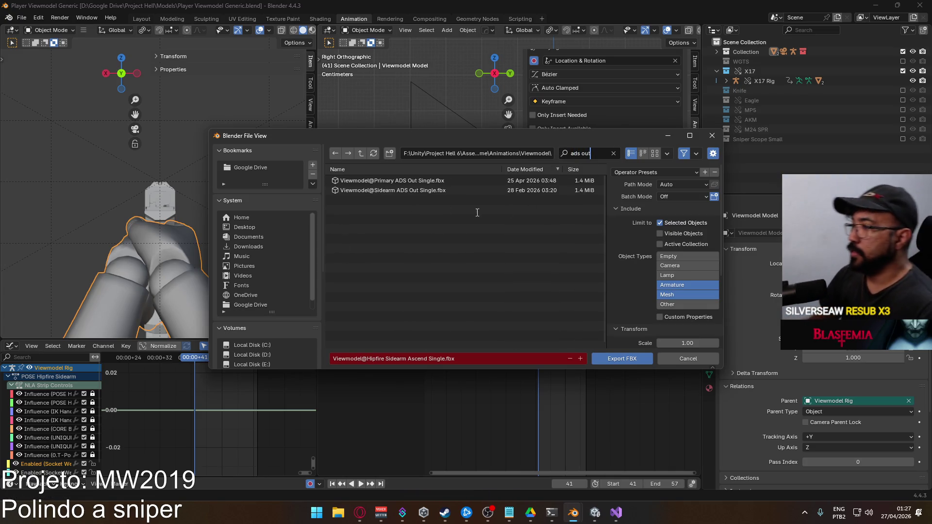
double_click(424, 190)
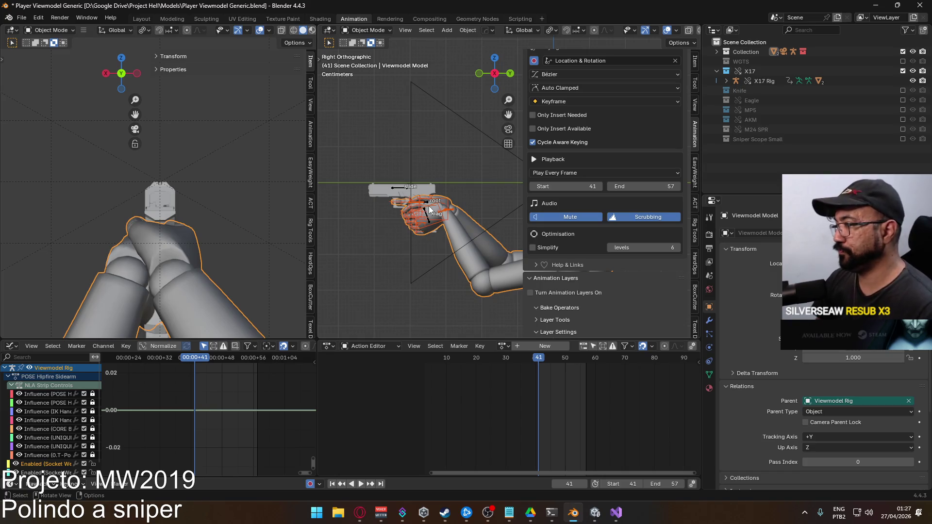
- Make the X17 Rig active and move the current frame to the start
left_click(427, 214)
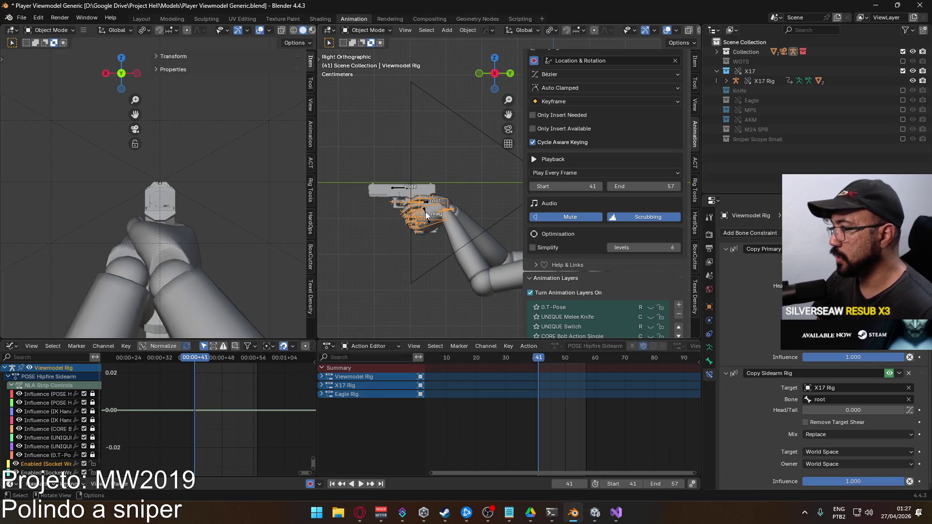
left_click(428, 216)
left_click(491, 357)
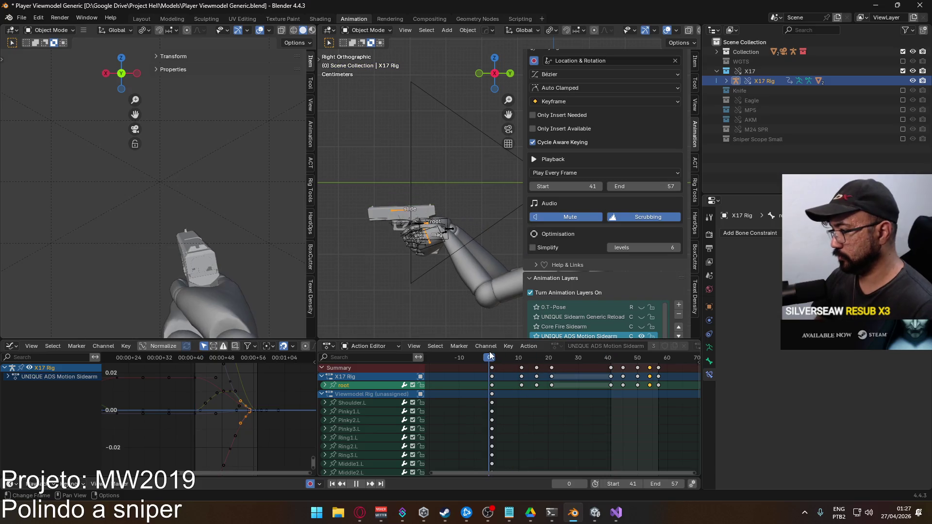
- Set the frame range to start 1 and end 21, select the Viewmodel Rig and save
key("Escape")
left_click(627, 484)
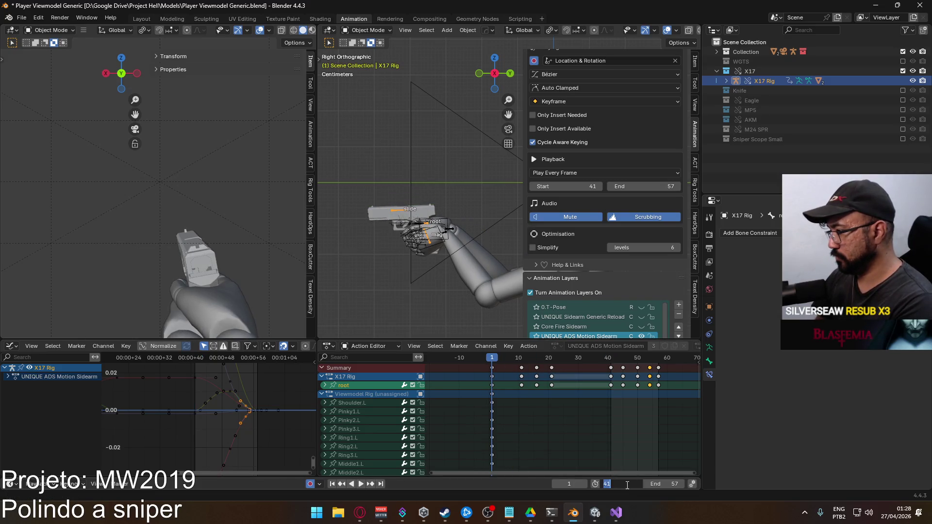
type("1")
key("Return")
key("space")
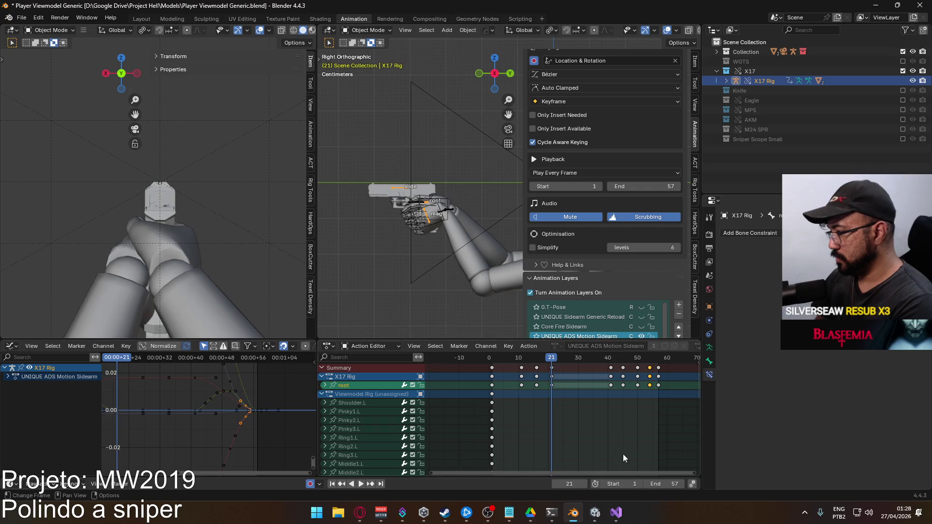
left_click(662, 482)
type("21")
key("Return")
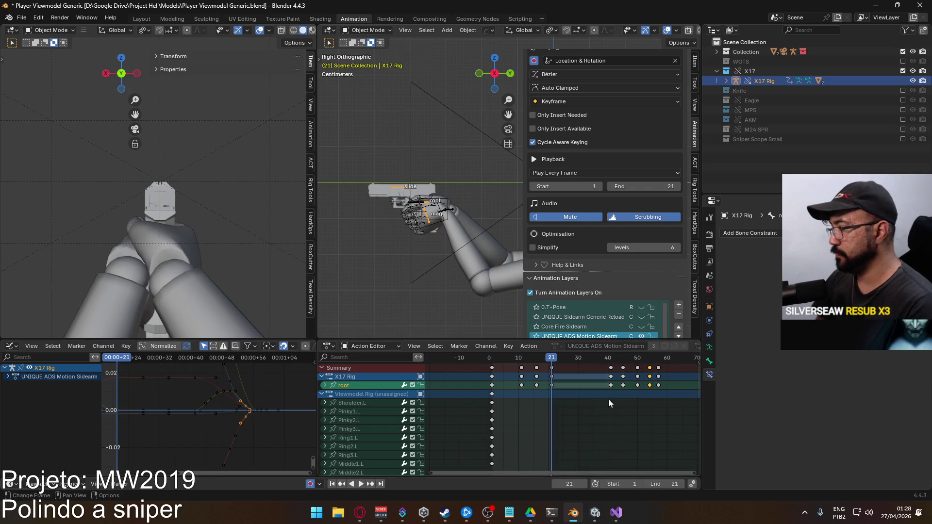
left_click(459, 231)
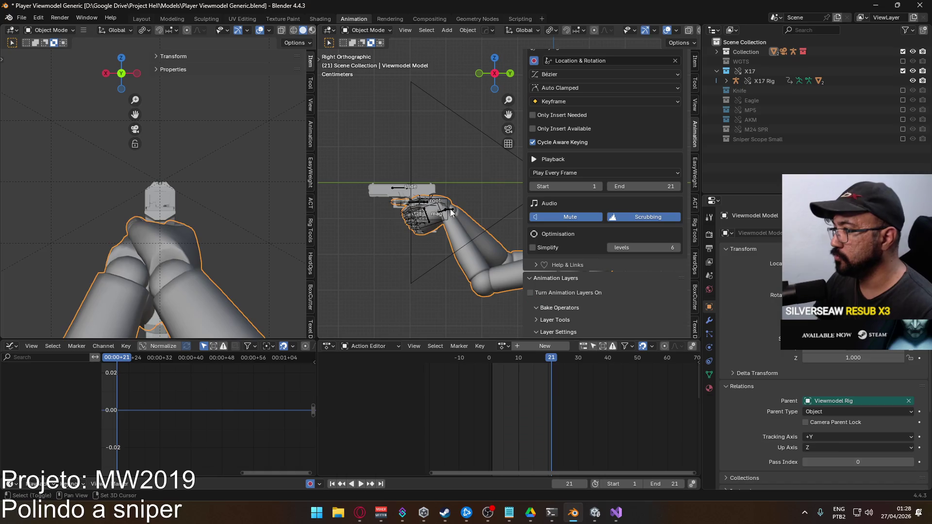
key("ctrl+s")
- Export FBX over Viewmodel@Sidearm ADS In Single.fbx, found by searching 'ds in'
left_click(21, 17)
mouse_move(68, 165)
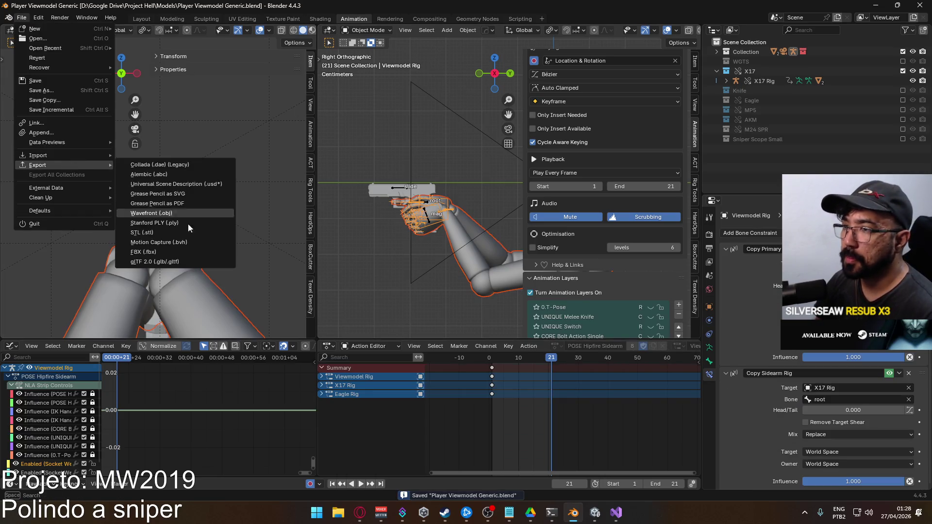
left_click(191, 253)
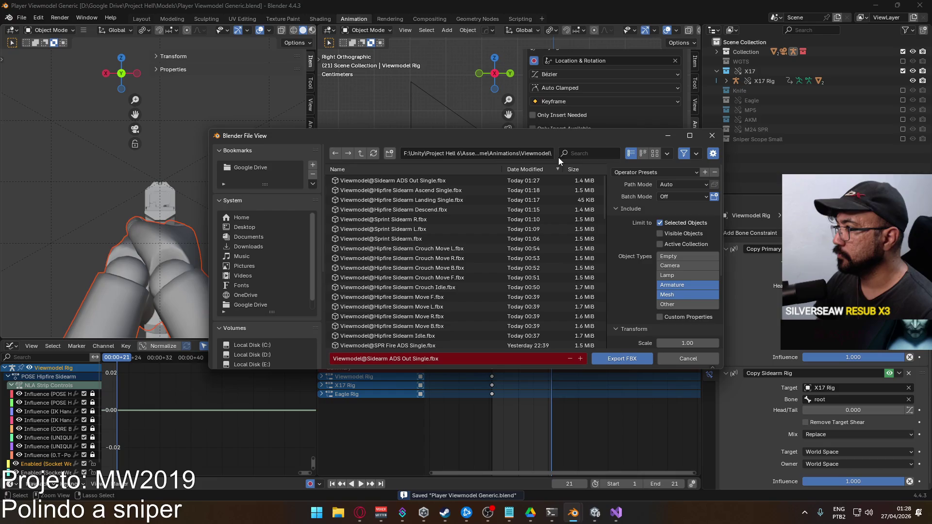
type("ads")
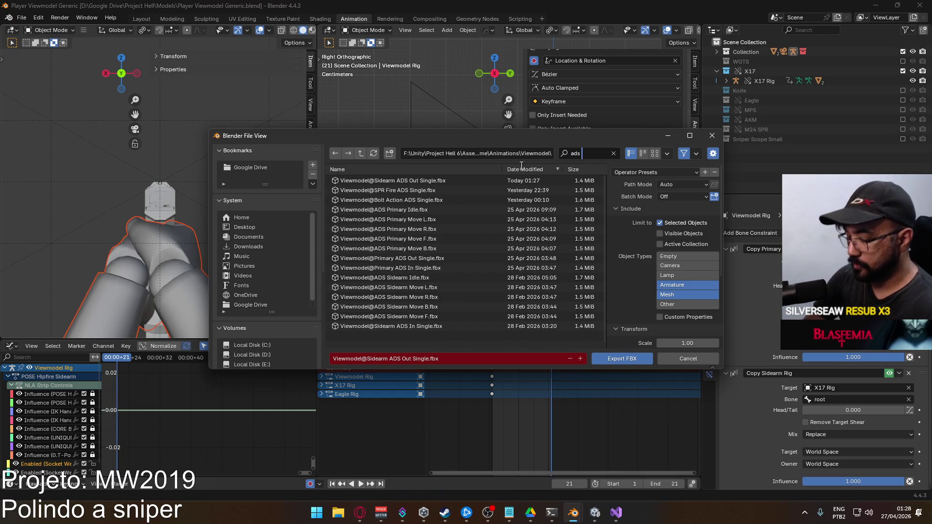
type(" in")
double_click(391, 190)
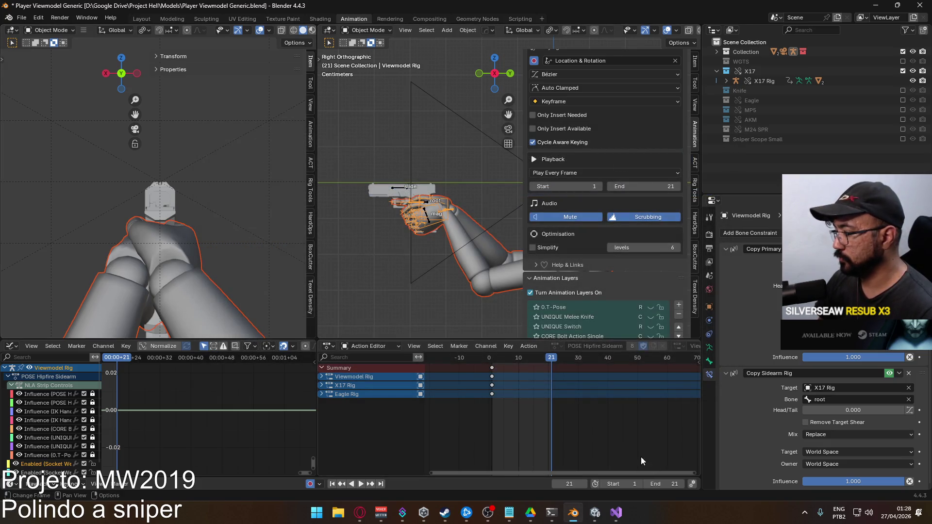
- Make the X17 Rig active, preview the hipfire pose, and re-enable the POSE ADS Sidearm layer
scroll(631, 228, "down", 4)
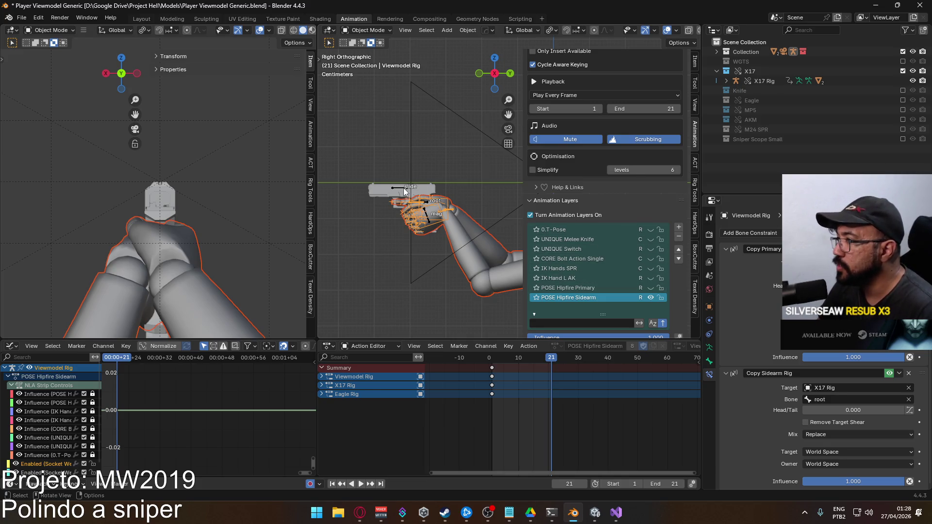
left_click(429, 213)
left_click(641, 258)
scroll(641, 272, "down", 5)
left_click(641, 289)
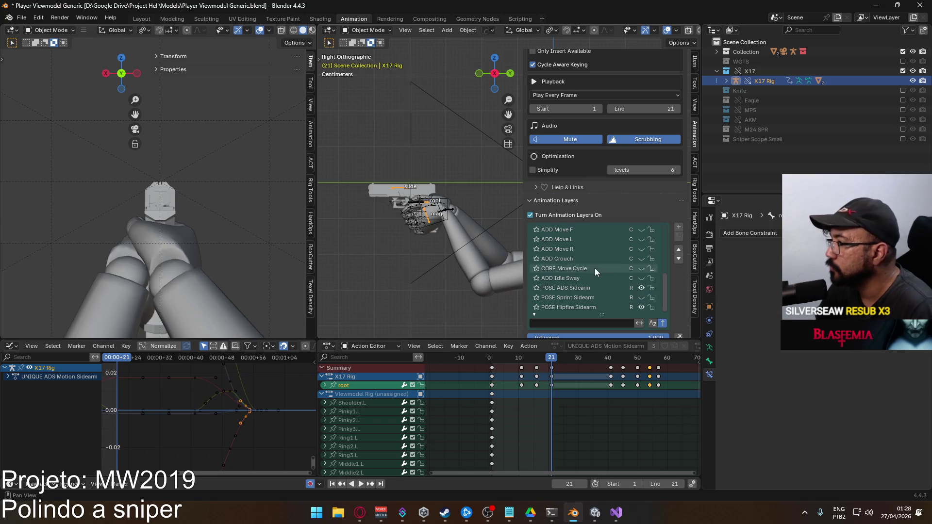
scroll(631, 262, "up", 2)
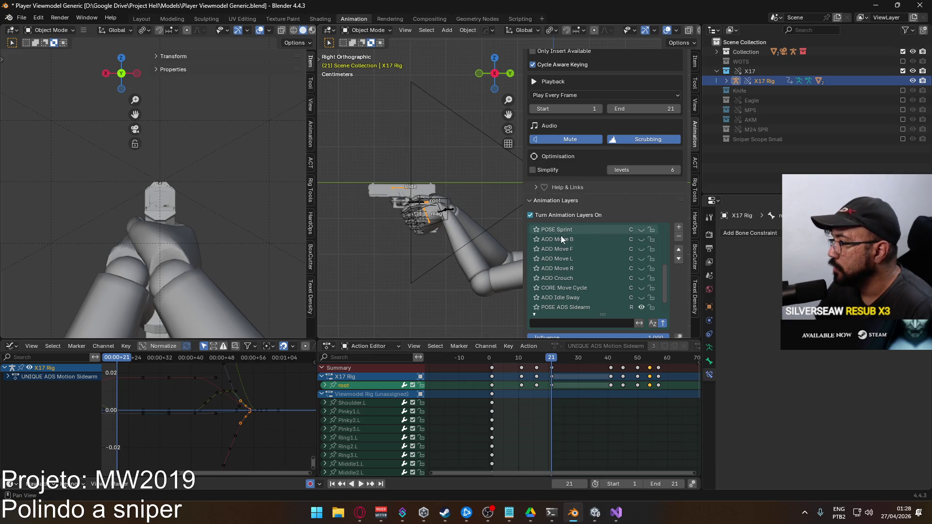
- Enable CORE Move Cycle, unmute ADD Move F, and make CORE Move Cycle the edited layer
left_click(641, 288)
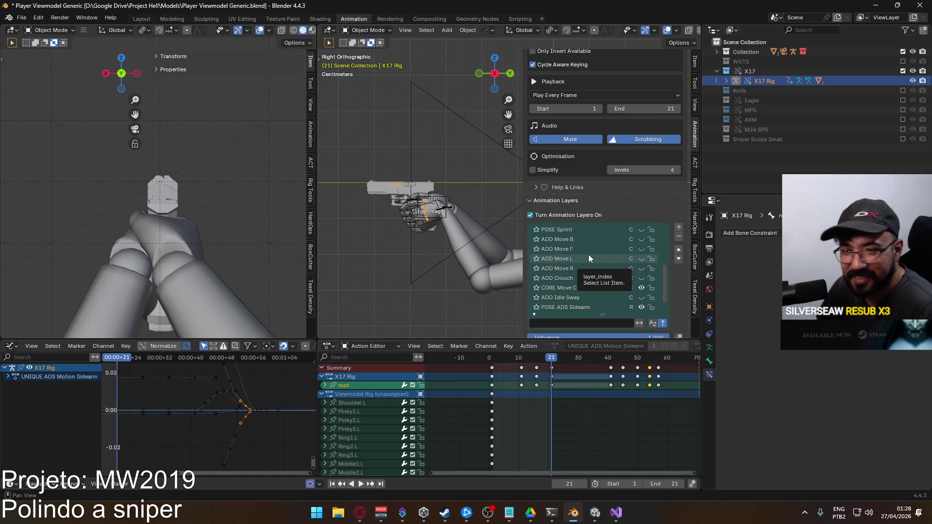
left_click(641, 248)
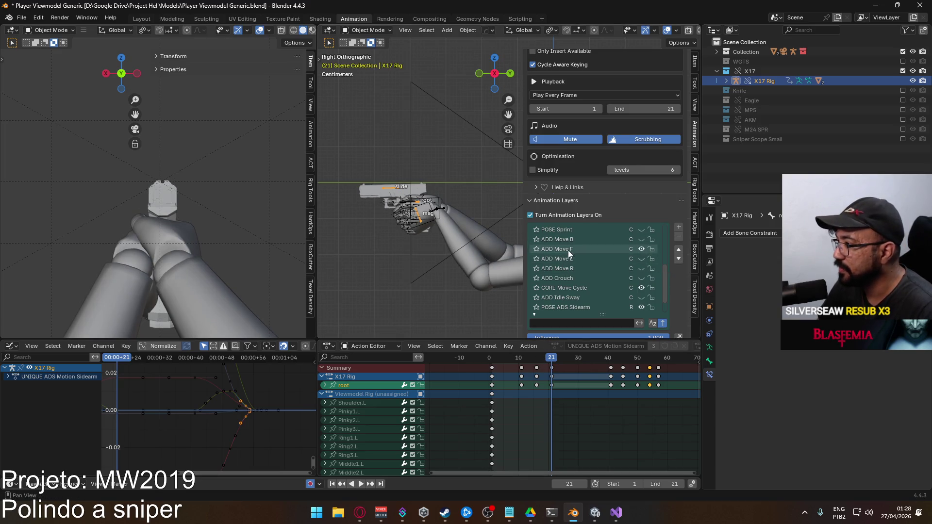
left_click(568, 249)
left_click(577, 288)
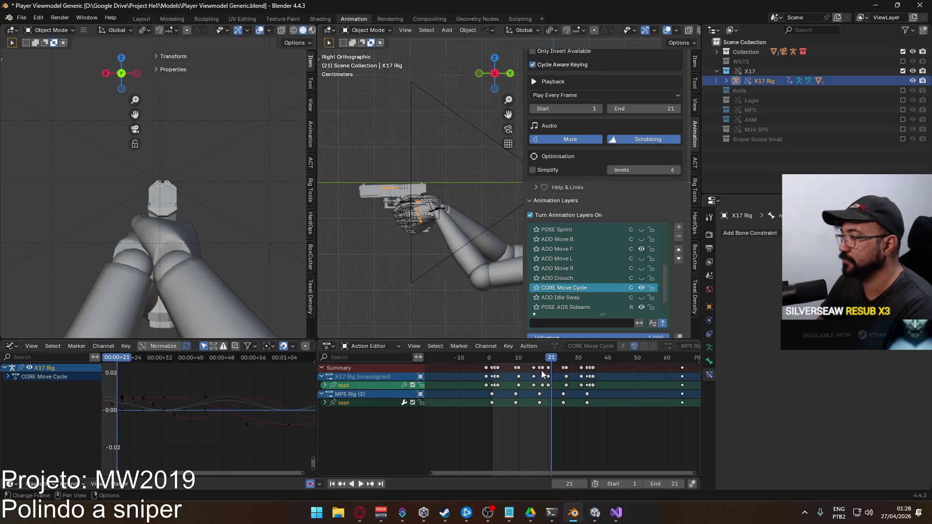
- Set the timeline end frame to 64 and play the animation
scroll(524, 390, "down", 2)
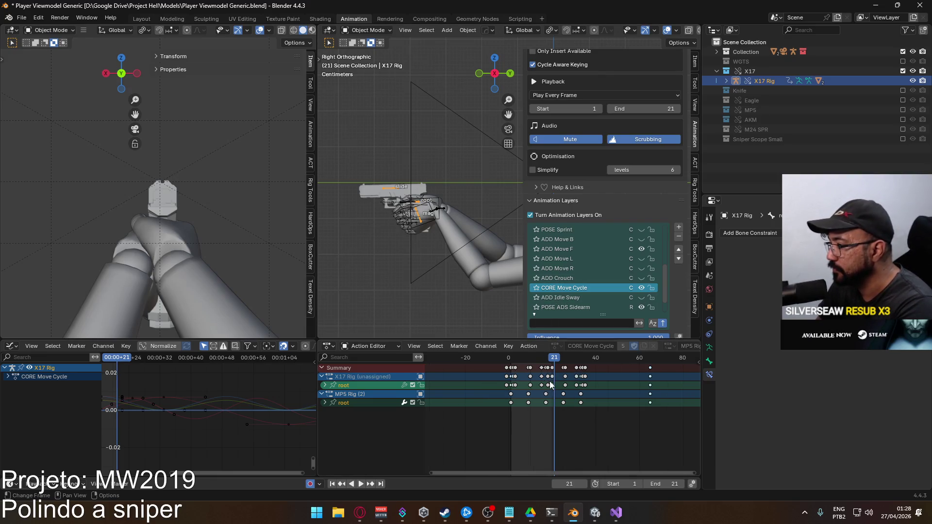
scroll(626, 384, "right", 1, "ctrl")
left_click(661, 484)
type("63")
key("Return")
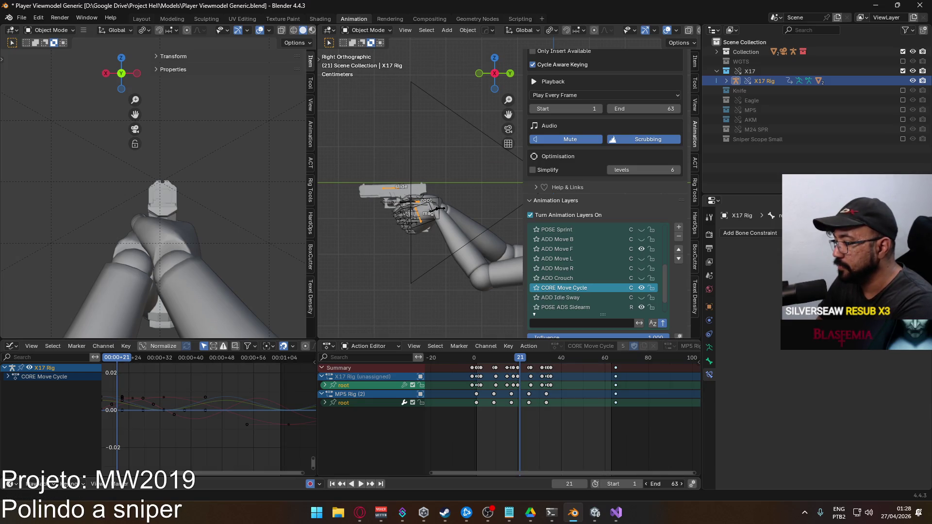
key("Return")
key("space")
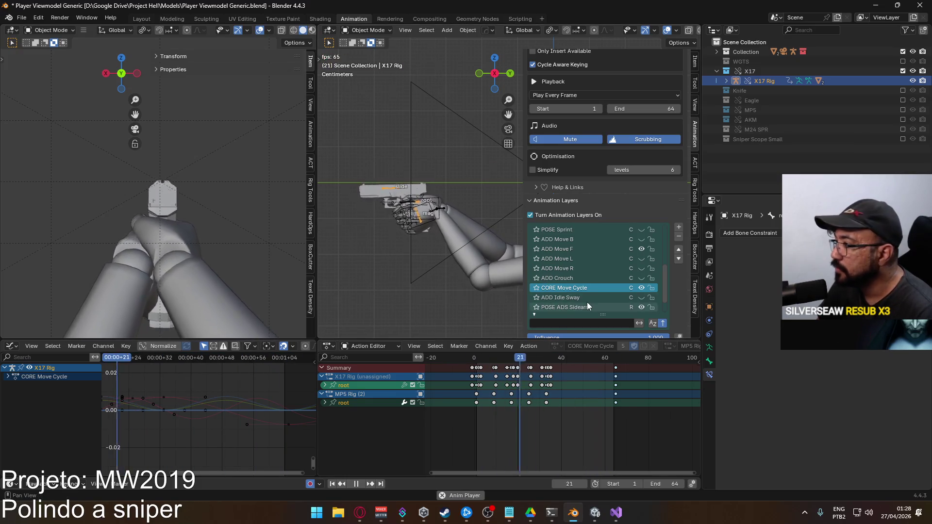
- Set CORE Move Cycle influence to 0.2, then edit ADD Move F and expand its root channels
scroll(618, 282, "down", 2)
scroll(653, 330, "down", 2)
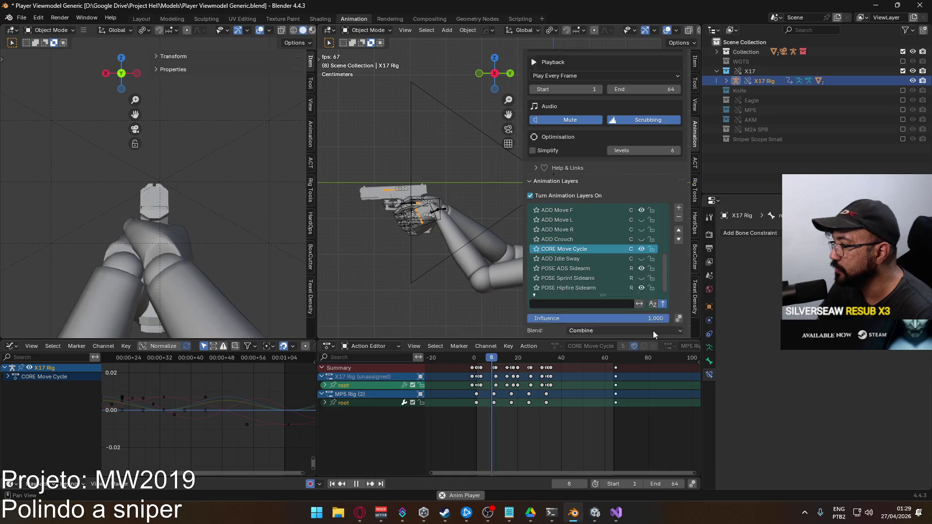
left_click(642, 301)
type("0.2")
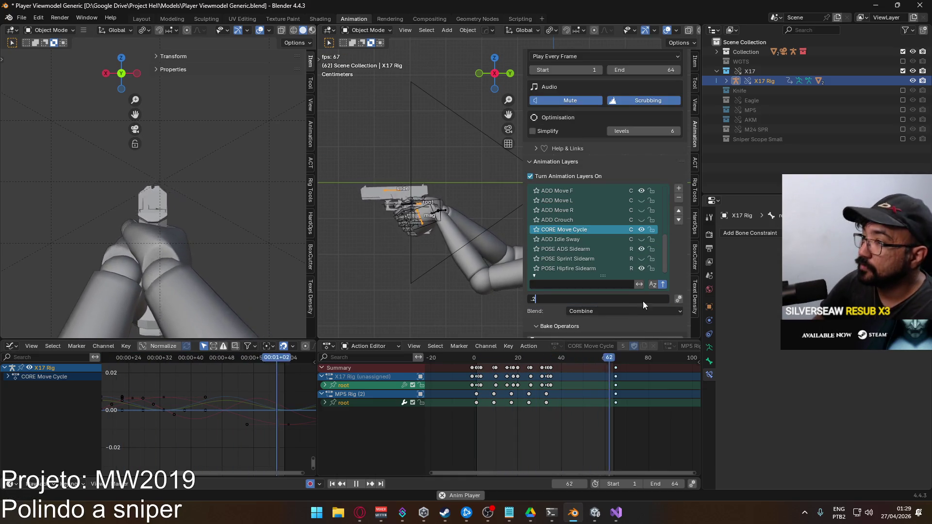
key("Return")
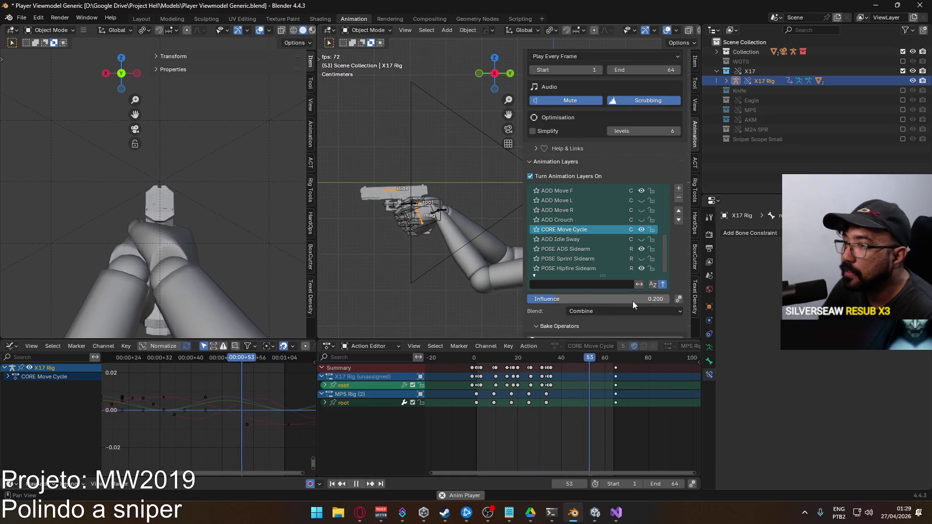
scroll(147, 194, "up", 5)
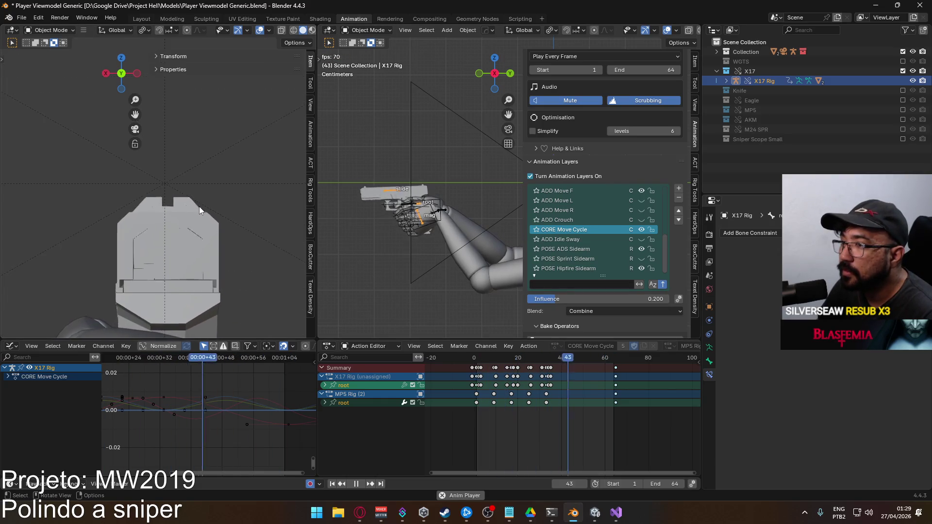
left_click(587, 191)
left_click(325, 402)
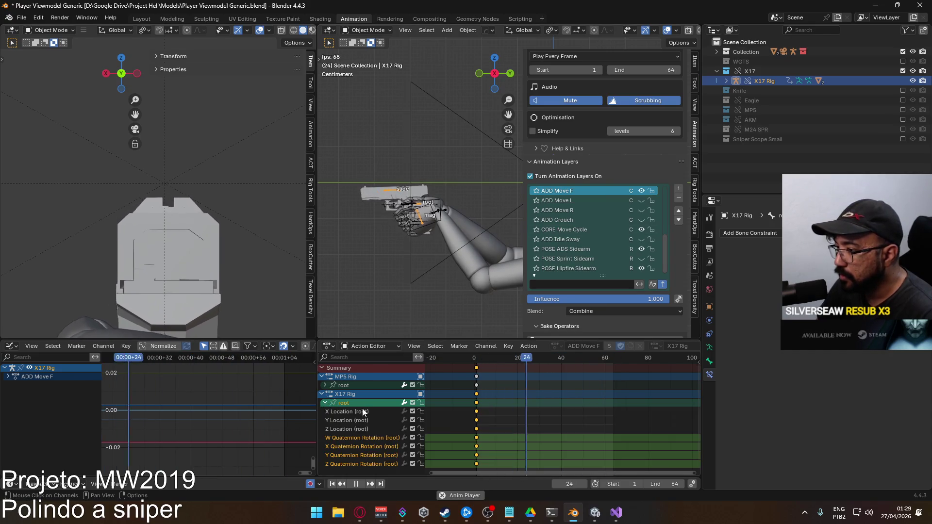
- Mute the root's X Quaternion Rotation and test ADD Move F influence, resetting it to 1.0
left_click(412, 446)
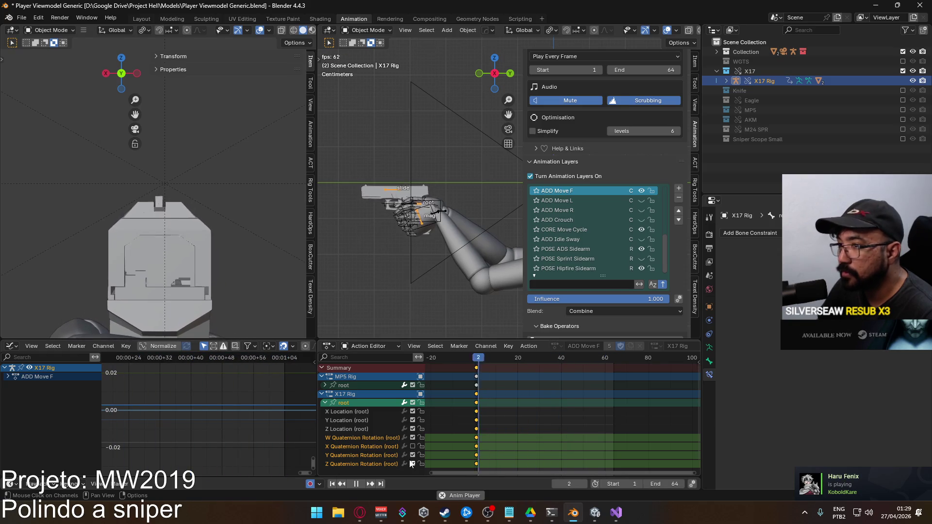
left_click(412, 429)
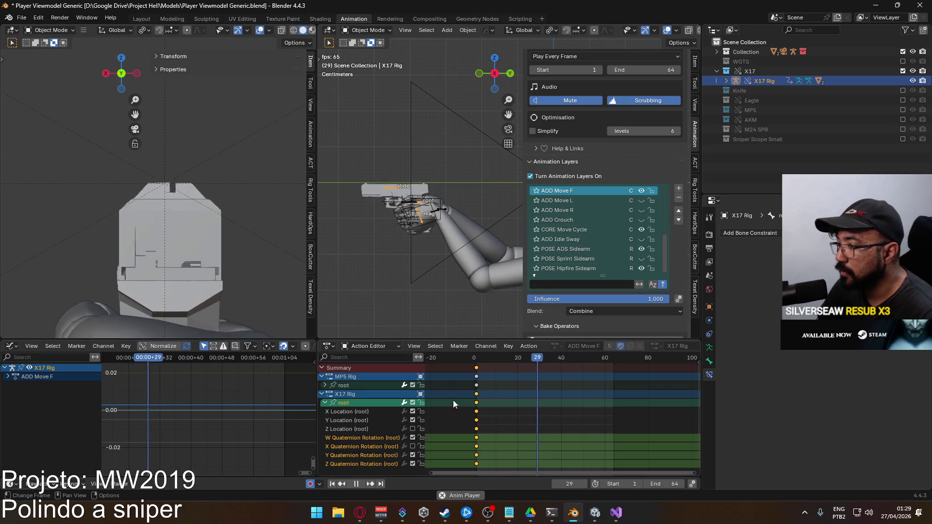
left_click(413, 429)
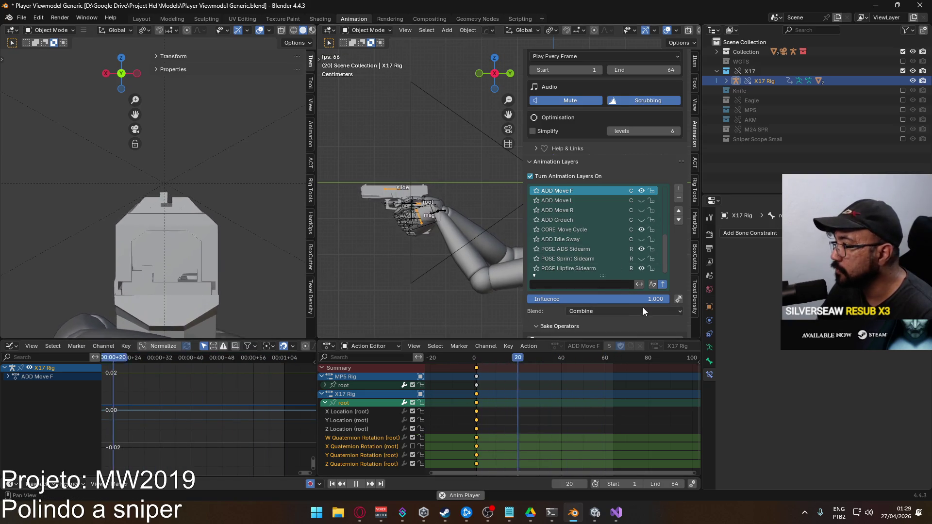
left_click_drag(642, 300, 539, 299)
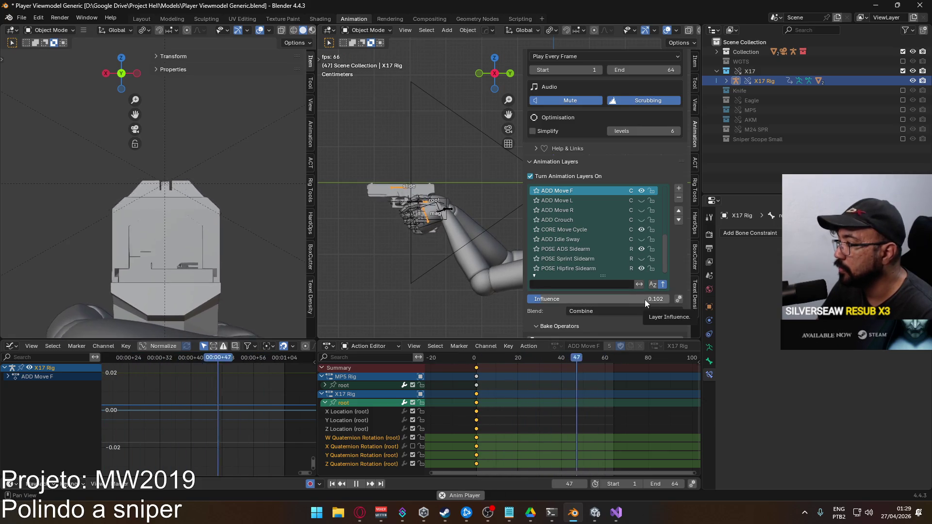
key("BackSpace")
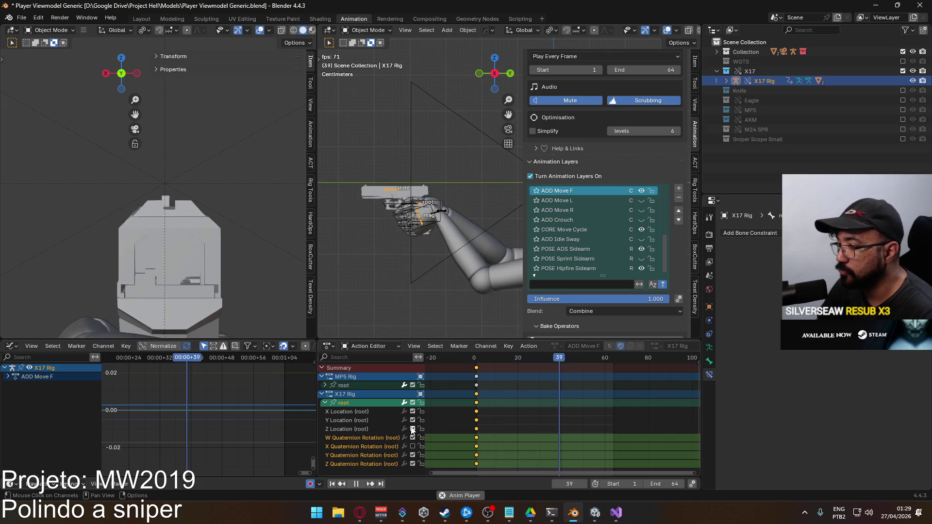
- Mute the root's Z Location and X/Y Quaternion Rotation channels, then stop at frame 1
left_click(412, 428)
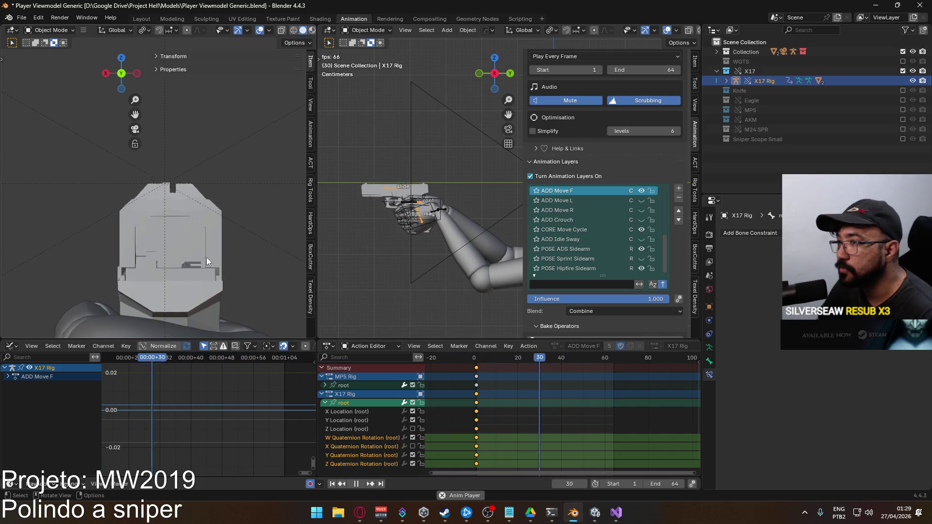
left_click(639, 191)
left_click(640, 191)
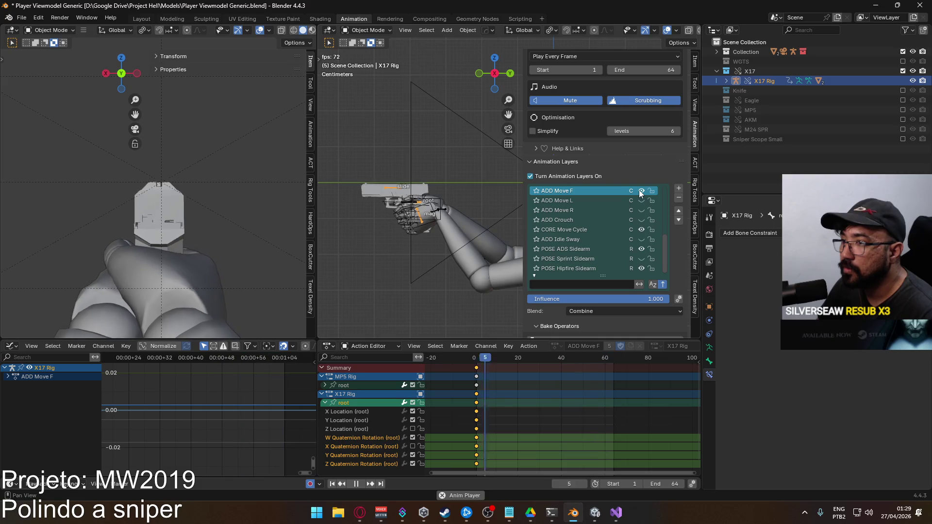
left_click(412, 446)
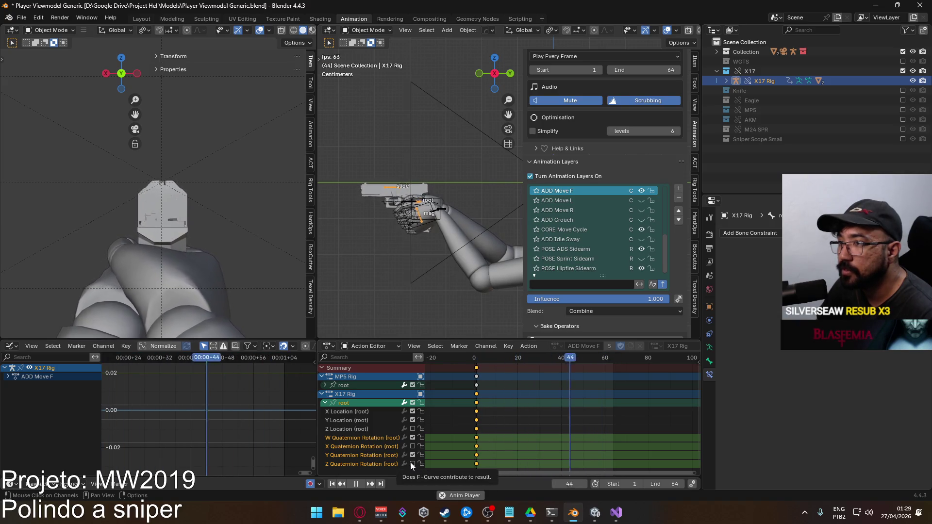
left_click(412, 456)
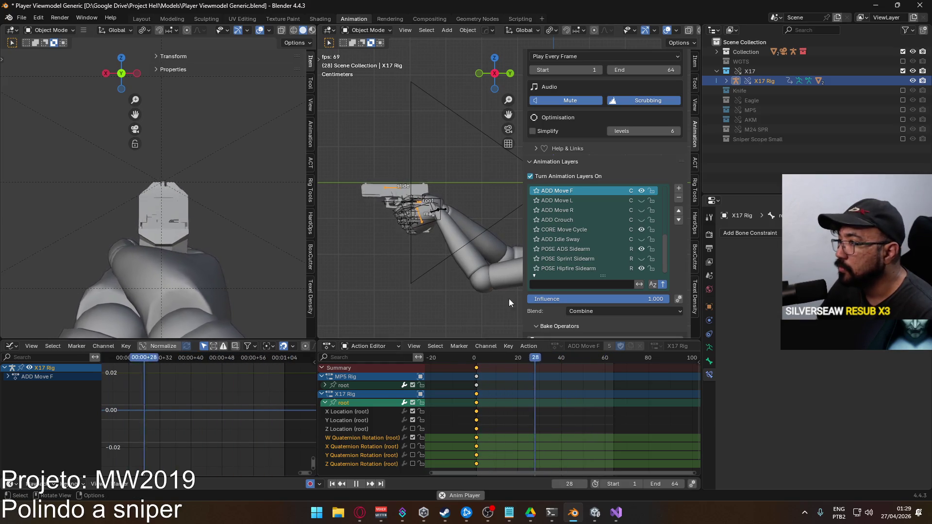
key("space")
left_click(477, 359)
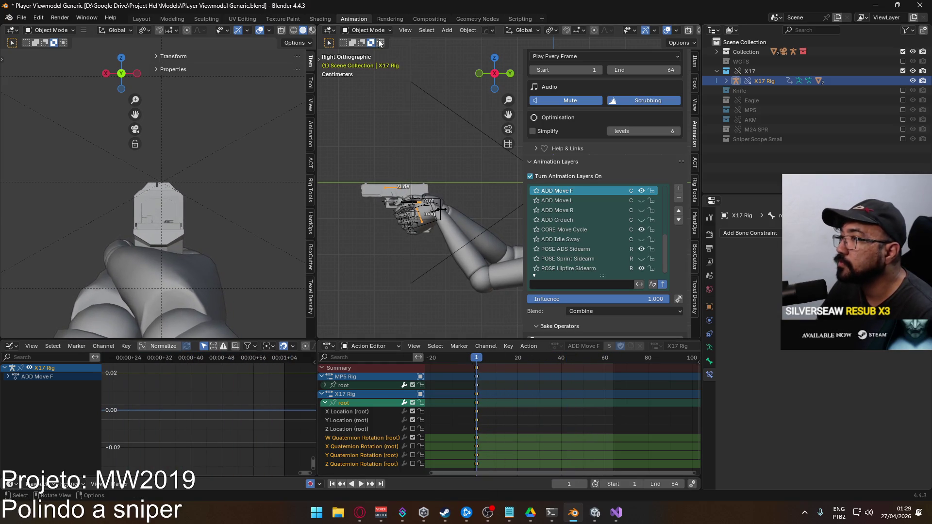
- Select the Viewmodel Rig and start an FBX export targeting Viewmodel@Hipfire Sidearm Move F.fbx
left_click(442, 242)
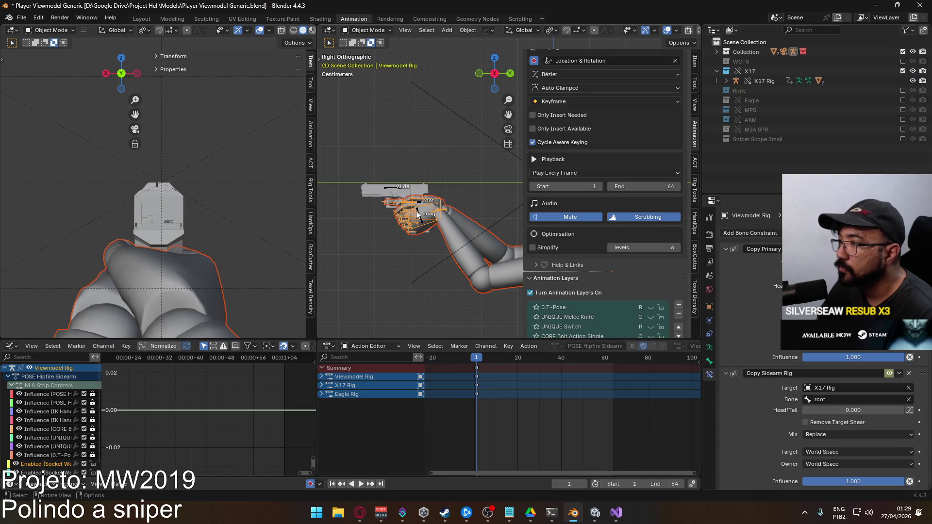
left_click(21, 19)
mouse_move(86, 165)
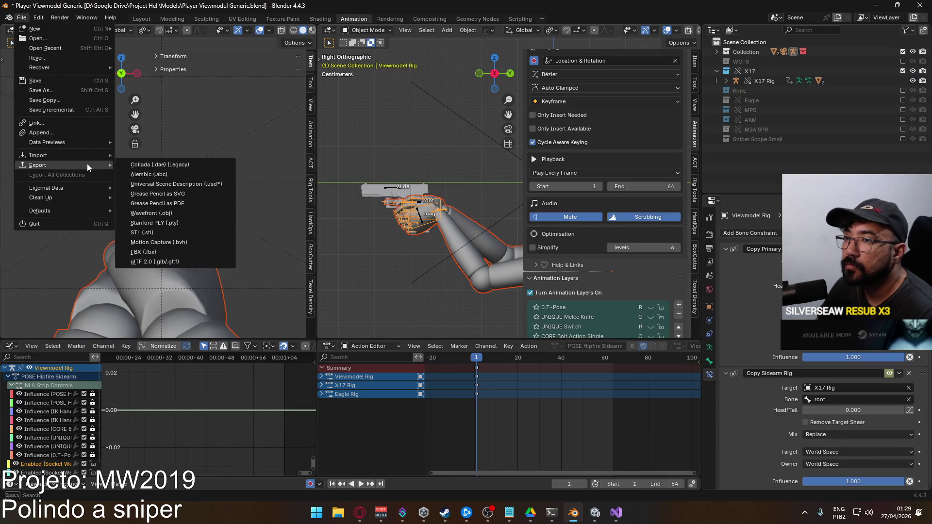
left_click(164, 252)
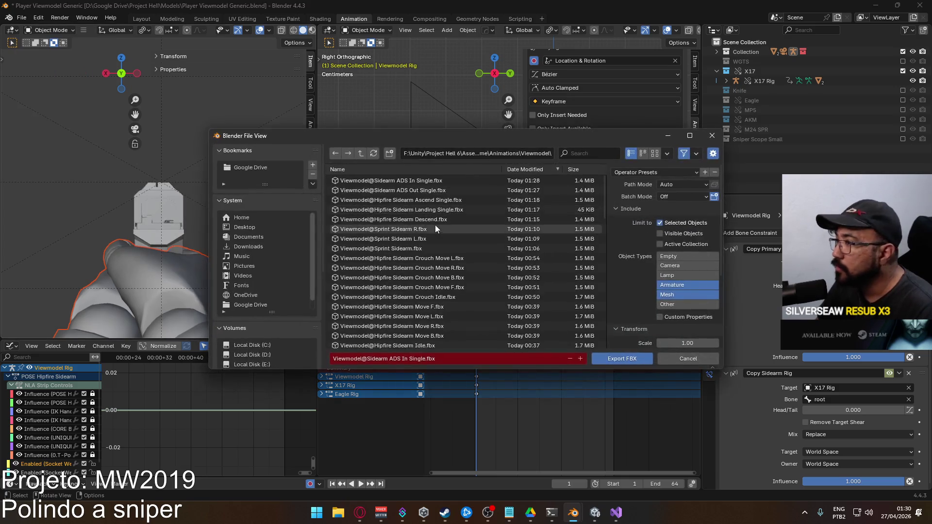
left_click_drag(499, 135, 512, 107)
scroll(524, 215, "down", 3)
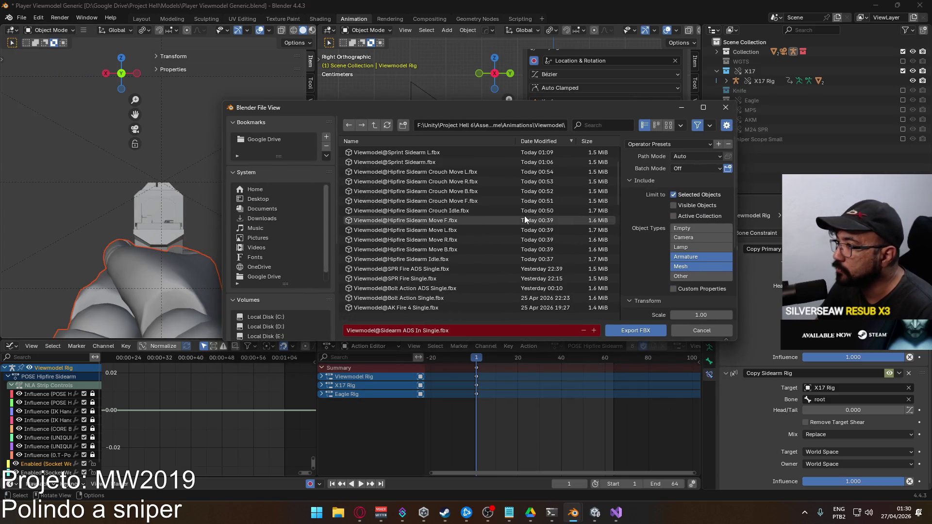
left_click(424, 220)
mouse_move(438, 114)
left_mouse_down()
mouse_move(569, 180)
mouse_move(533, 396)
mouse_move(576, 337)
mouse_move(439, 137)
left_mouse_up()
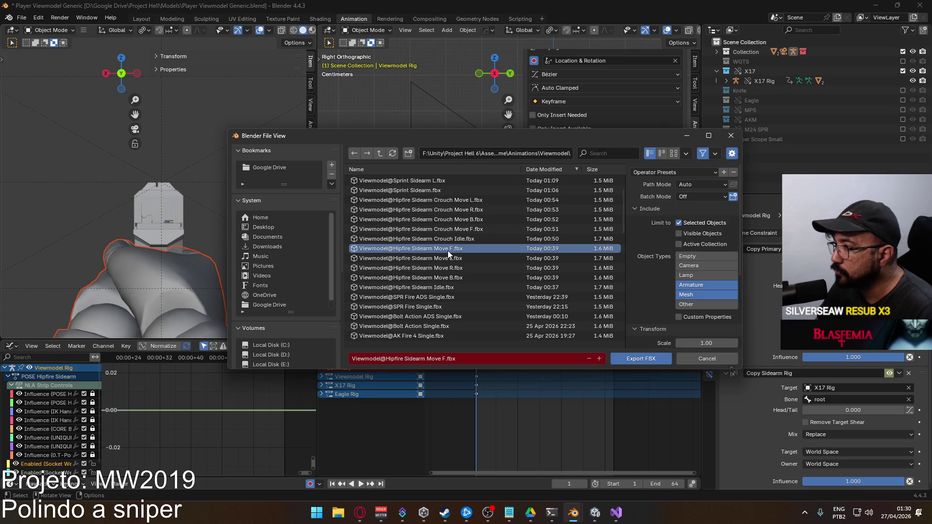
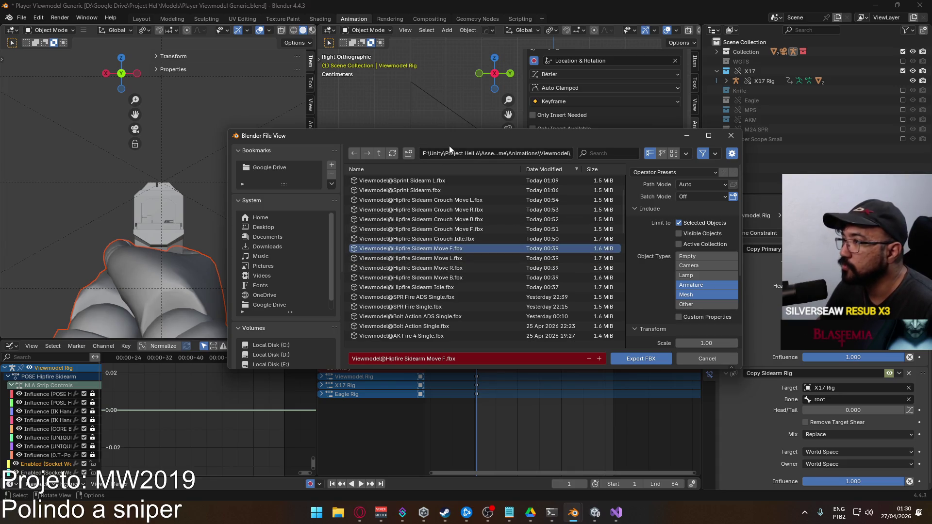
- Move the file browser aside and export over 'Viewmodel@Hipfire Sidearm Move F.fbx'
mouse_move(453, 144)
left_mouse_down()
mouse_move(439, 254)
mouse_move(406, 386)
mouse_move(467, 419)
mouse_move(391, 252)
mouse_move(364, 166)
left_mouse_up()
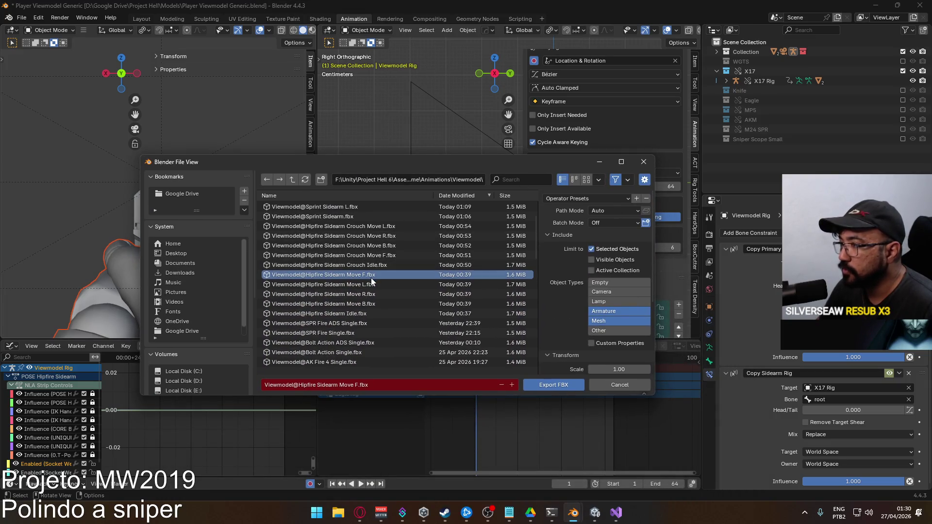
mouse_move(341, 166)
left_mouse_down()
mouse_move(527, 236)
mouse_move(419, 134)
left_mouse_up()
double_click(372, 219)
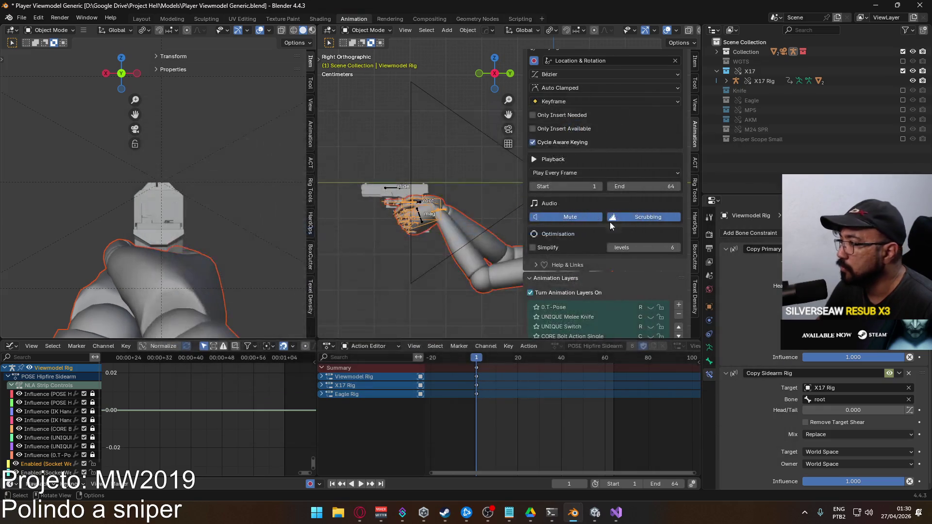
- On the X17 Rig, hide ADD Move F and make ADD Move B the visible, active layer
scroll(630, 233, "down", 5)
scroll(631, 276, "down", 2)
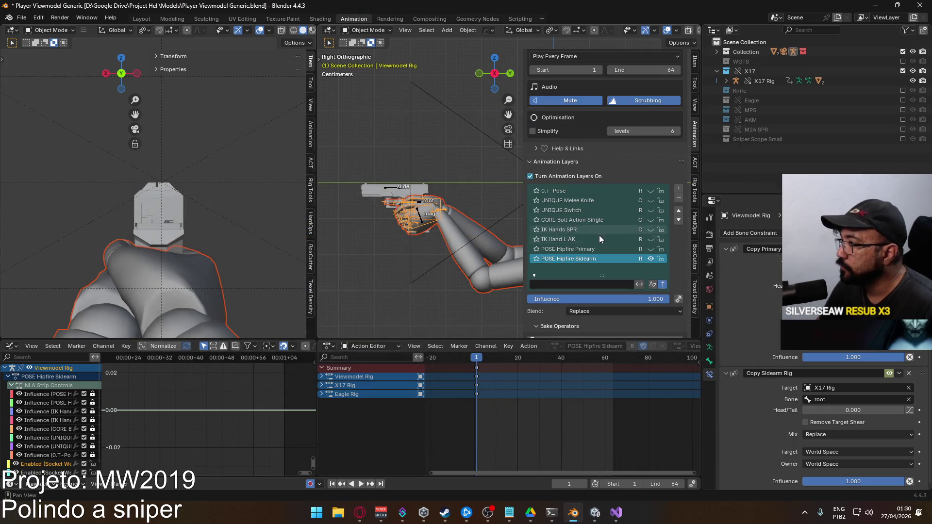
left_click(394, 190)
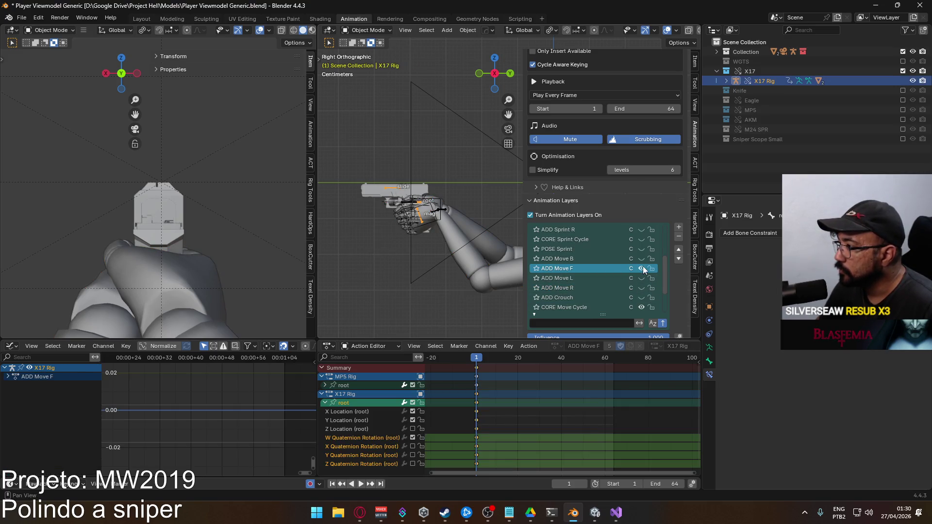
left_click(642, 266)
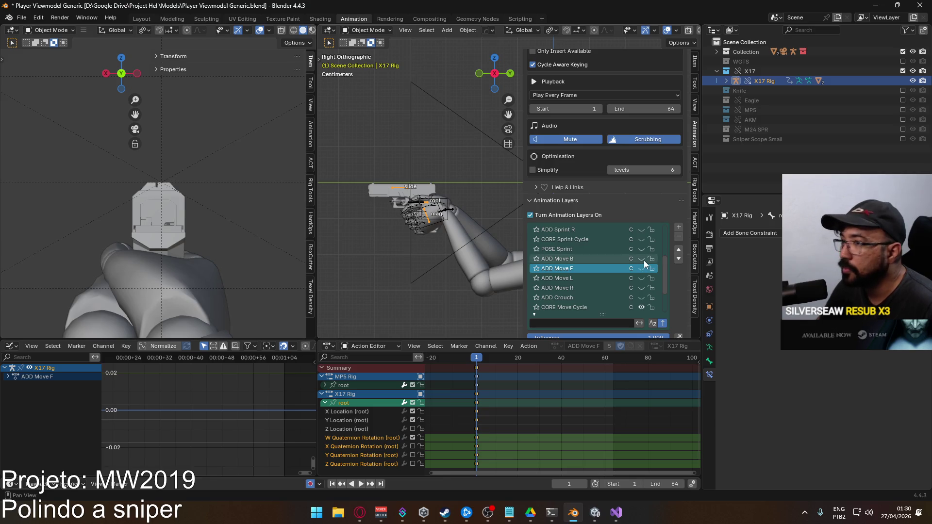
left_click(642, 259)
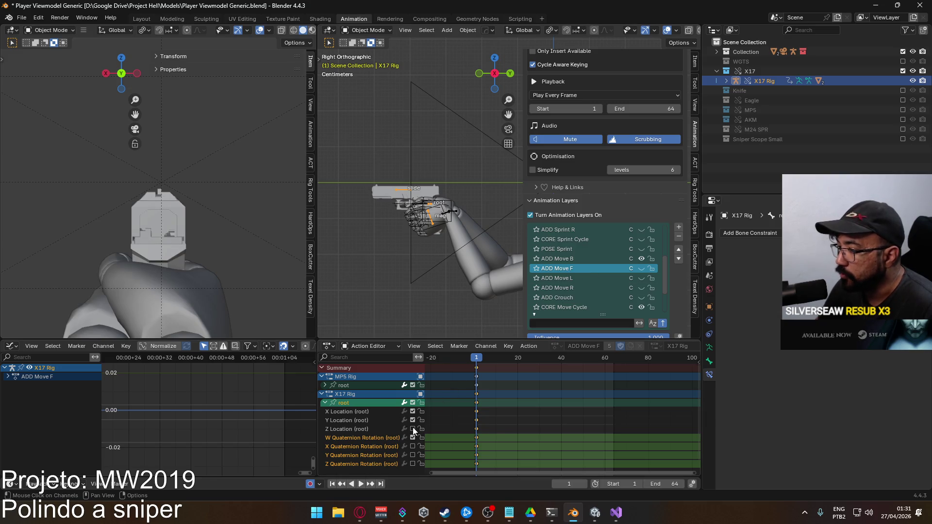
left_click_drag(412, 429, 413, 464)
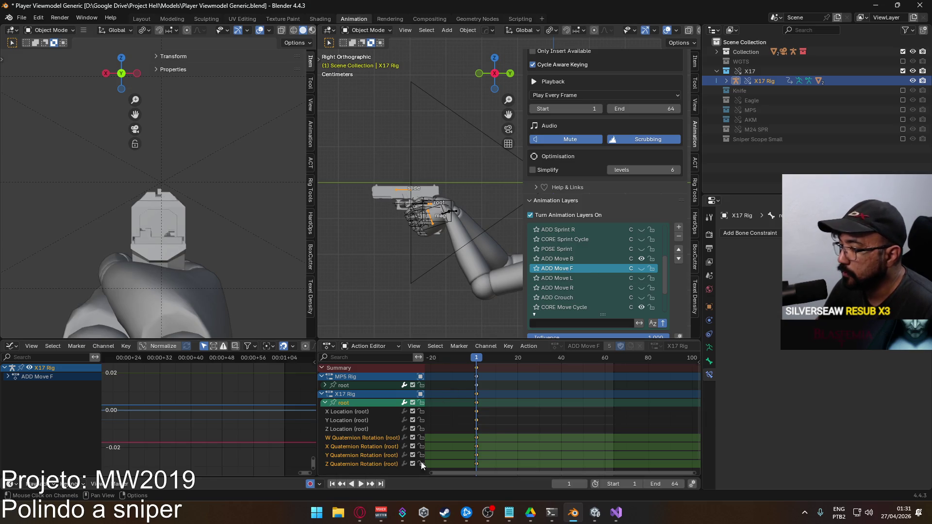
left_click(602, 261)
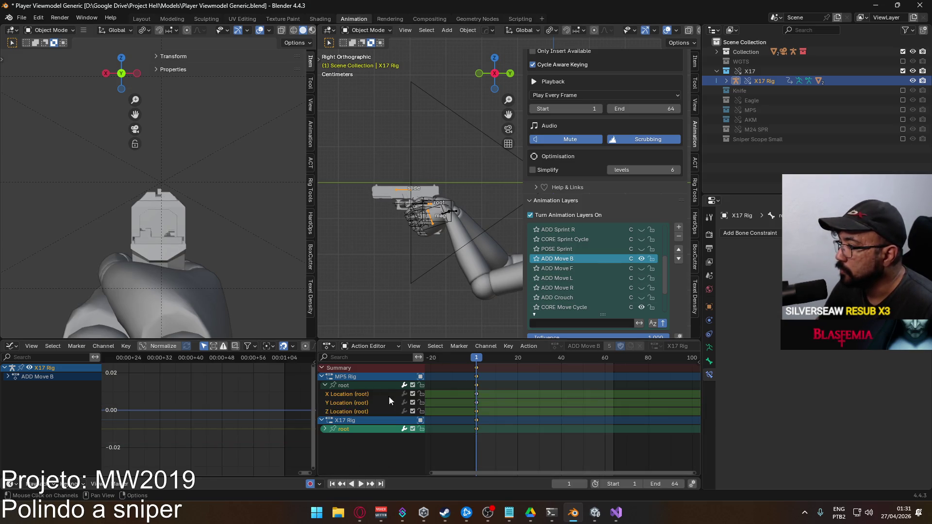
- Mute the Z Location channel of the X17 Rig root in ADD Move B
left_click(322, 377)
left_click(324, 394)
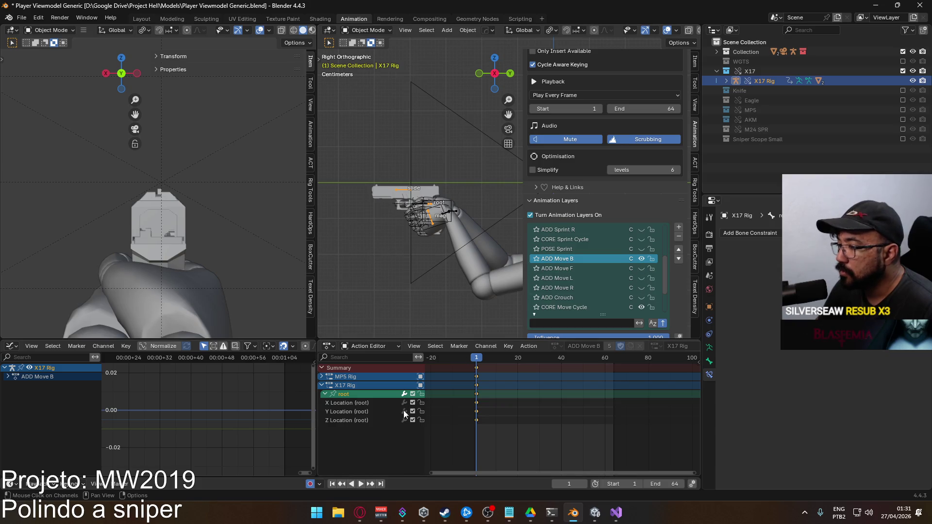
left_click(413, 421)
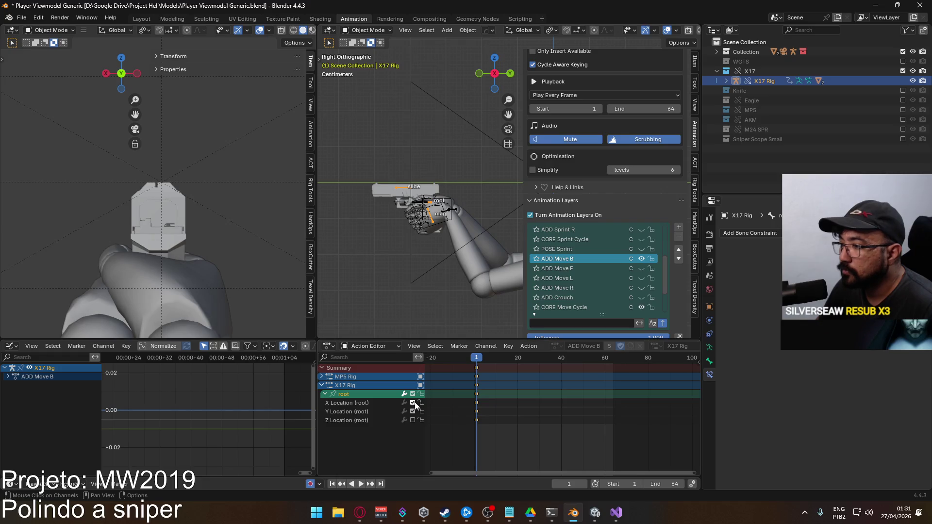
- Preview the animation, toggle ADD Move B off and on to compare, then select the Viewmodel Rig
key("space")
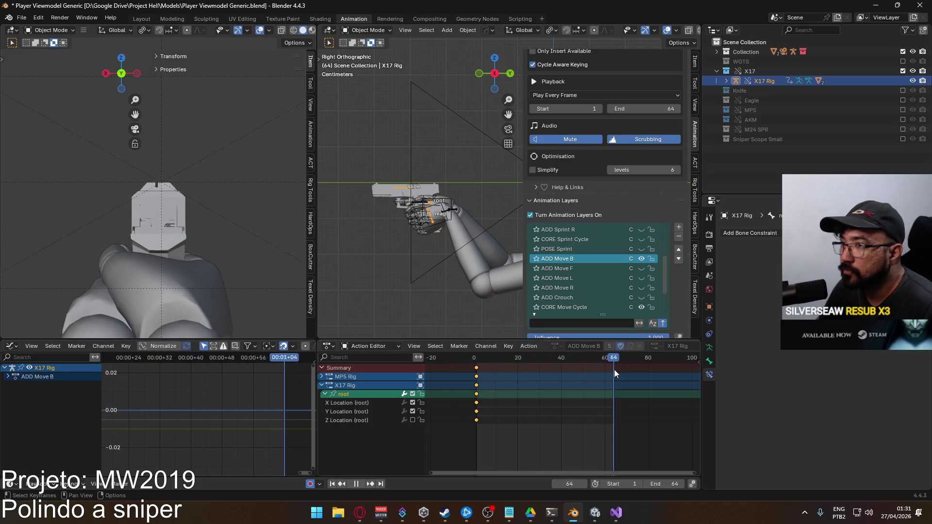
key("Escape")
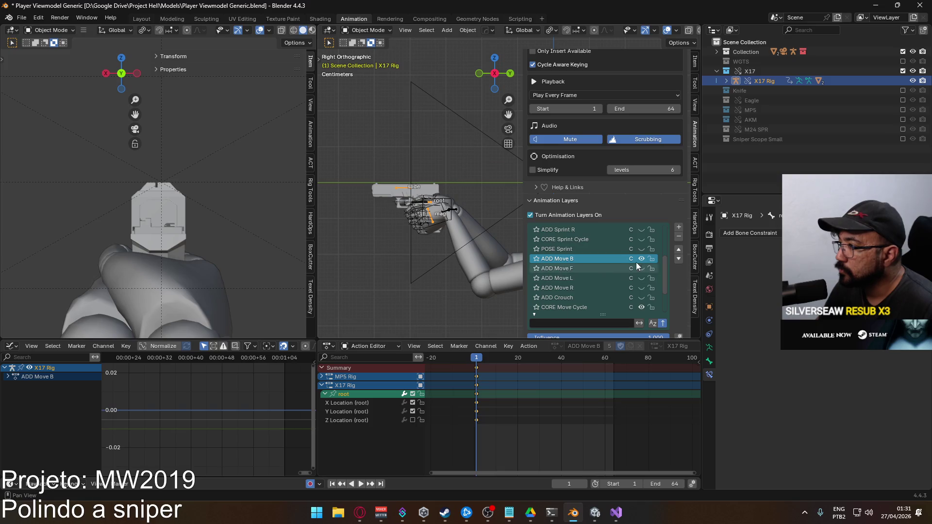
left_click(641, 259)
left_click(641, 259)
left_click(462, 231)
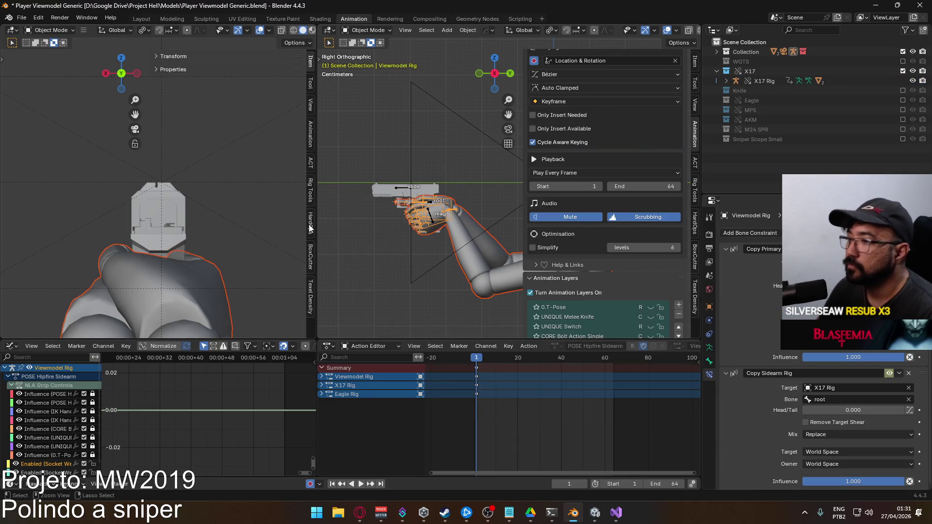
- Save the project and export the FBX over 'Viewmodel@ADS Sidearm Move B.fbx'
key("ctrl+s")
left_click(23, 20)
mouse_move(74, 168)
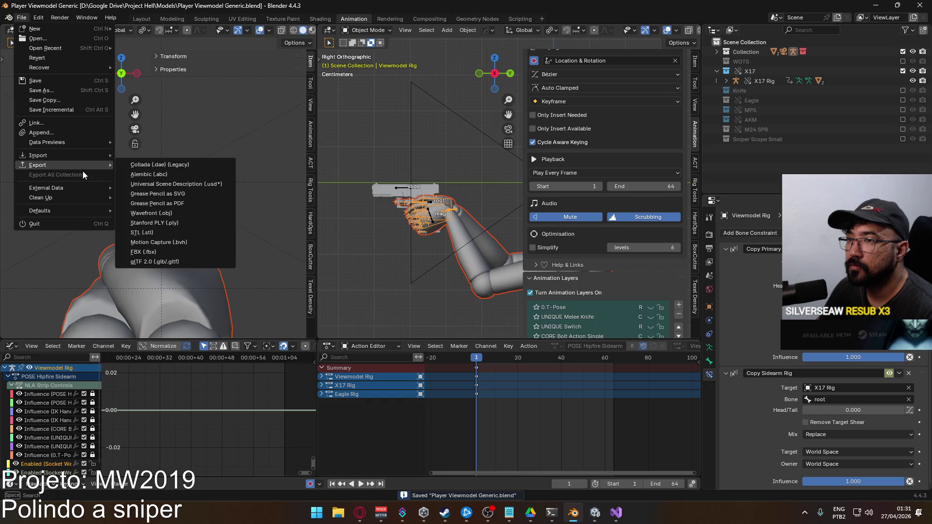
left_click(197, 249)
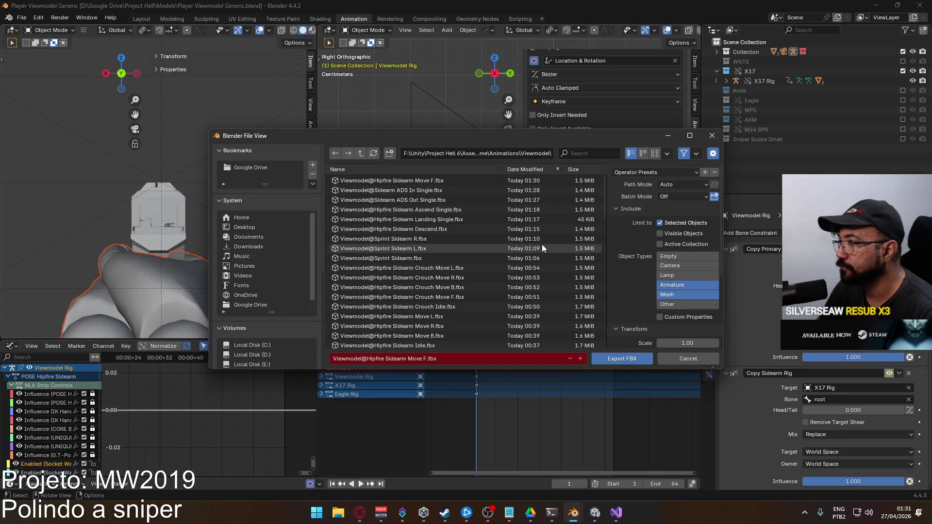
left_click(589, 155)
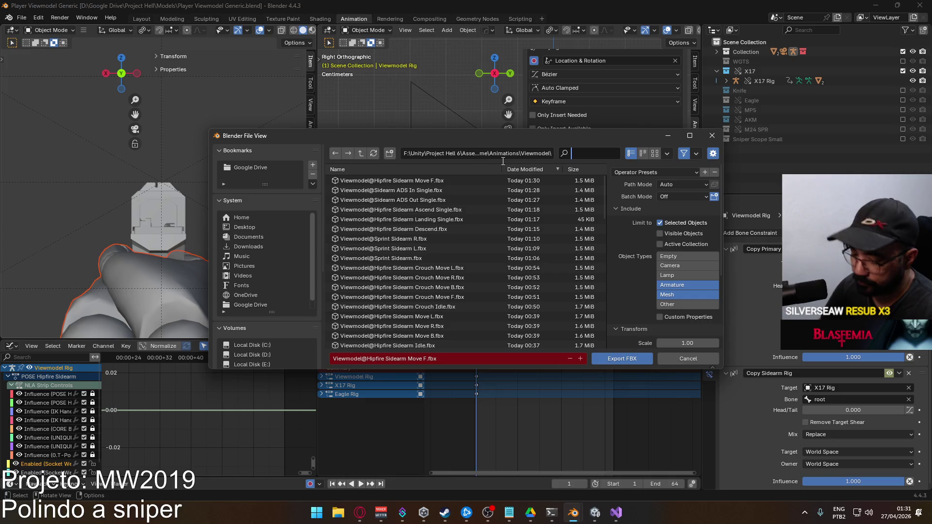
type("sds")
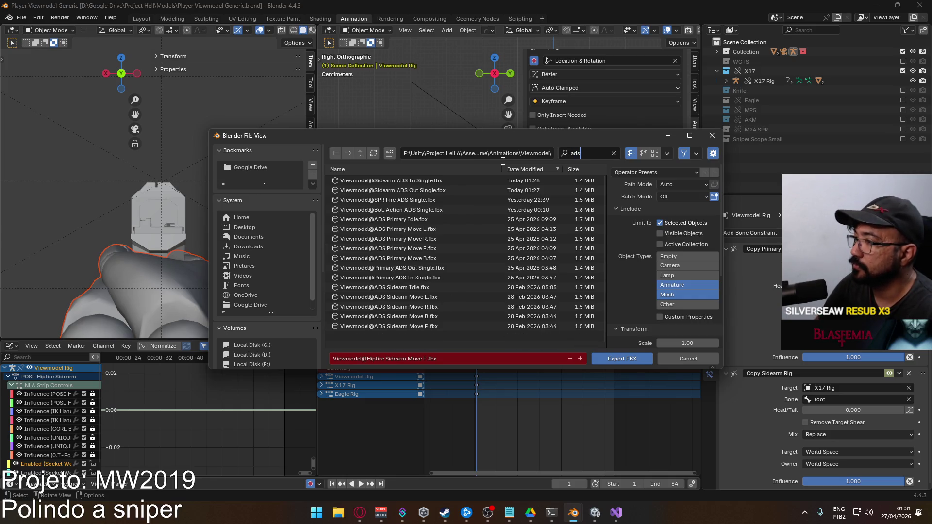
left_click(437, 316)
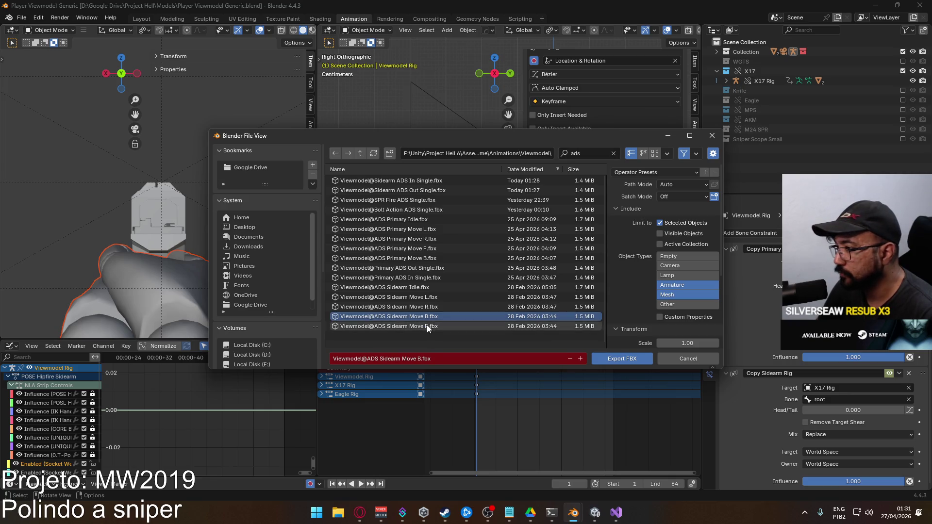
double_click(431, 316)
left_click(405, 193)
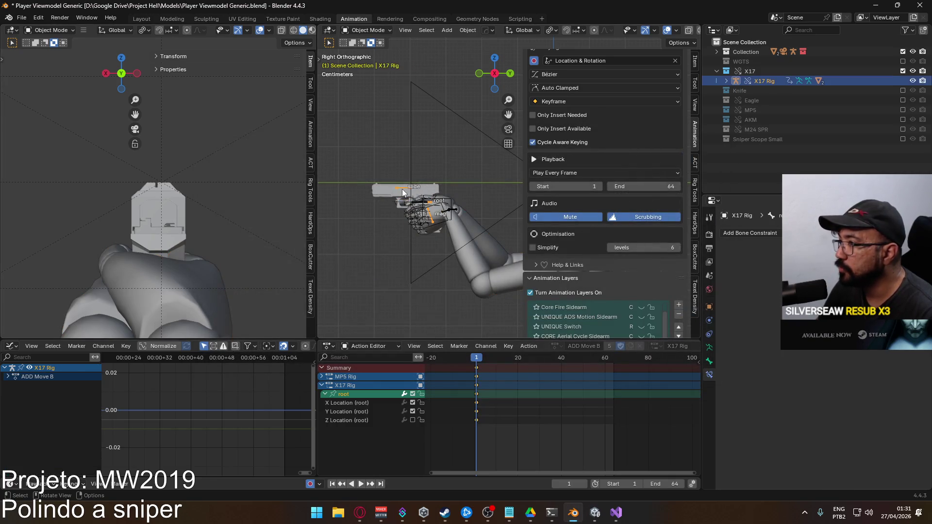
- Make ADD Move F the active layer and mute its root X/Y/Z Quaternion Rotation and Z Location channels
scroll(658, 241, "down", 4)
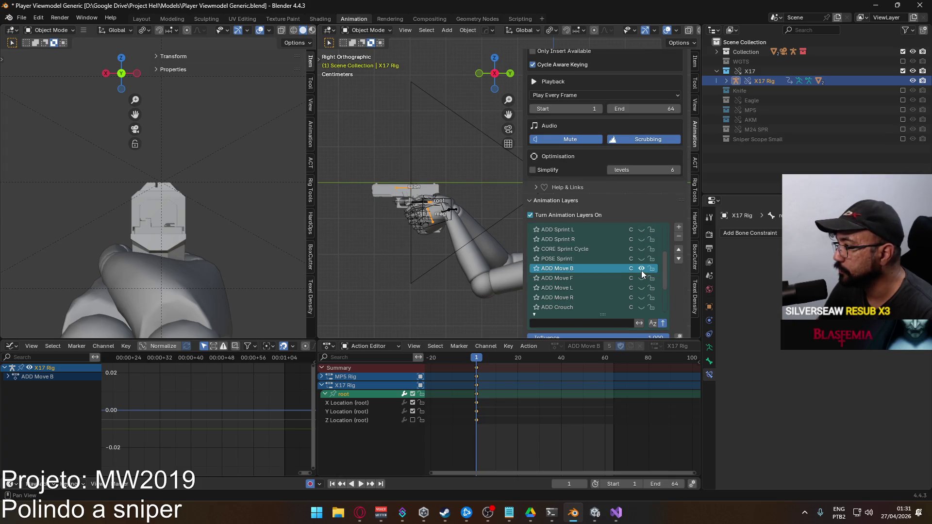
left_click(640, 277)
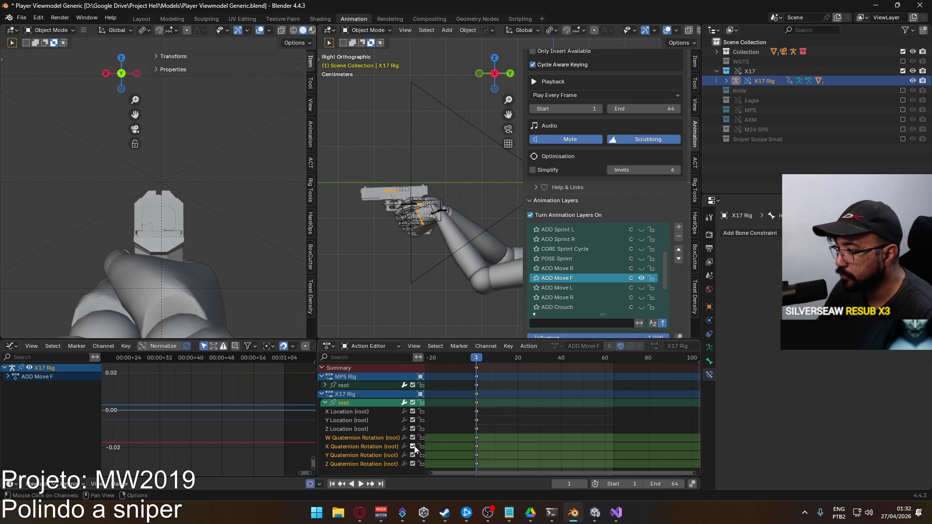
left_click(413, 447)
left_click_drag(413, 455, 413, 464)
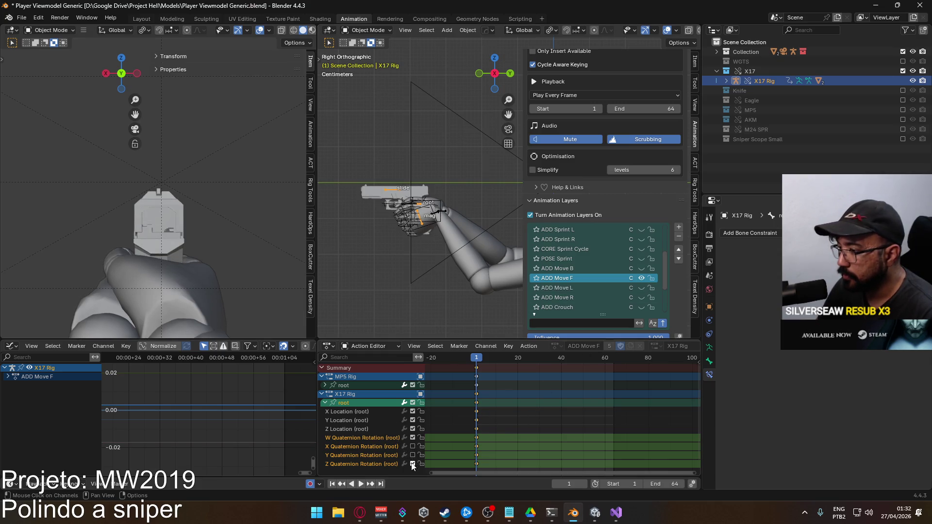
left_click(412, 429)
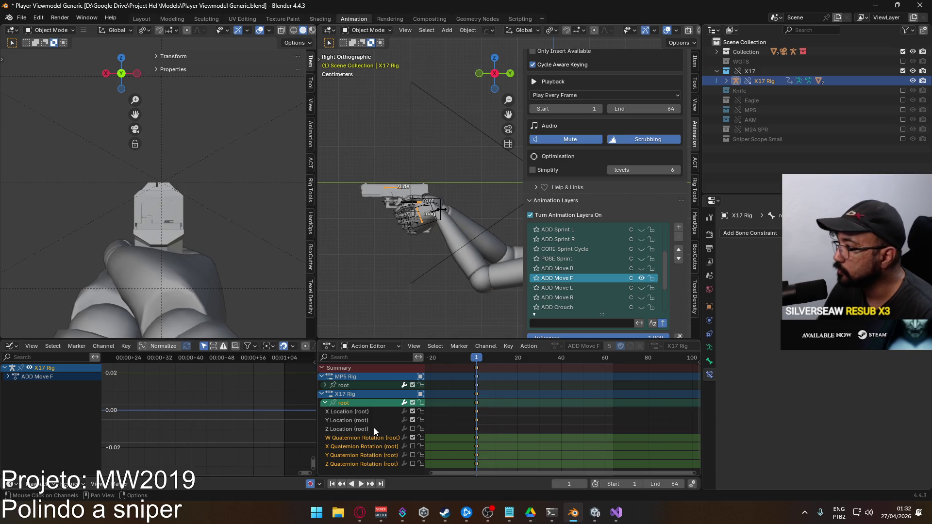
- Play the ADD Move F animation to check it, then select the viewmodel
scroll(594, 255, "down", 4)
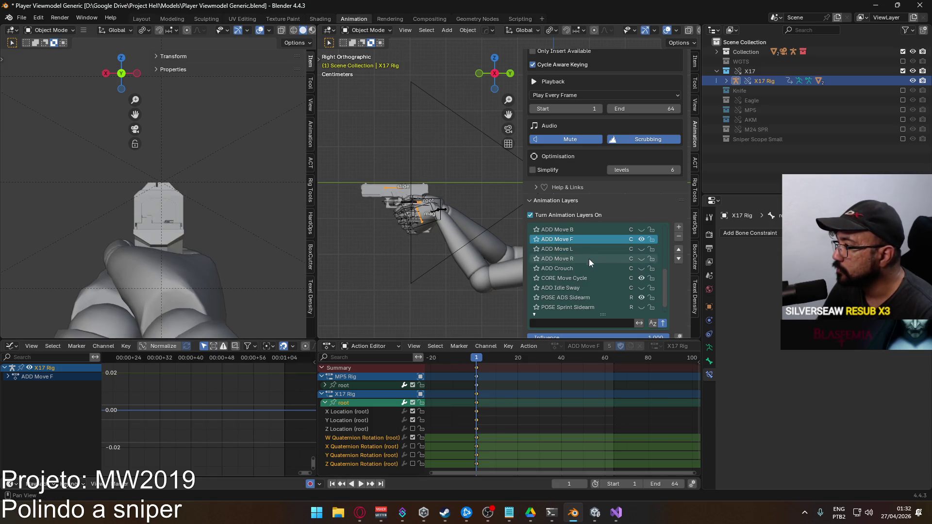
key("space")
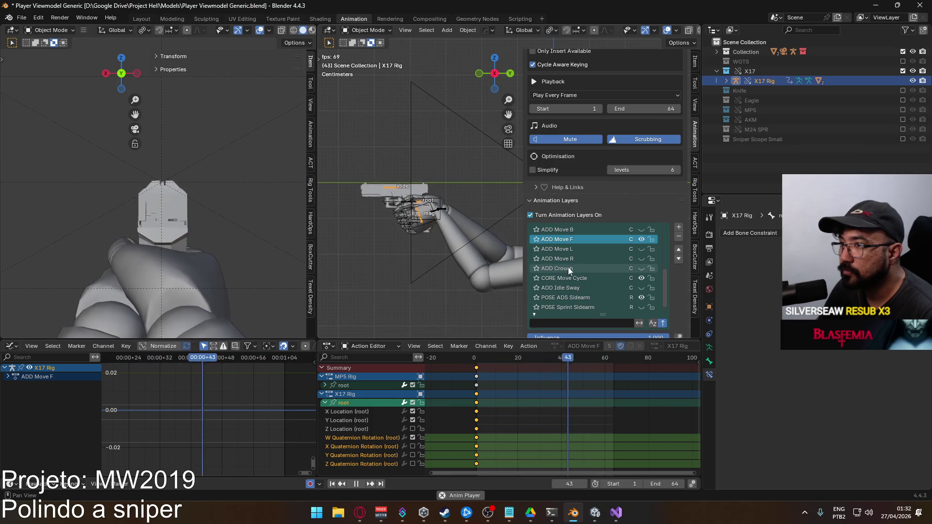
key("Escape")
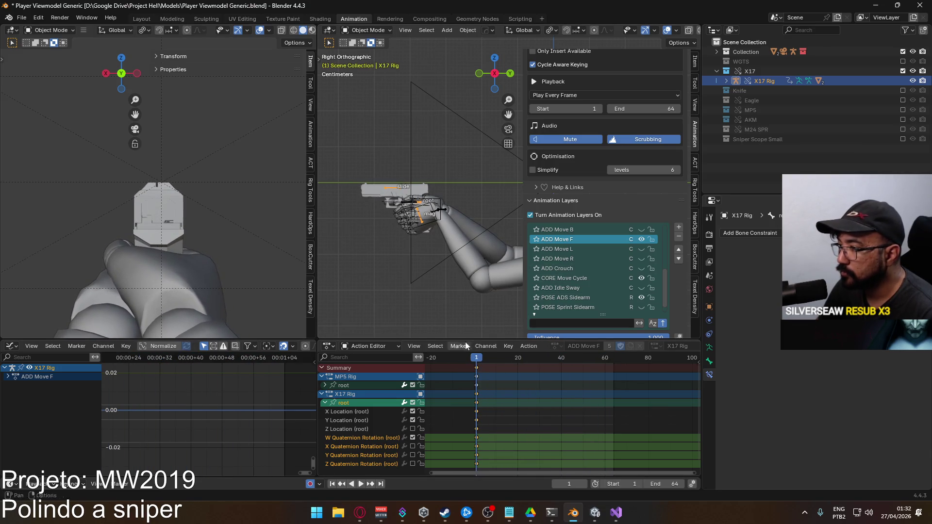
left_click(441, 214)
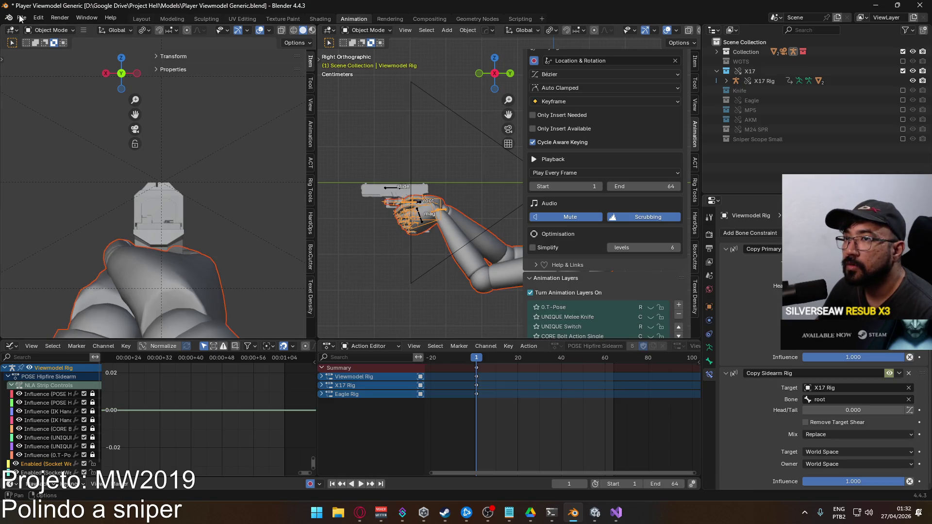
- Save and export the FBX as 'Viewmodel@ADS Sidearm Move F.fbx', then reselect the X17 Rig
key("ctrl+s")
left_click(21, 17)
mouse_move(69, 166)
left_click(173, 249)
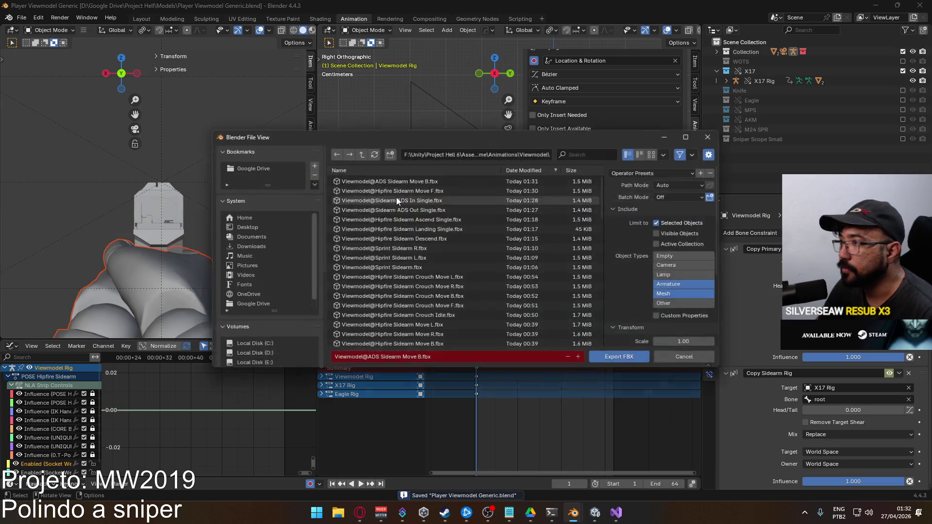
left_click(433, 182)
left_click(422, 358)
key("BackSpace")
type("F")
left_click(615, 359)
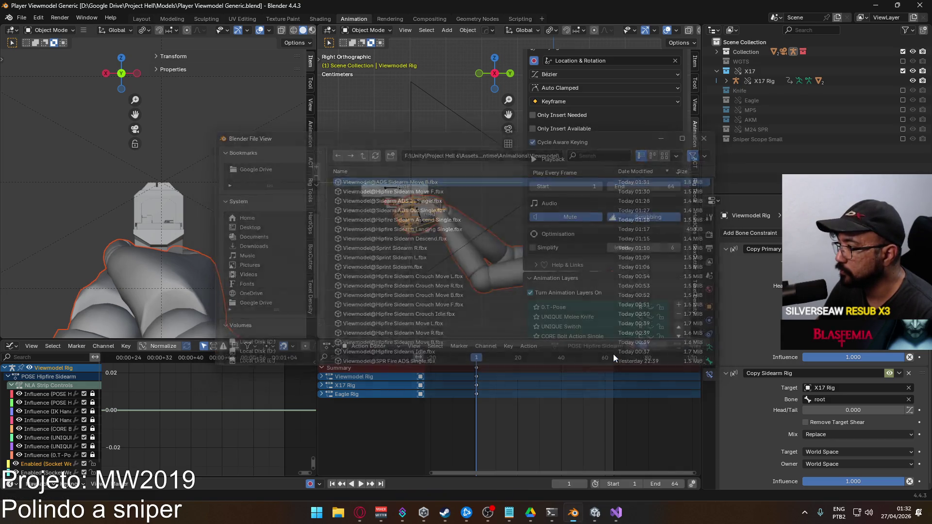
left_click(399, 192)
scroll(630, 208, "down", 4)
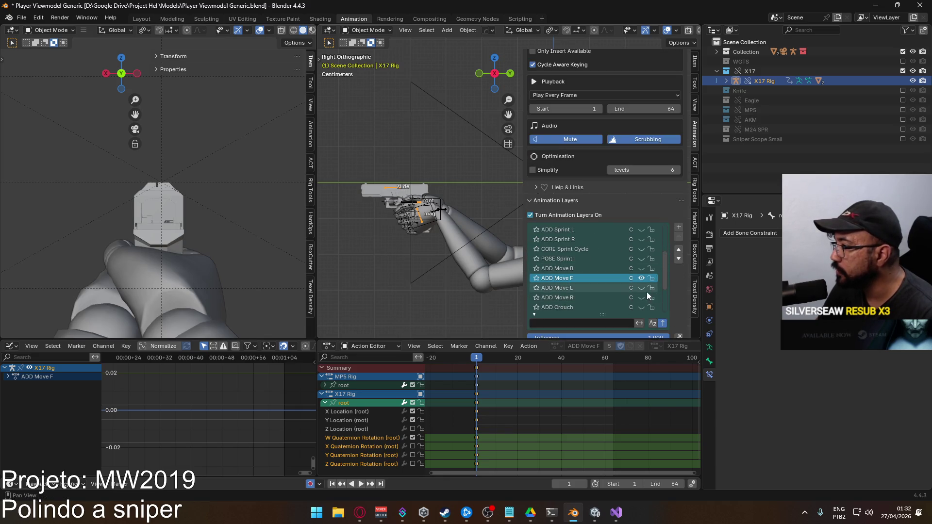
- Hide ADD Move F and make ADD Move R the visible, active layer
left_click(640, 277)
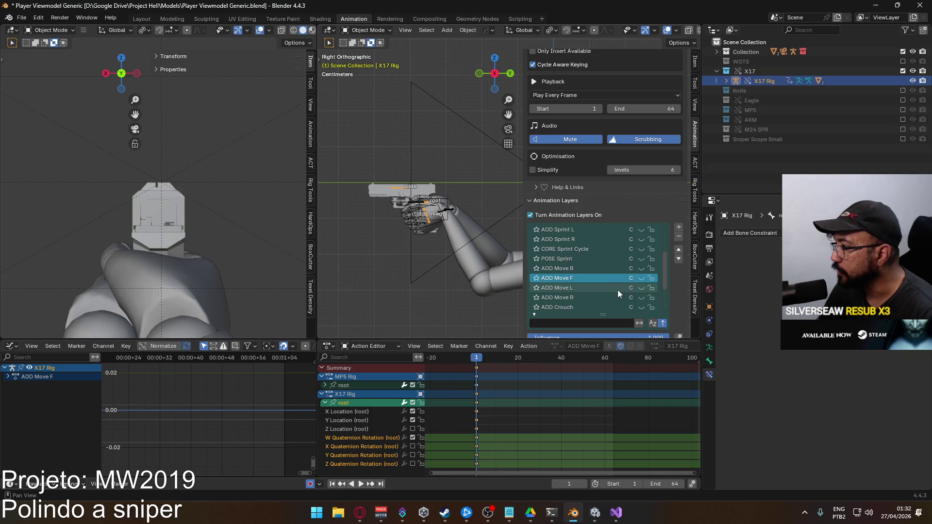
left_click(641, 298)
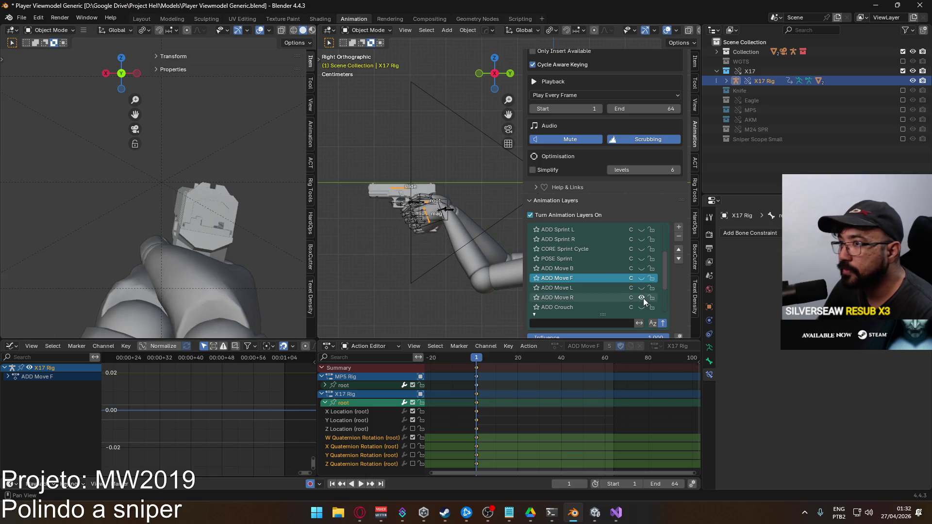
left_click(580, 297)
scroll(610, 198, "down", 2)
scroll(606, 253, "down", 5)
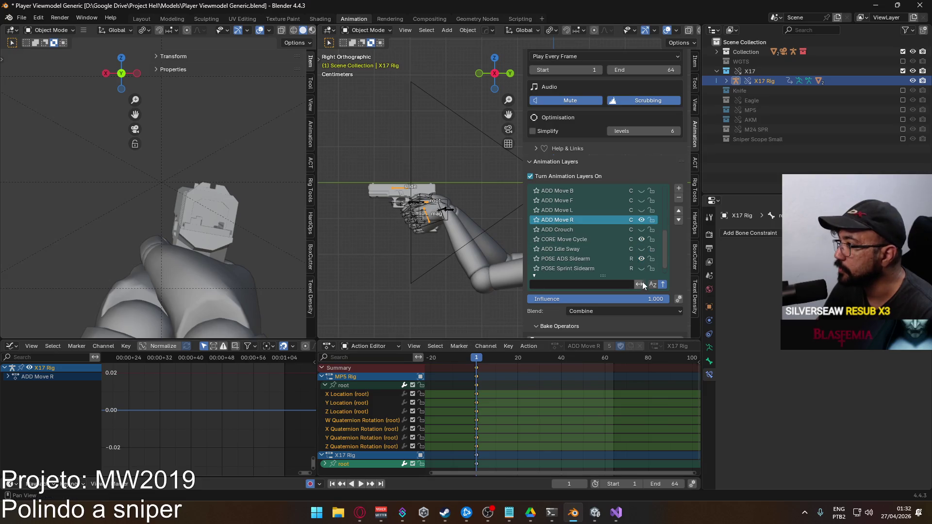
scroll(598, 301, "down", 8)
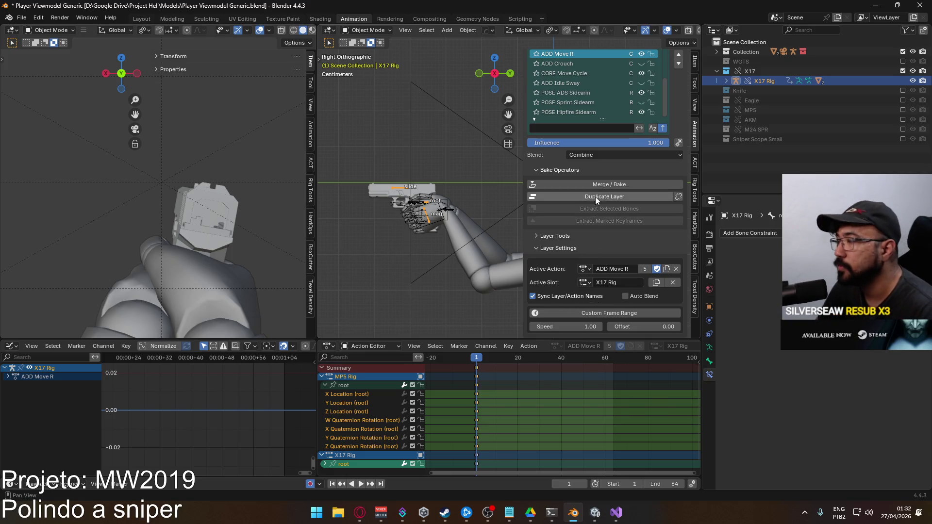
scroll(594, 281, "up", 3)
scroll(601, 269, "up", 4)
scroll(588, 182, "up", 4)
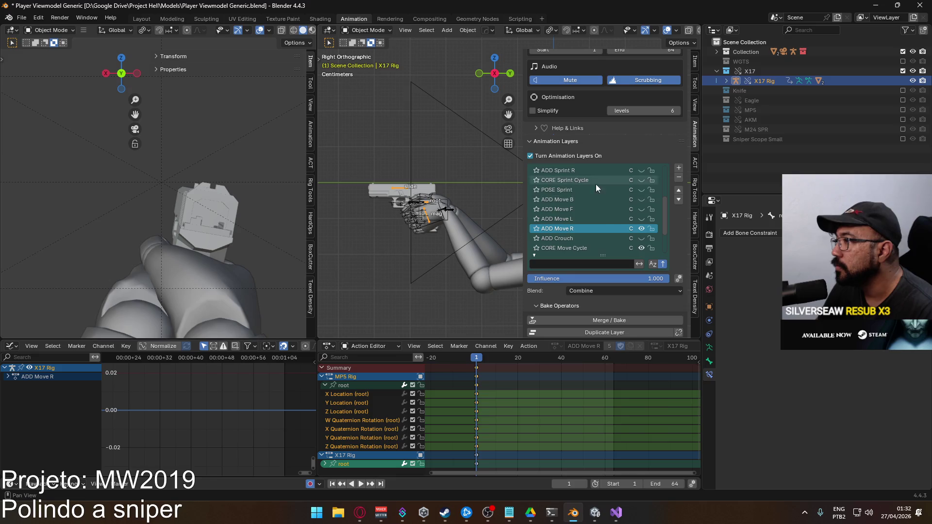
scroll(570, 216, "down", 1)
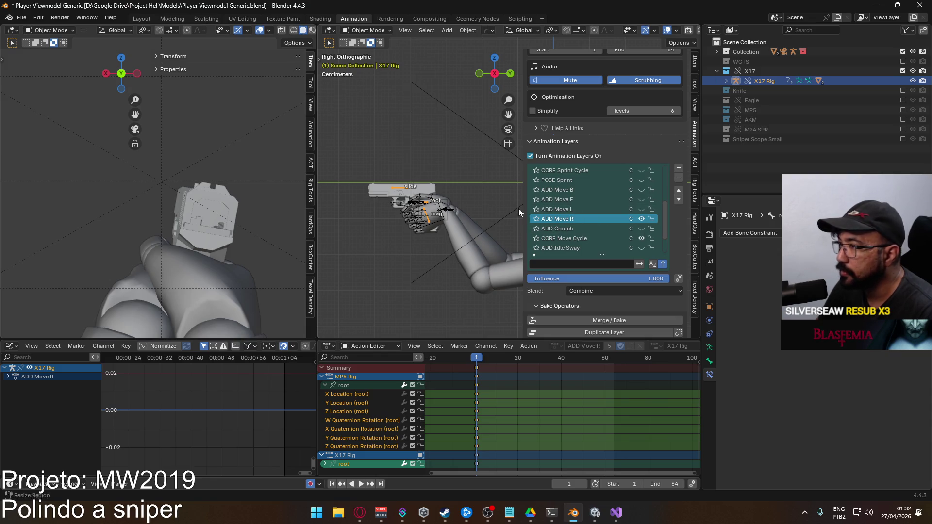
scroll(677, 264, "down", 3)
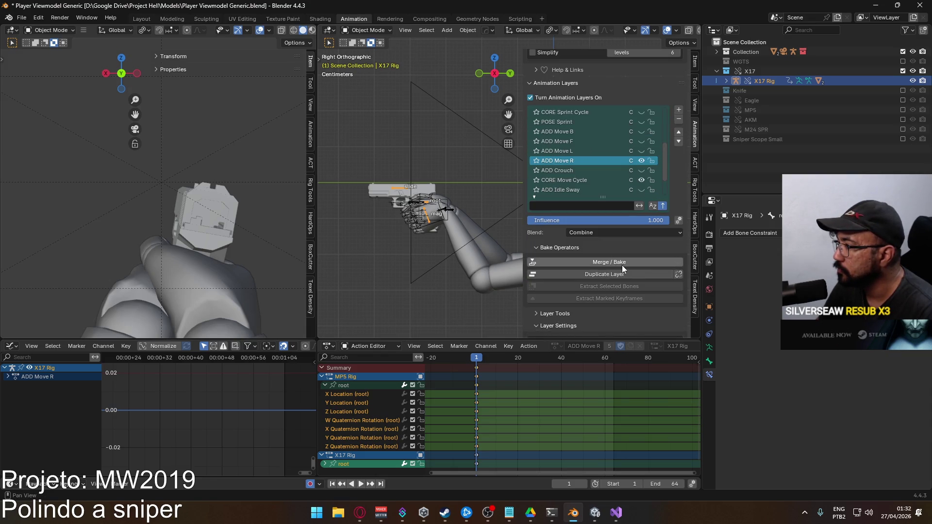
- Duplicate ADD Move R as 'ADD ADS Move R' and hide the original layer
left_click(635, 274)
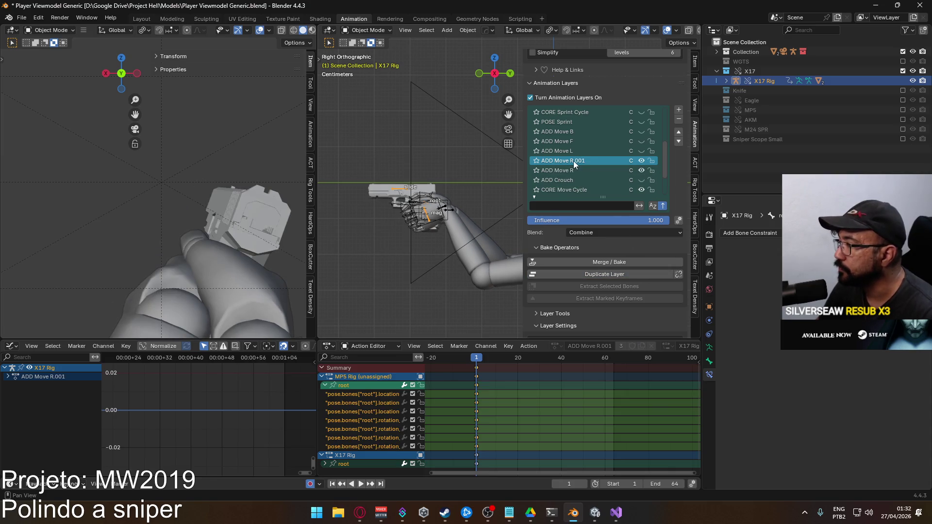
type("ADS")
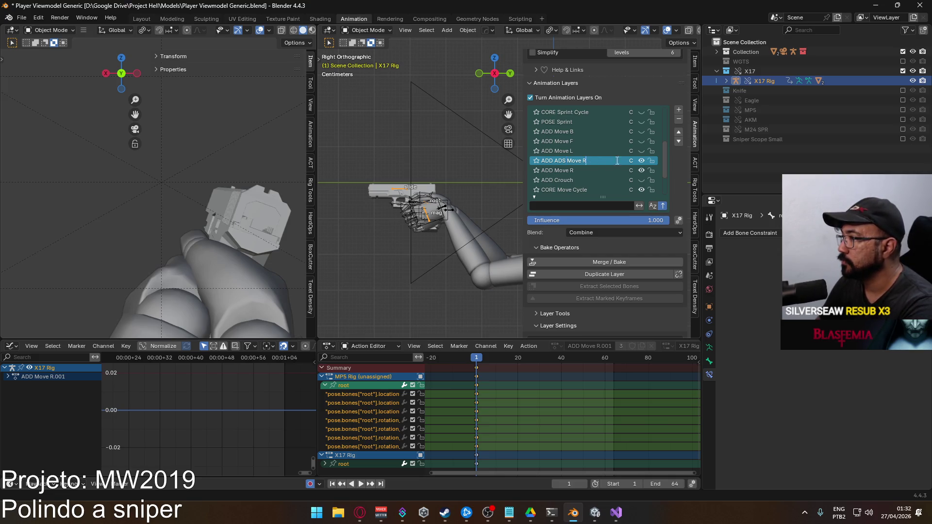
left_click(641, 170)
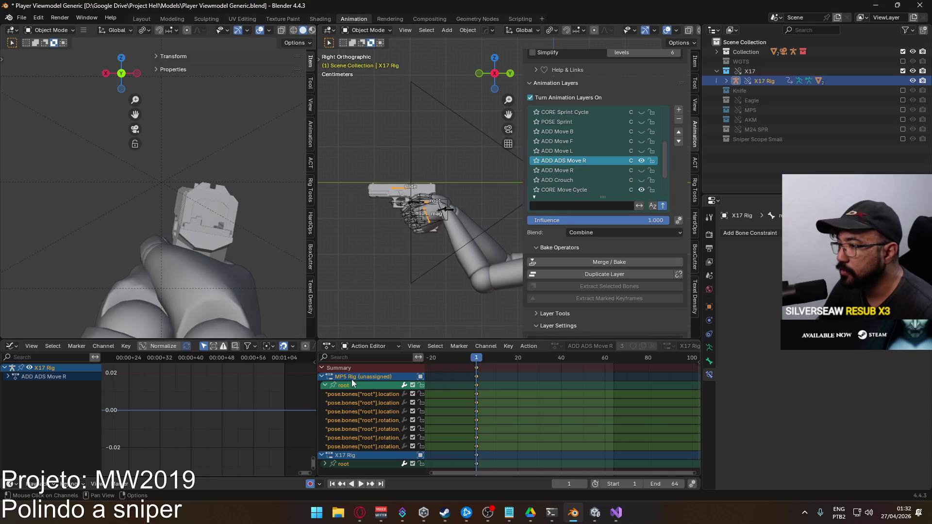
left_click(324, 385)
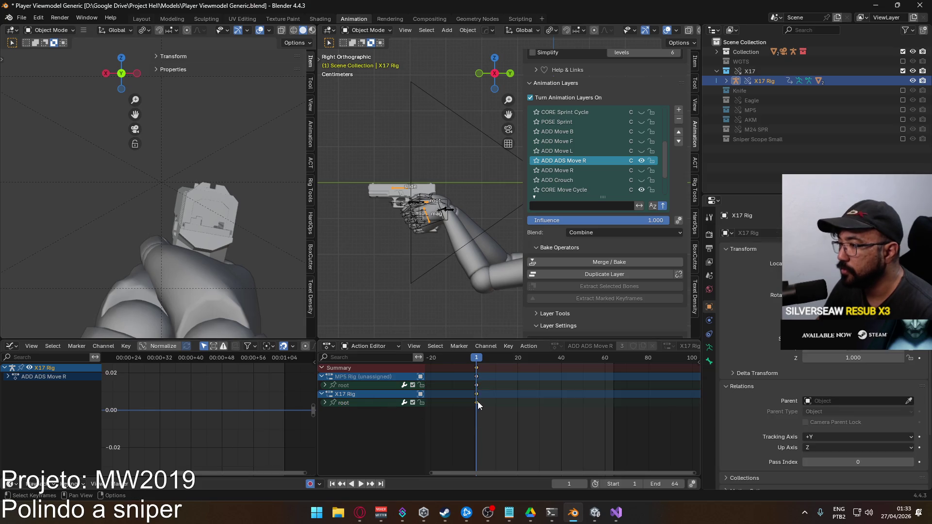
- In Pose Mode, shift the root bone sideways along the global X axis
left_click(366, 30)
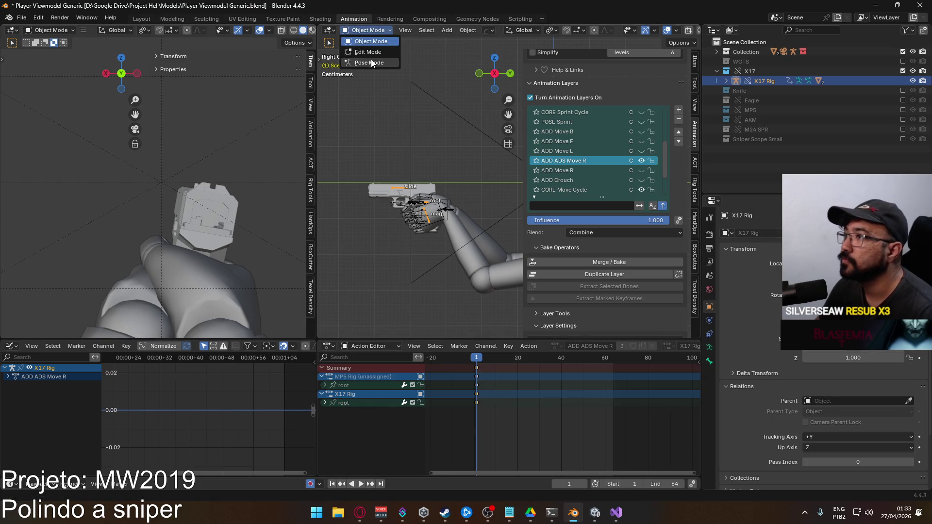
left_click(372, 63)
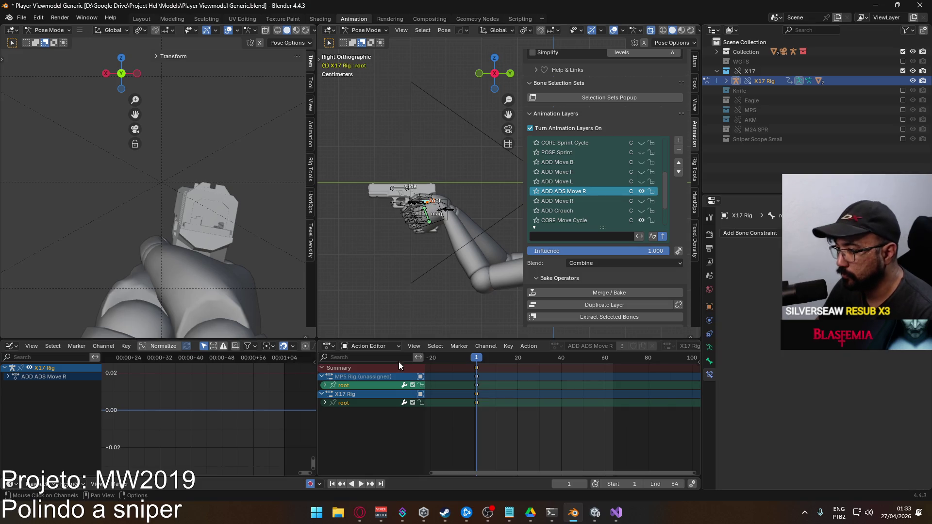
key("g")
key("x")
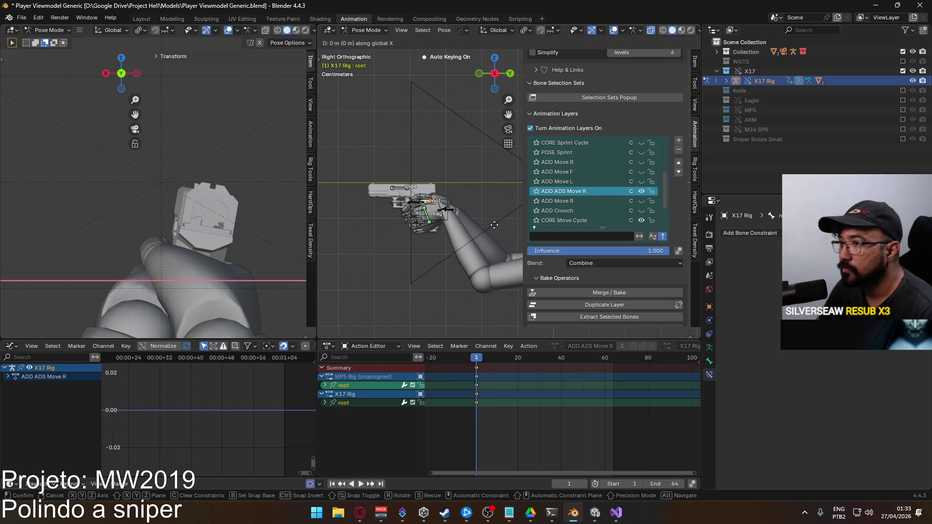
left_click(680, 253)
key("g")
left_click(196, 232)
key("g")
key("x")
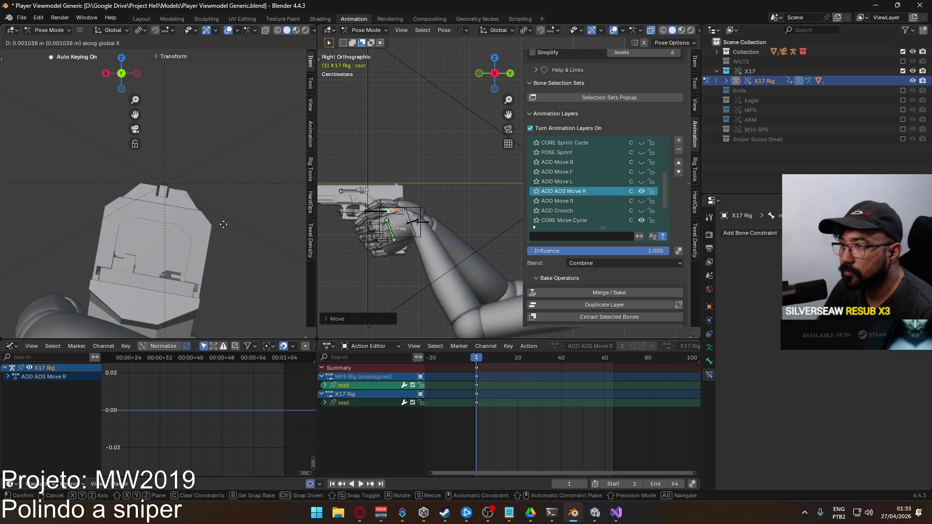
left_click(237, 225)
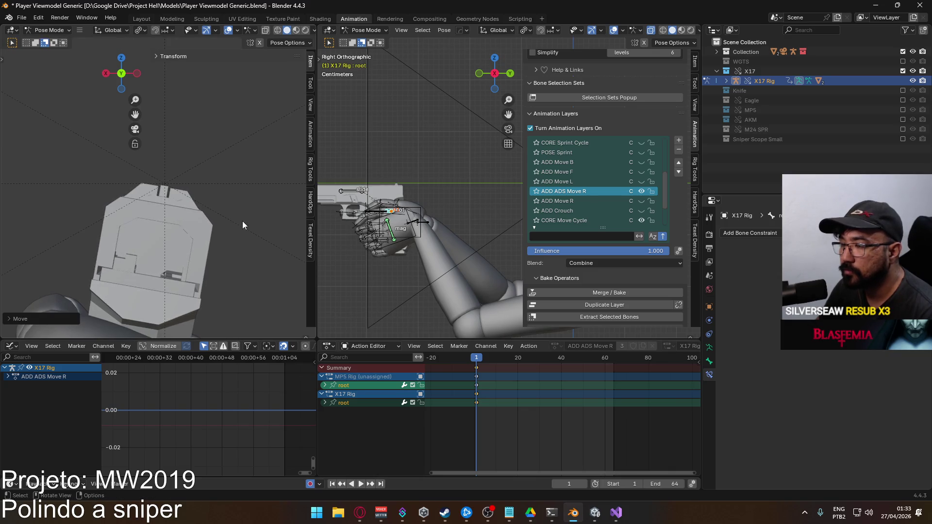
- Tilt the root slightly around Y, then zero its X and Z rotation values
key("r")
key("y")
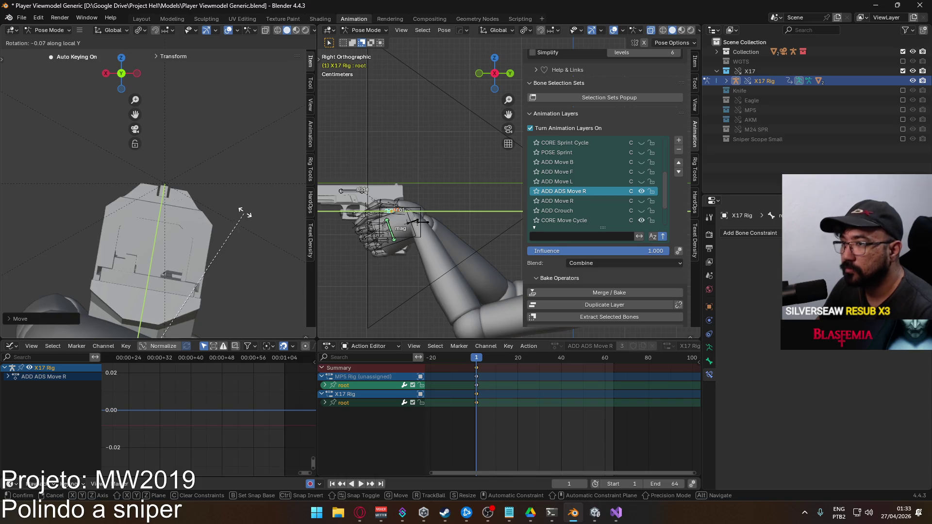
left_click(228, 187)
left_click(694, 62)
double_click(623, 149)
key("Return")
double_click(586, 130)
type("0")
key("Return")
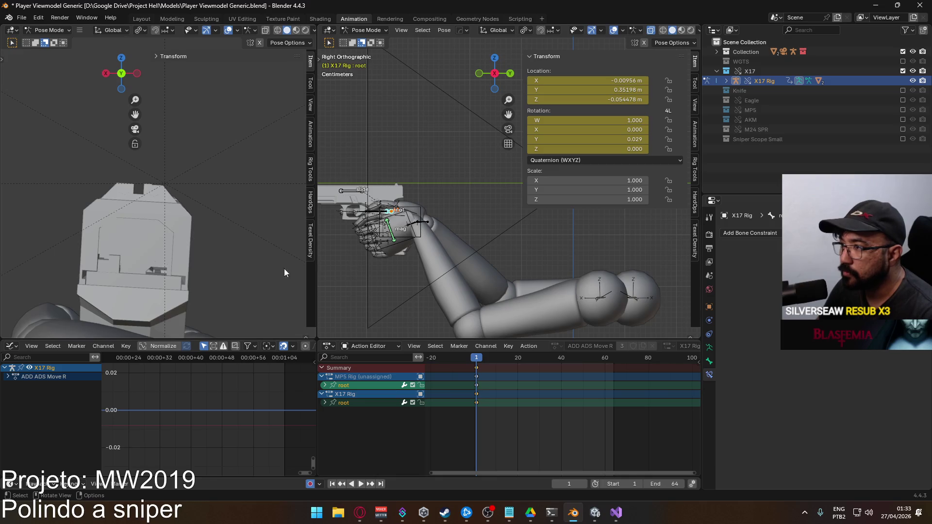
- Nudge the root along X to about -0.002138 m and play the animation back
key("g")
key("x")
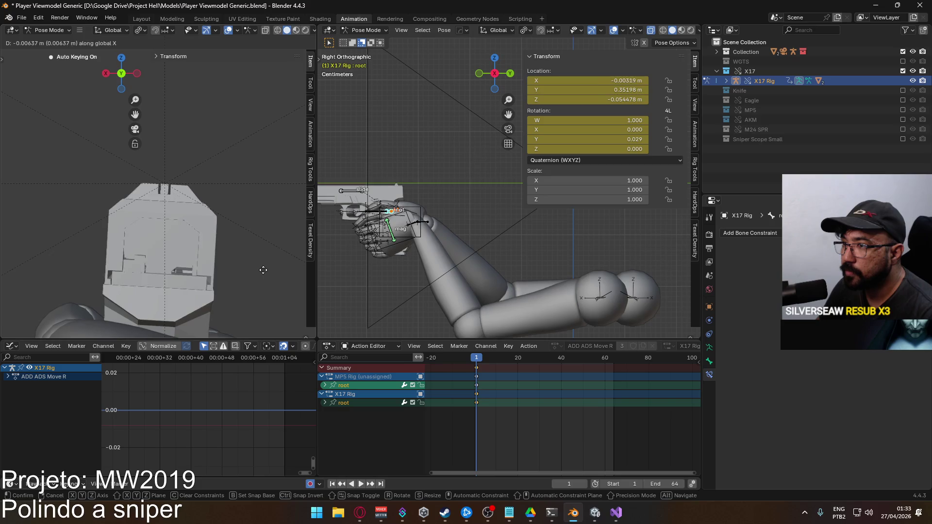
left_click(265, 270)
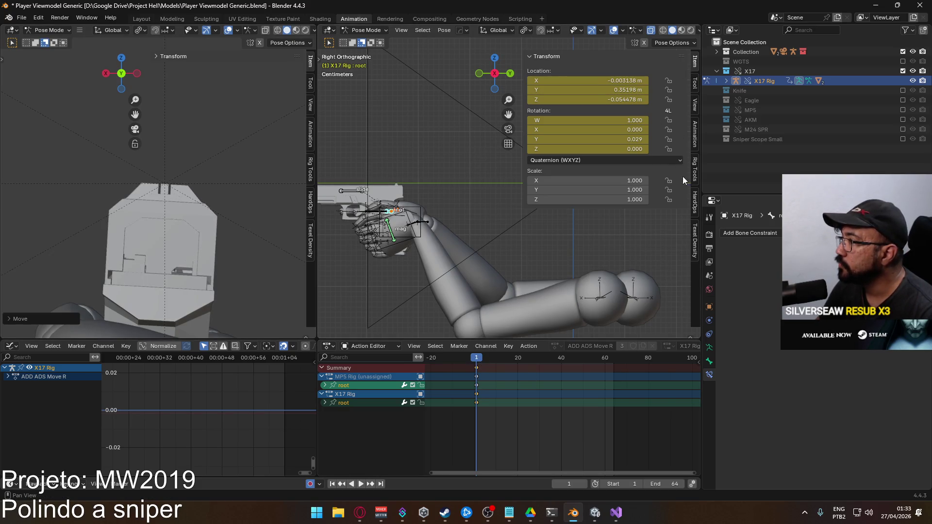
left_click(694, 144)
scroll(604, 217, "down", 6)
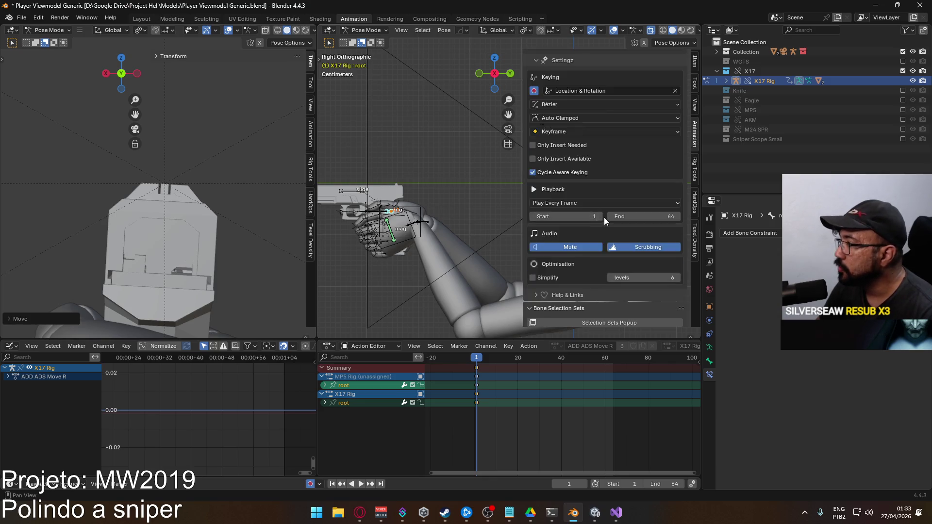
scroll(604, 217, "down", 1)
key("space")
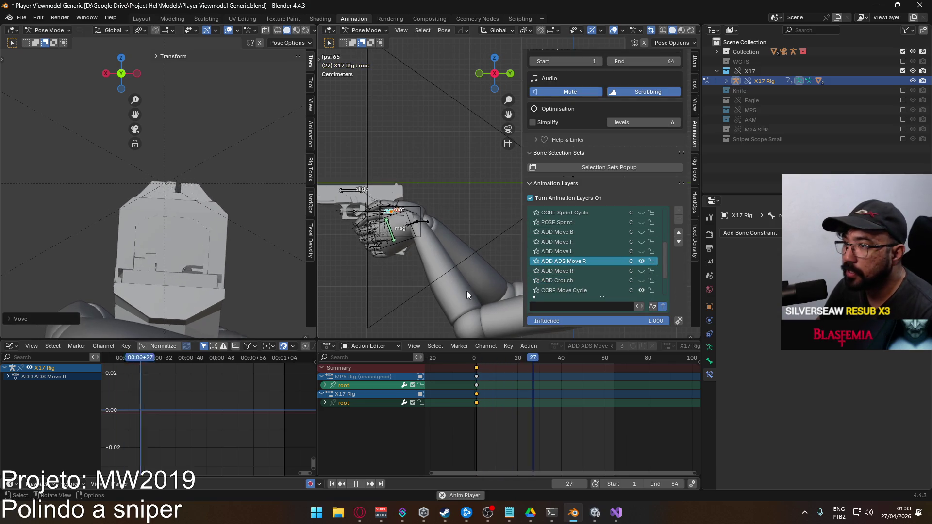
- Stop playback at frame 1 and select the X17 Rig's root X Location channel
key("space")
left_click(478, 360)
left_click(325, 386)
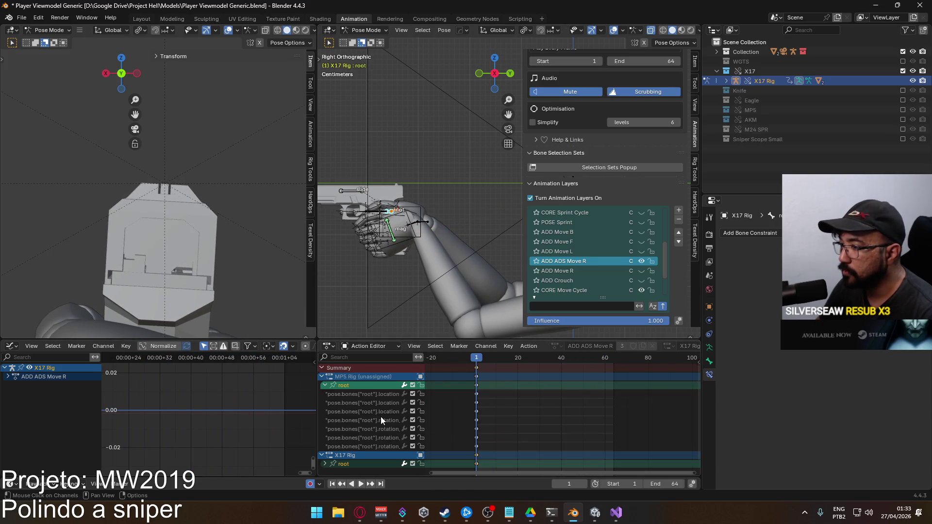
left_click(325, 386)
left_click(325, 403)
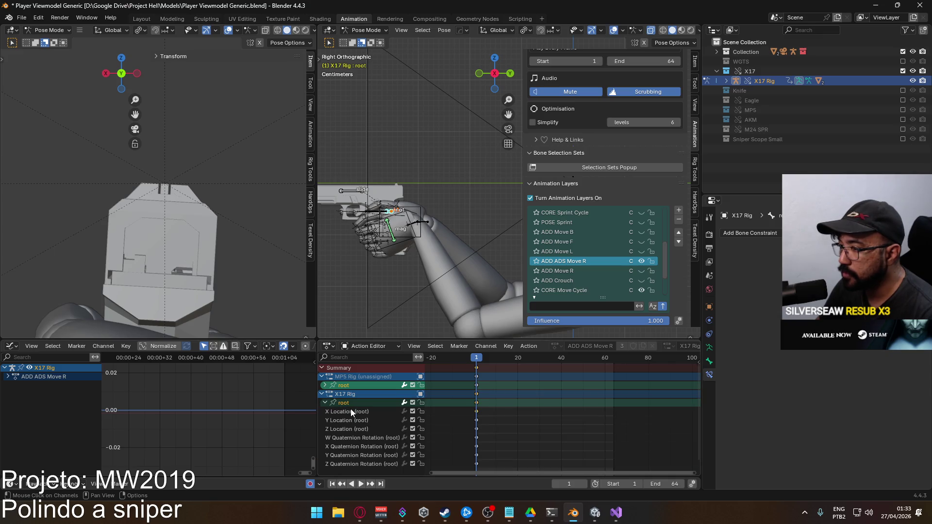
left_click(350, 411)
- Reset the root bone's X location to 0 m
left_click(693, 64)
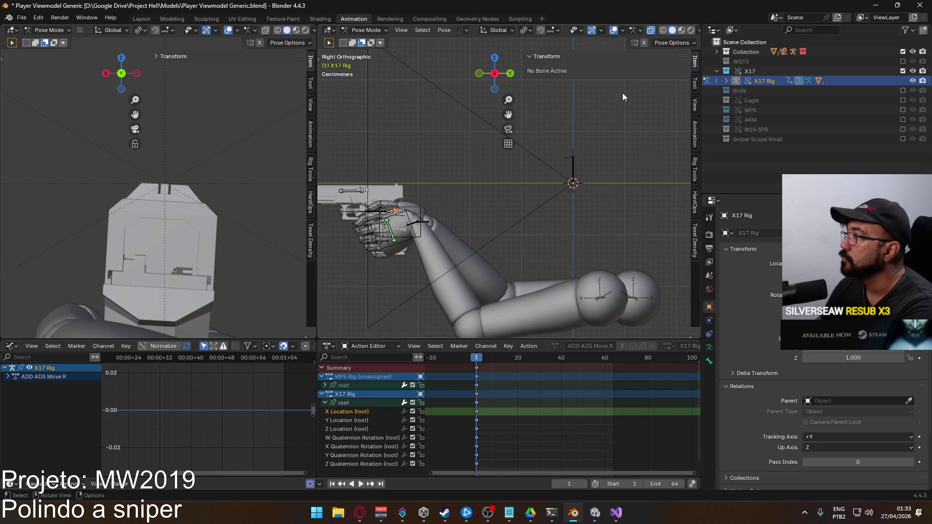
left_click(541, 57)
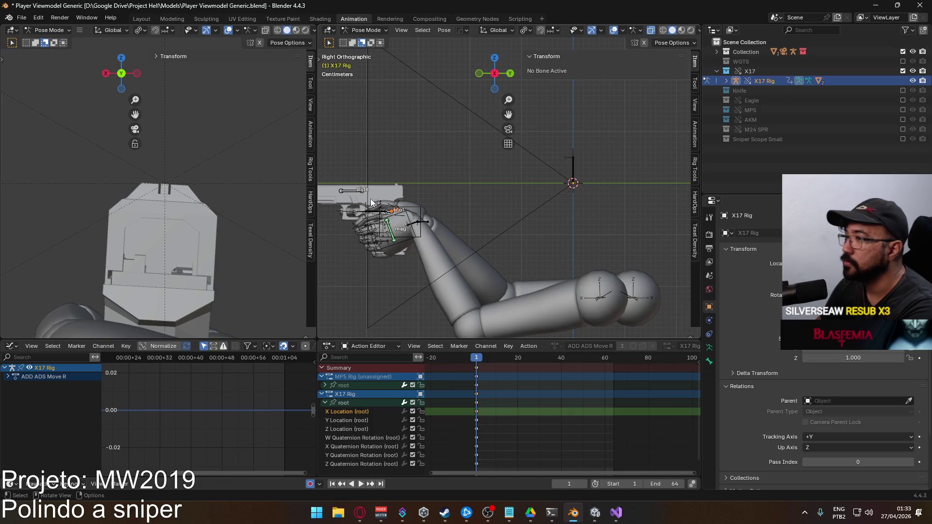
left_click(394, 212)
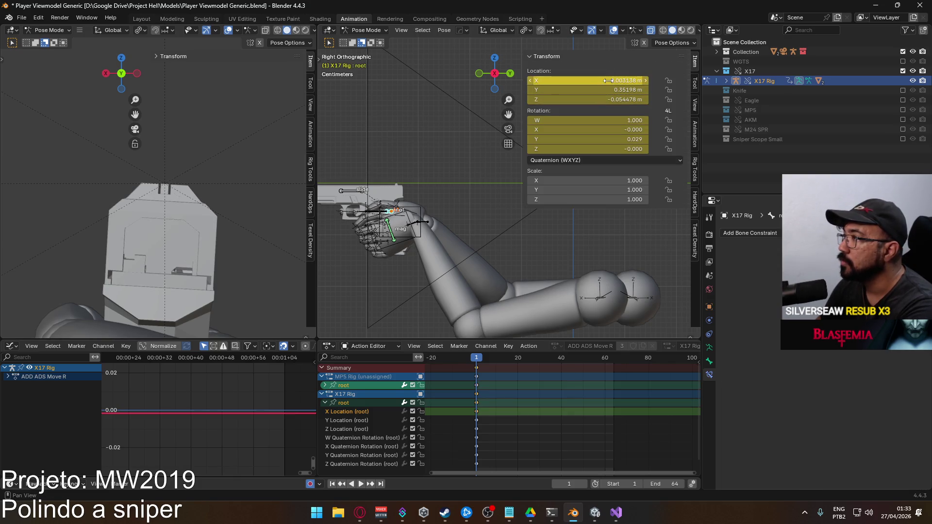
key("BackSpace")
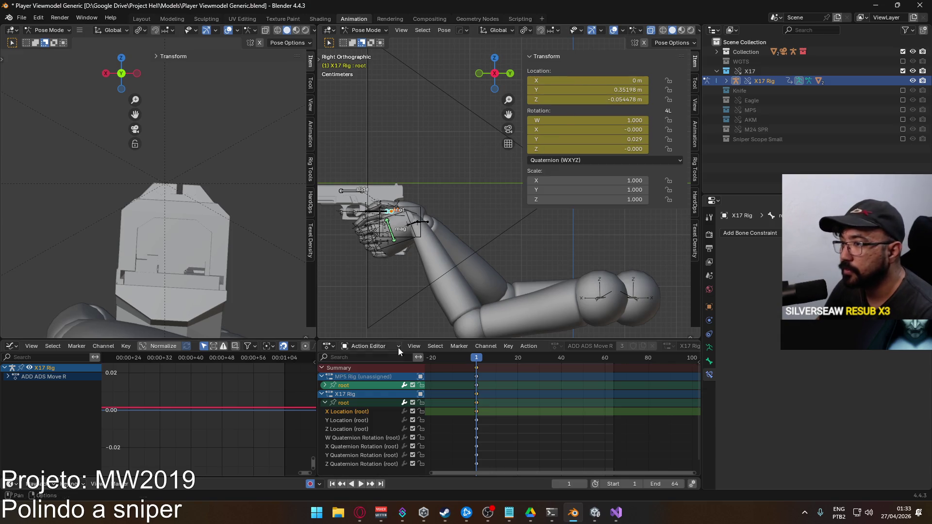
- Preview the animation from frame 1, then bring up the Animation Layers list
key("space")
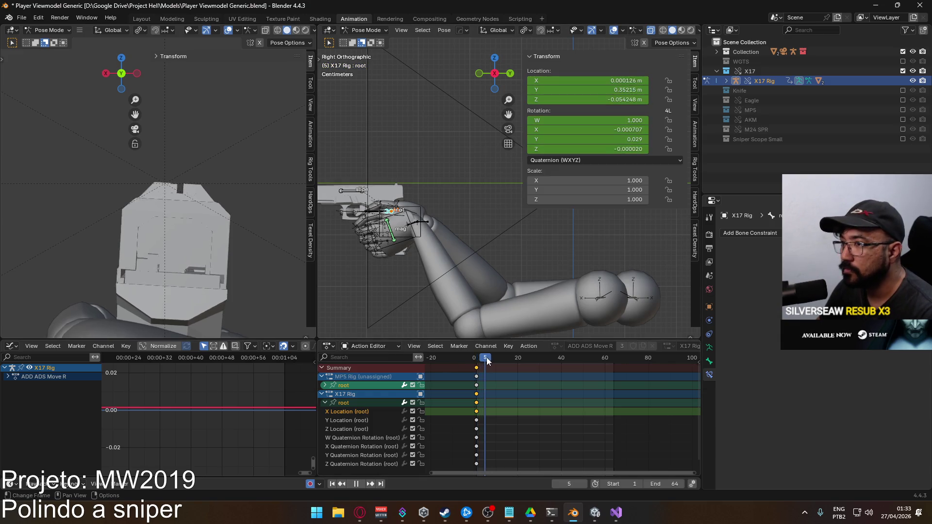
mouse_move(497, 370)
left_mouse_down()
mouse_move(477, 377)
mouse_move(517, 372)
mouse_move(500, 371)
left_mouse_up()
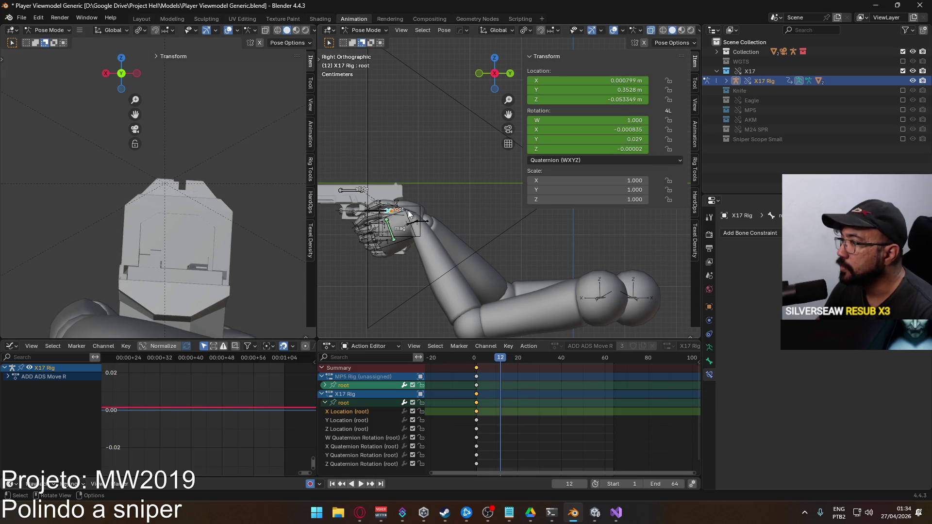
left_click(695, 139)
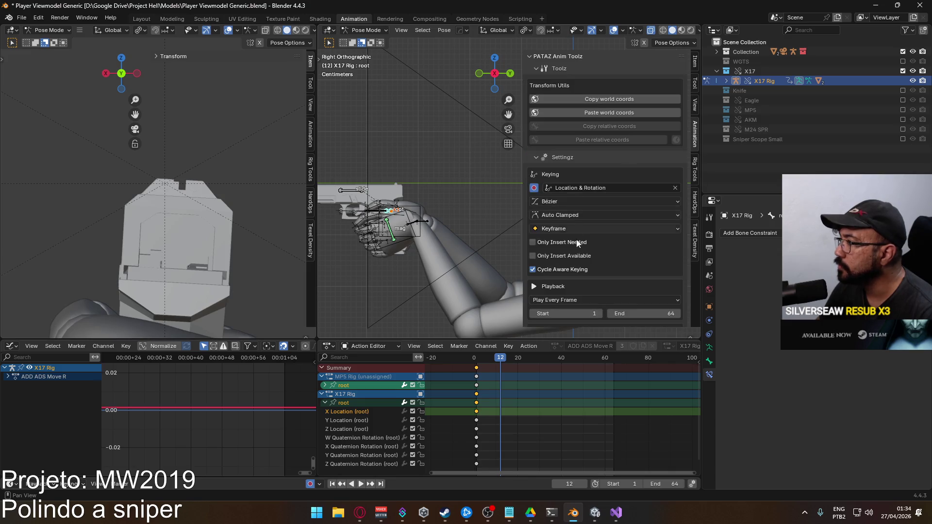
scroll(573, 230, "down", 10)
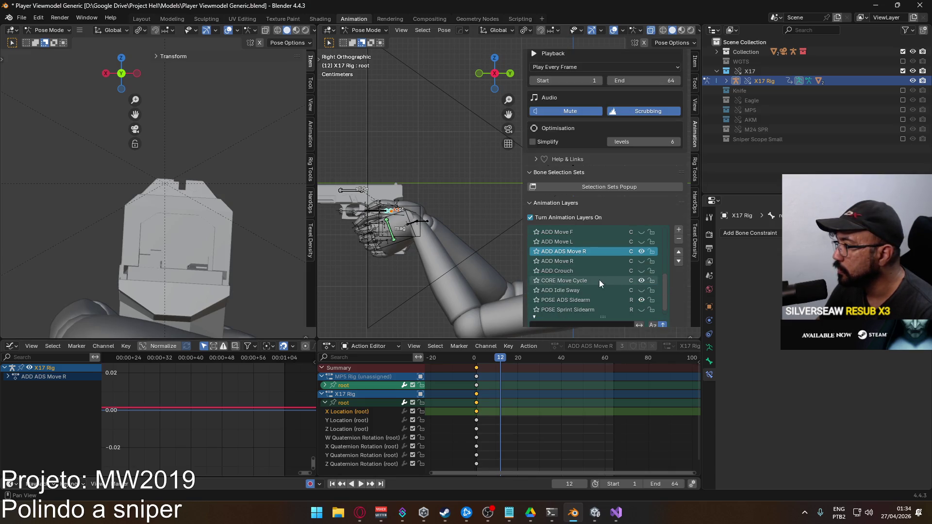
- Activate CORE Move Cycle and inspect its root X Location curve around frame 17
left_click(601, 281)
key("Home")
middle_click_drag(108, 412, 150, 400)
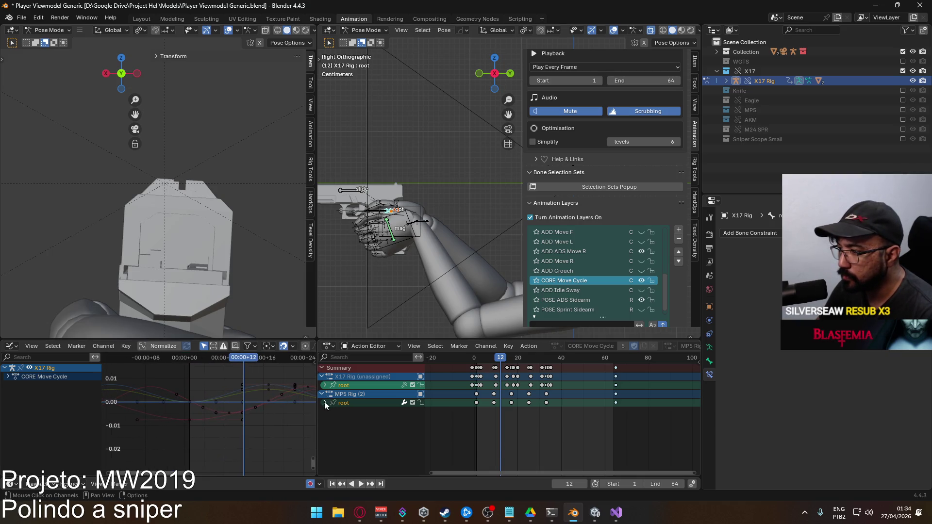
left_click(325, 403)
left_click(347, 411)
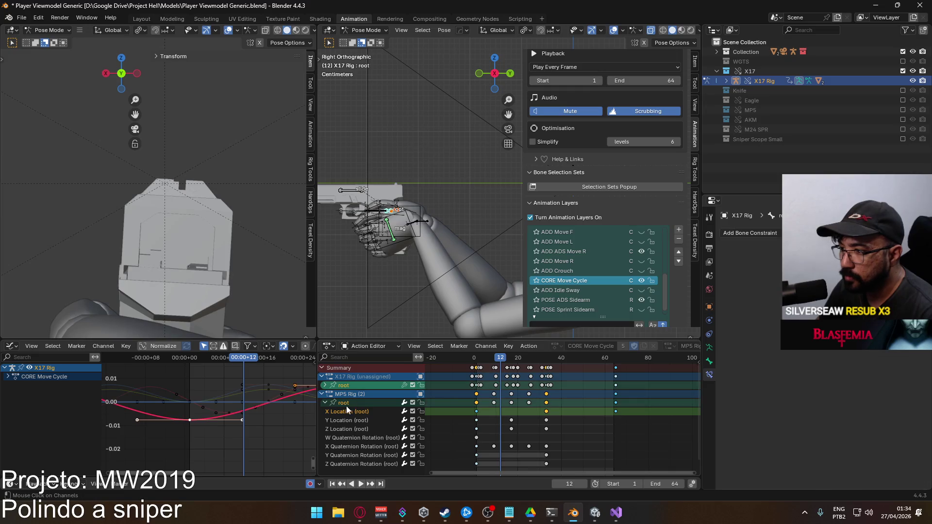
middle_click_drag(292, 370, 231, 393)
left_click_drag(190, 363, 212, 362)
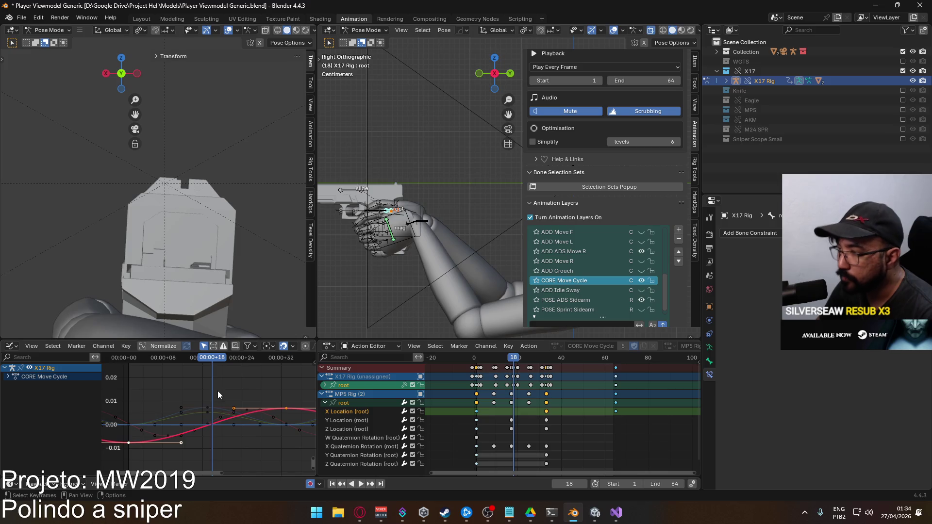
mouse_move(279, 407)
middle_mouse_down()
mouse_move(269, 383)
mouse_move(286, 399)
middle_mouse_up()
key("Left")
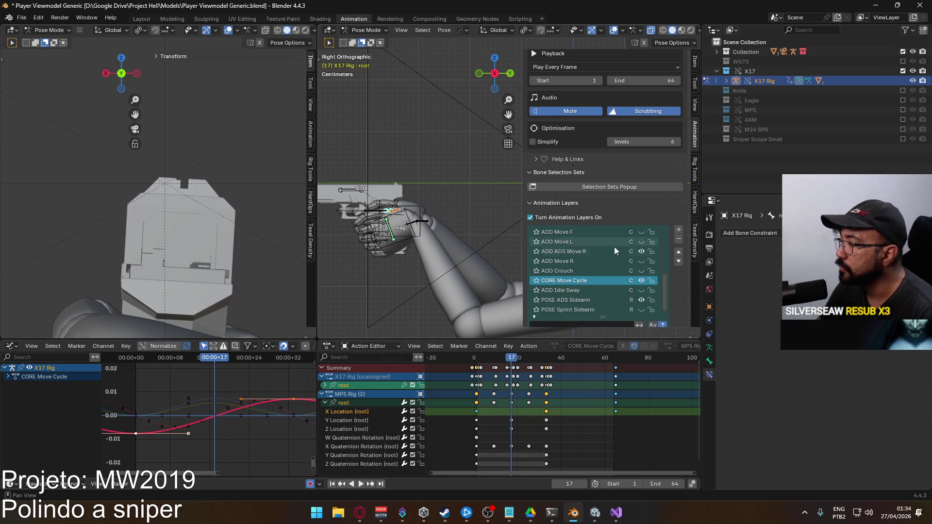
- On ADD ADS Move R, offset the root slightly along X and move the keys to frame 1
left_click(598, 252)
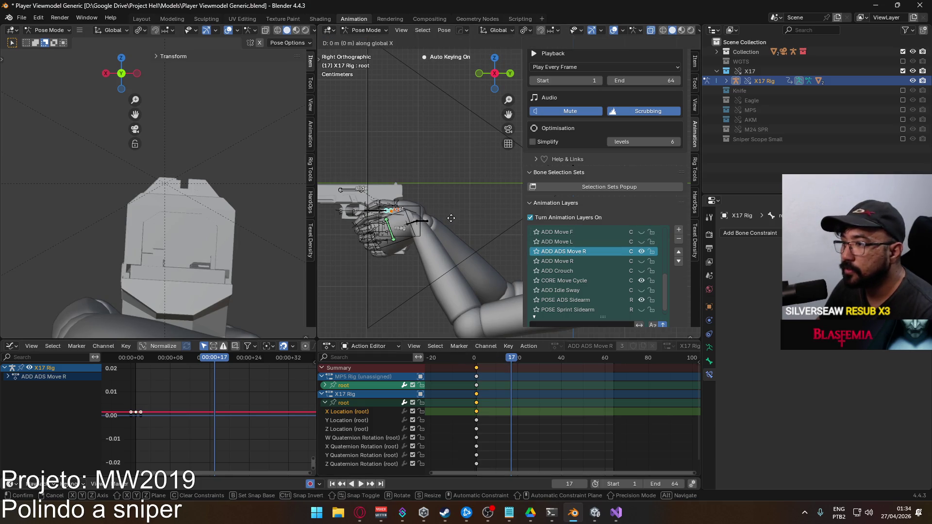
key("g")
key("x")
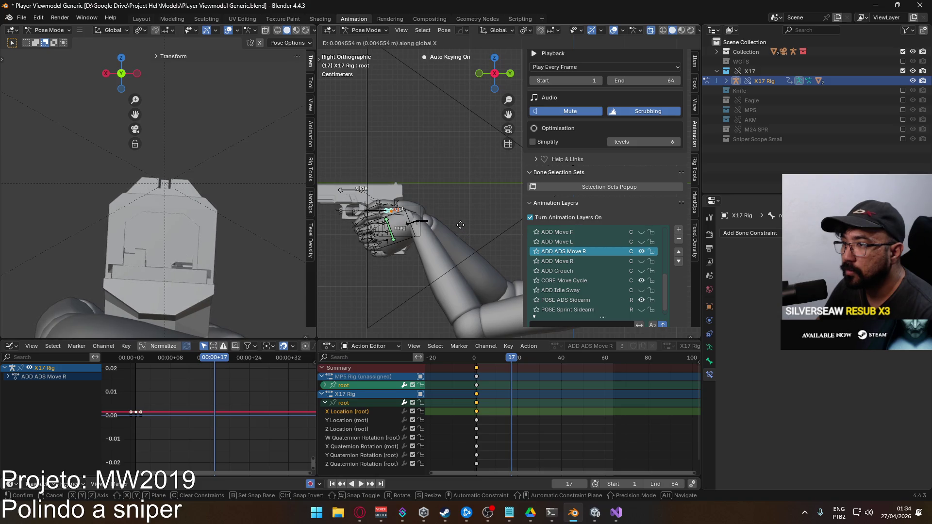
left_click(460, 224)
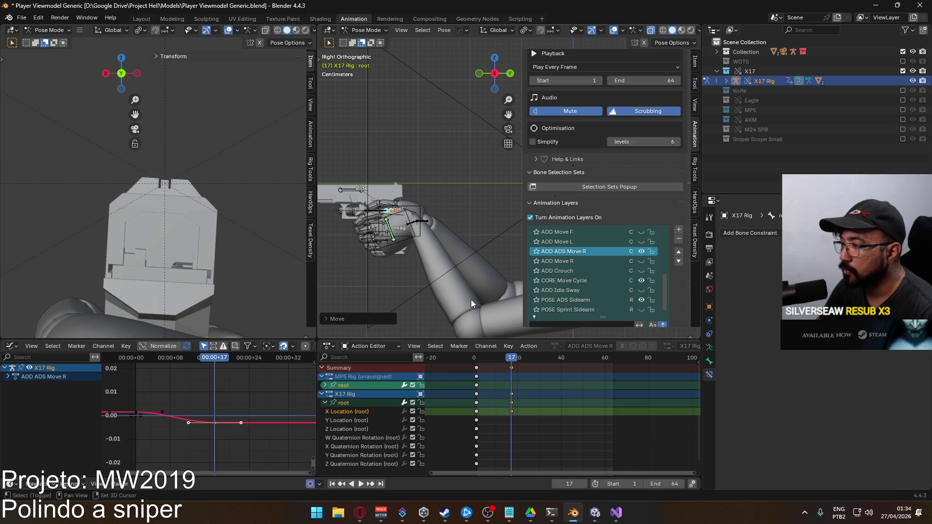
mouse_move(516, 398)
left_mouse_down()
mouse_move(482, 389)
mouse_move(514, 358)
mouse_move(616, 357)
mouse_move(480, 357)
mouse_move(491, 358)
left_mouse_up()
left_click(476, 359)
- Play back the offset animation and stop at frame 1
key("space")
left_click(324, 403)
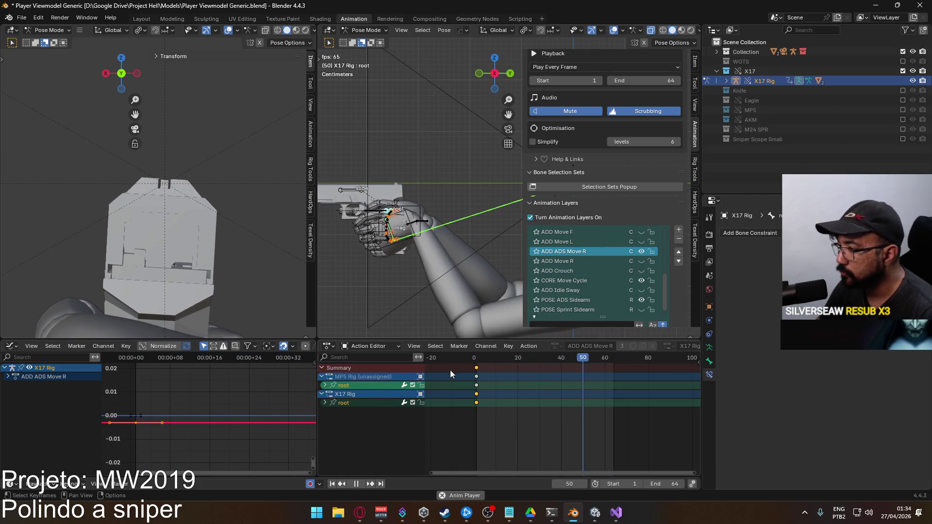
key("Escape")
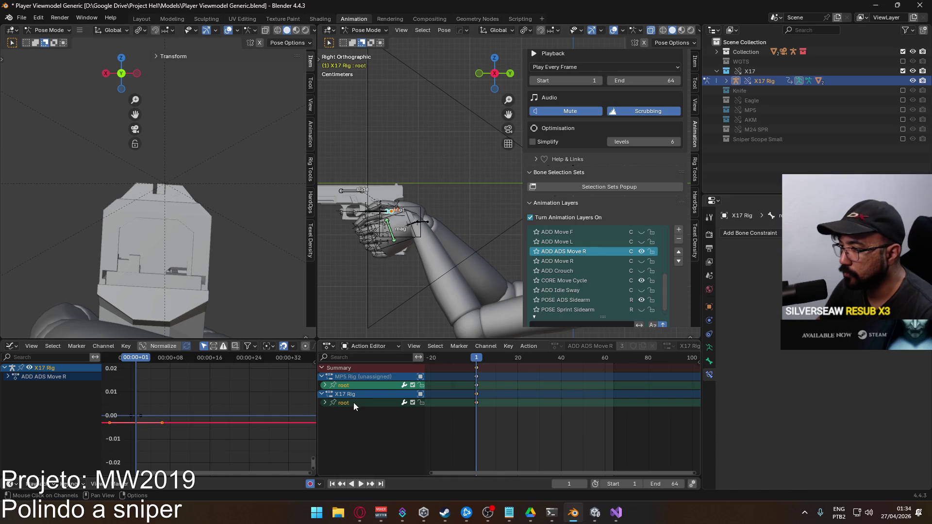
scroll(676, 287, "down", 1)
- Duplicate the ADD ADS Move R layer and rename the copy to ADD ADS Move L
scroll(676, 286, "down", 5)
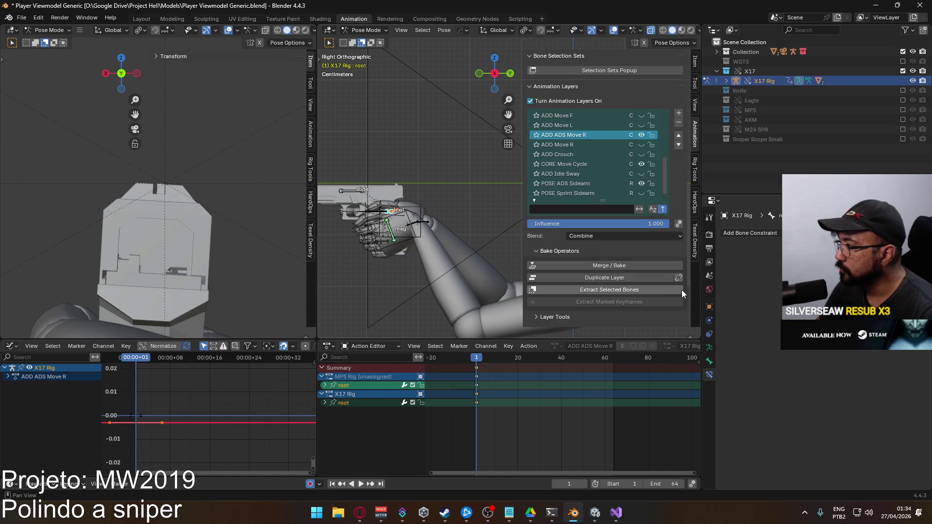
left_click(608, 279)
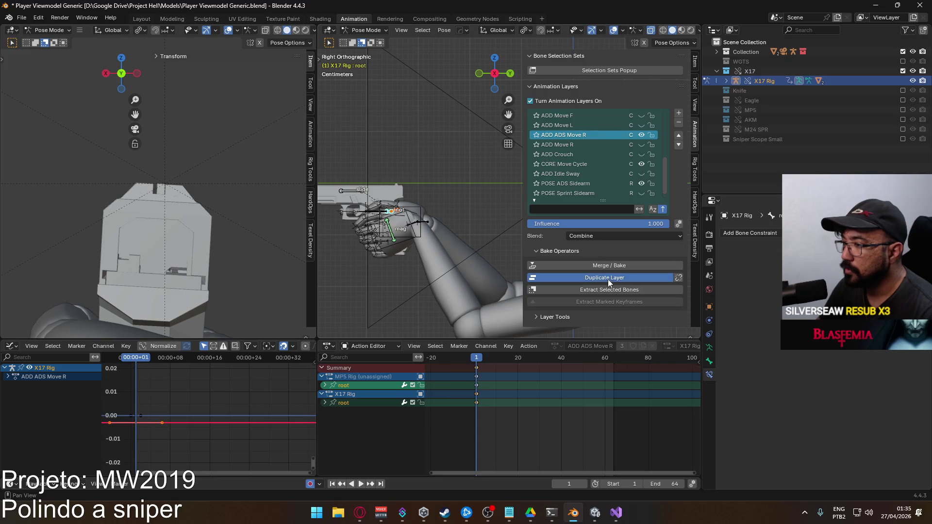
double_click(586, 136)
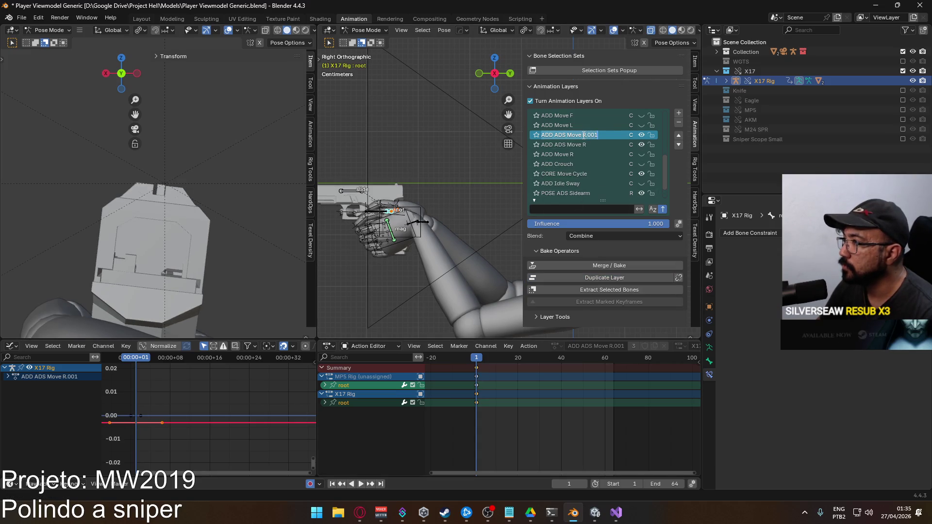
left_click_drag(582, 136, 659, 143)
type("L")
key("Return")
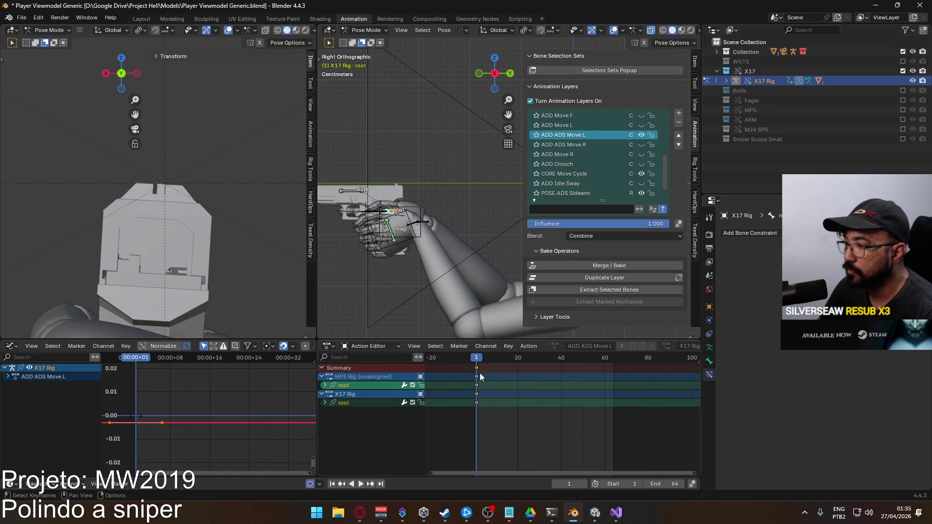
- Expand the X17 Rig root channels, make the root bone active and commit its X Location value
left_click(325, 403)
left_click(355, 411)
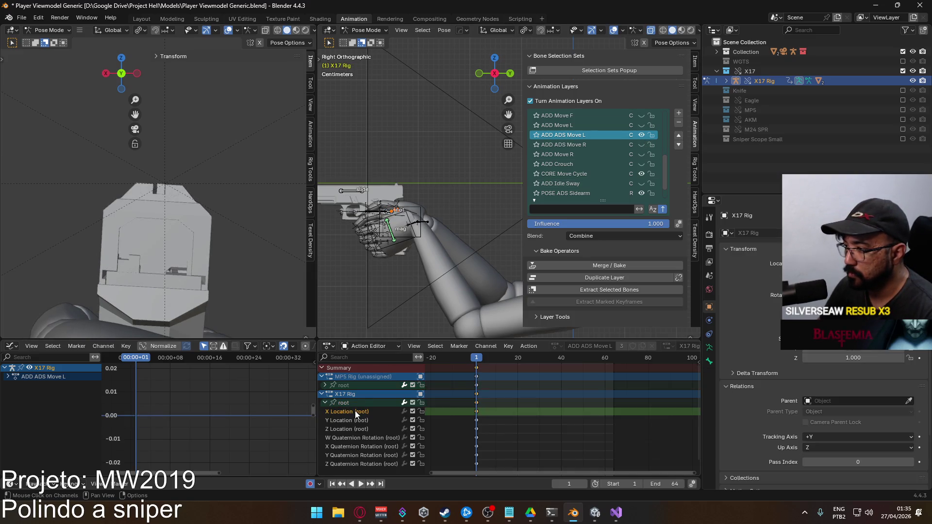
left_click(351, 403)
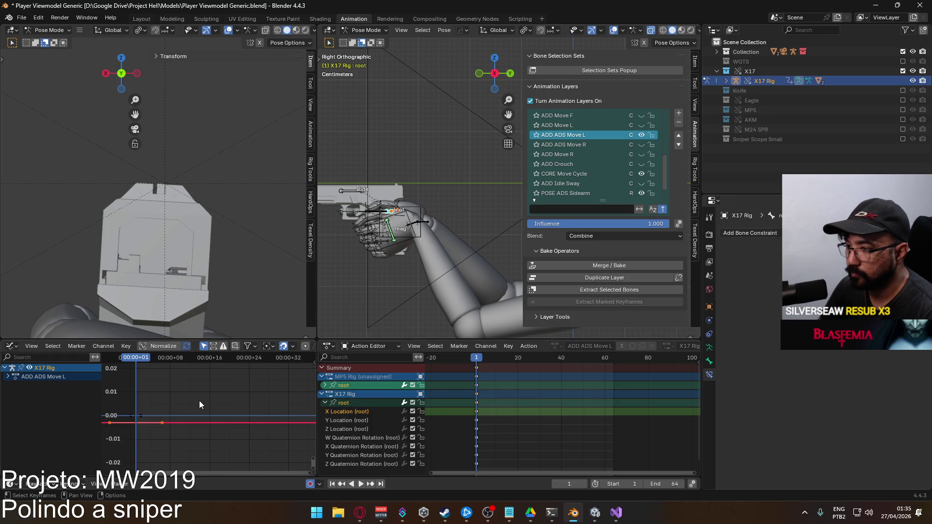
left_click(694, 60)
left_click(579, 83)
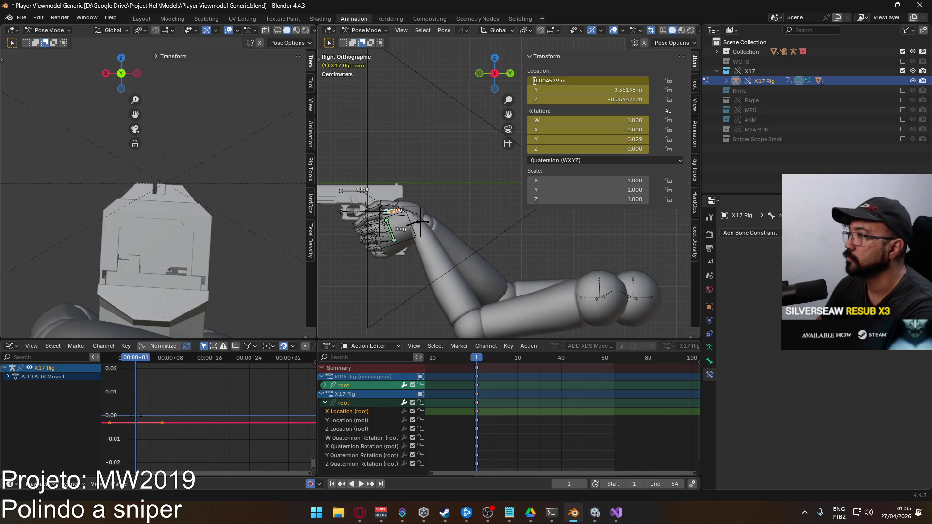
key("Return")
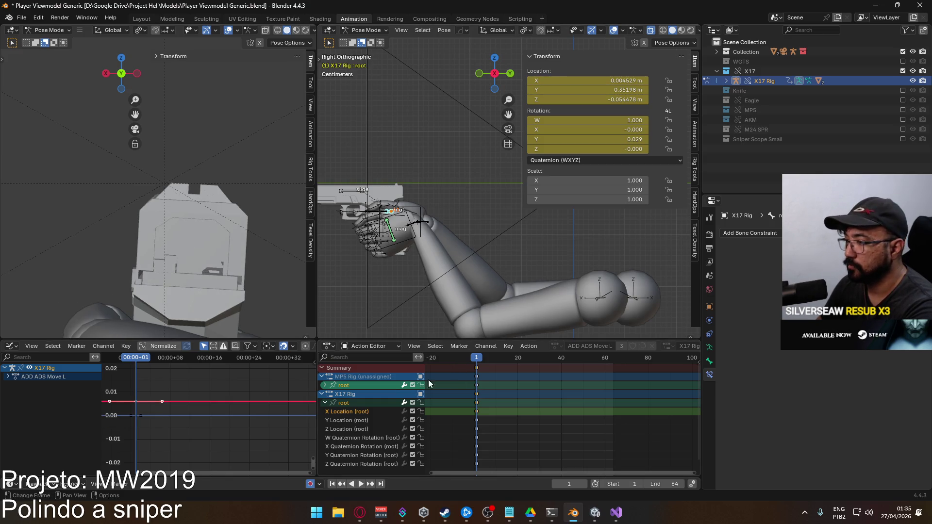
- Select all of the root bone's location and quaternion rotation channels
left_click(365, 419)
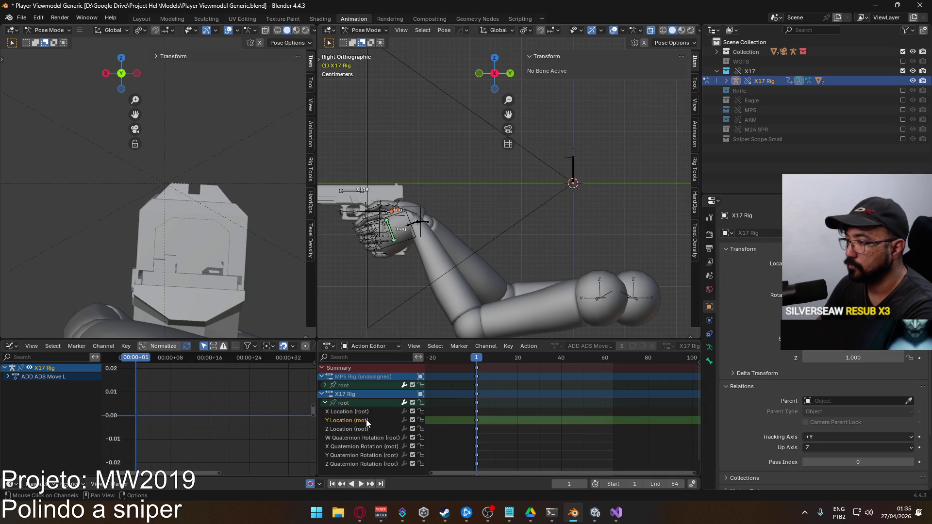
left_click(360, 412)
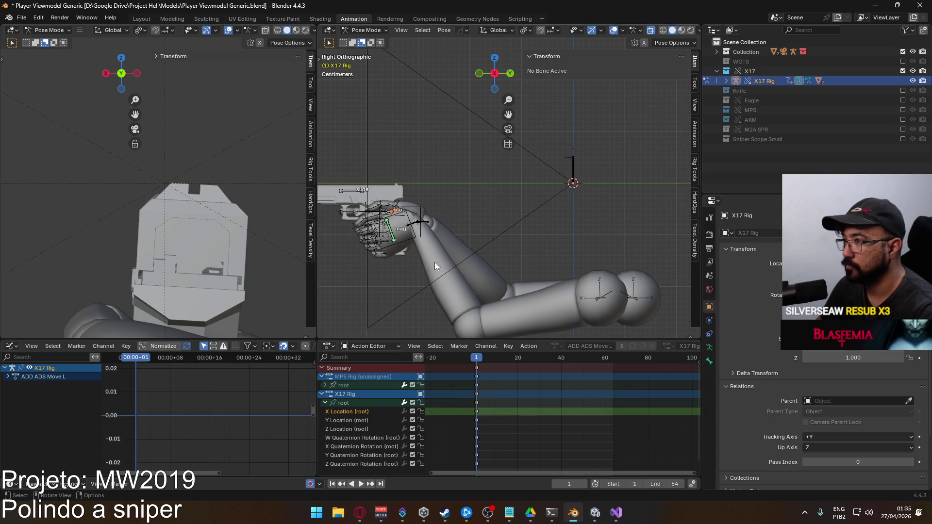
left_click(396, 216)
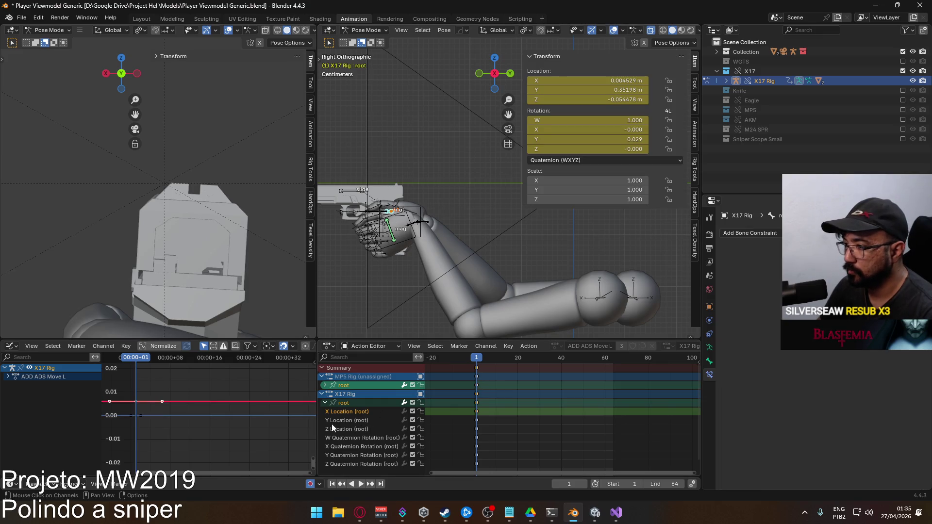
left_click(362, 464)
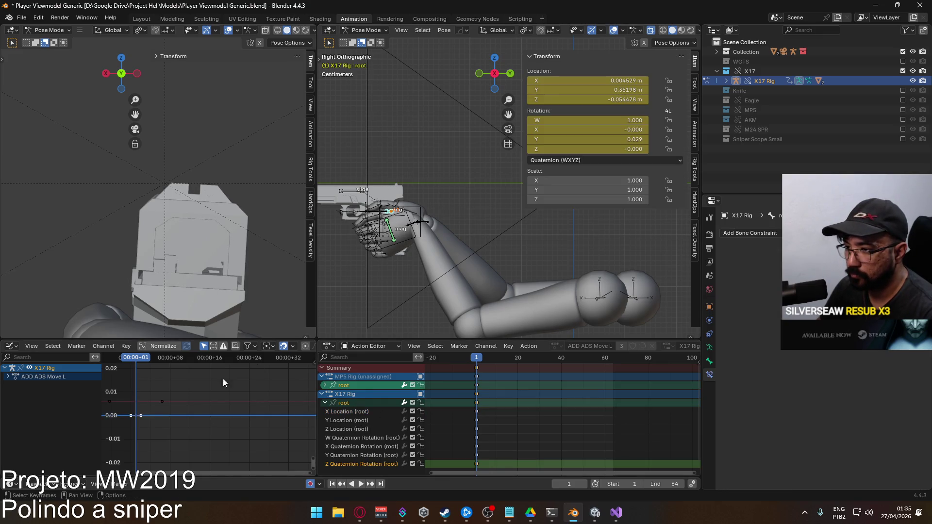
left_click(361, 455)
left_click(353, 404)
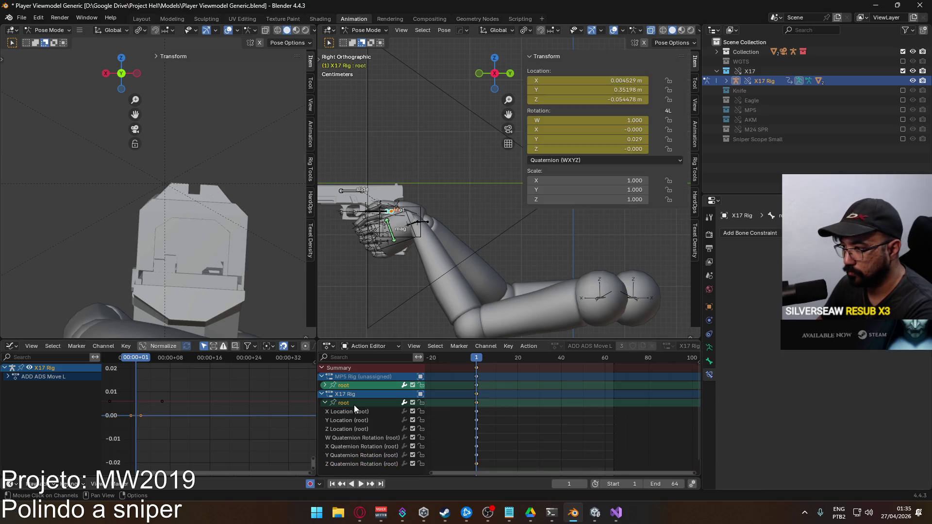
left_click(354, 412)
left_click(357, 465, "ctrl")
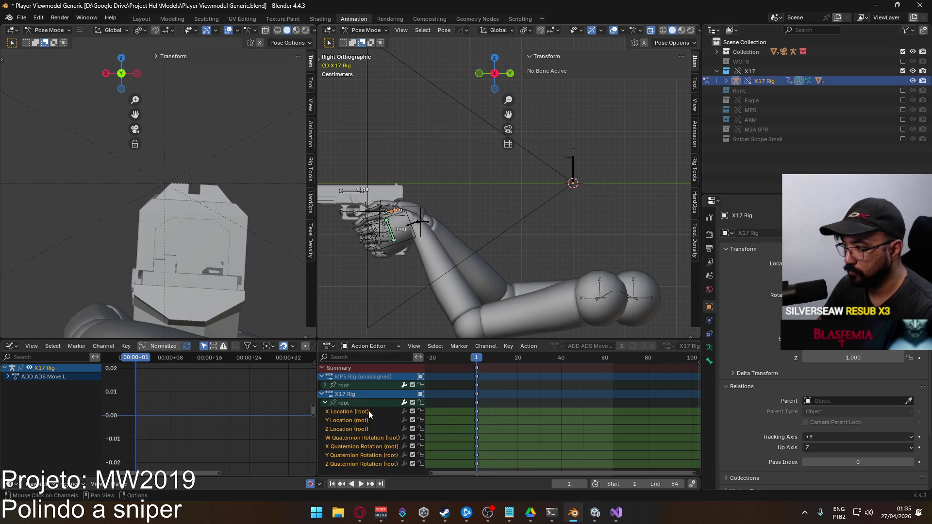
left_click(356, 403)
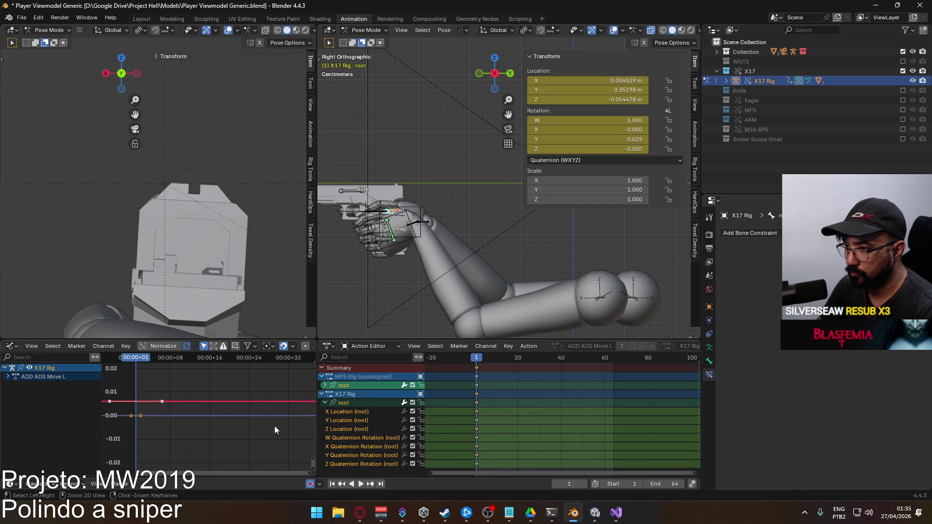
- Fit the root curves in the graph view and set the root's Y rotation to -0.029
middle_click_drag(238, 417, 311, 410)
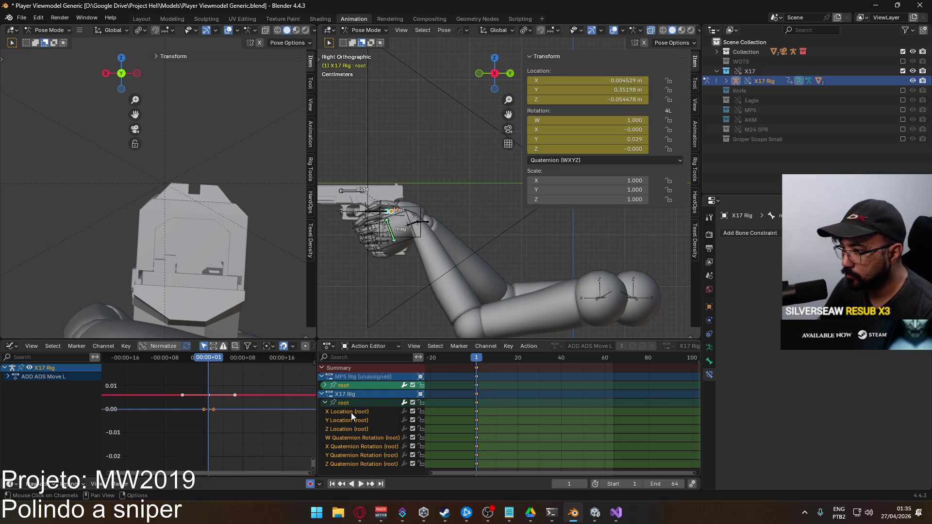
key("Home")
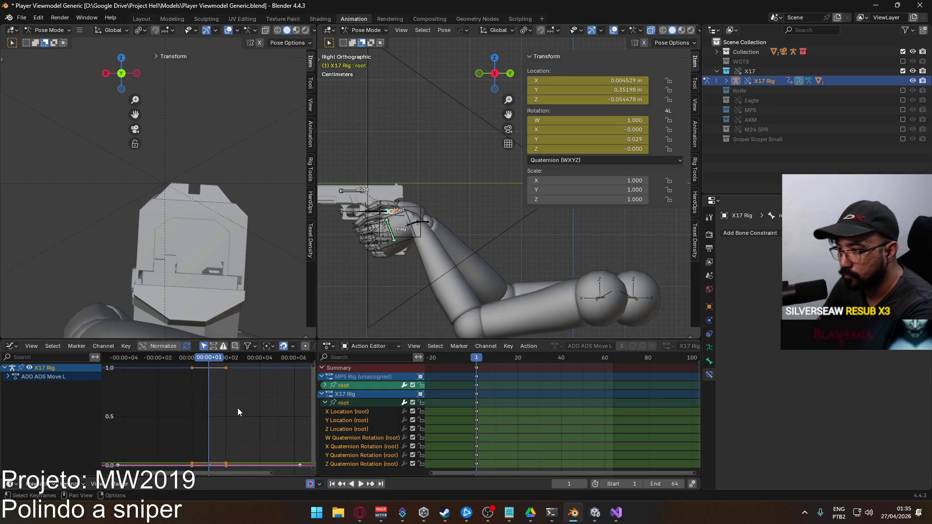
scroll(223, 431, "up", 5)
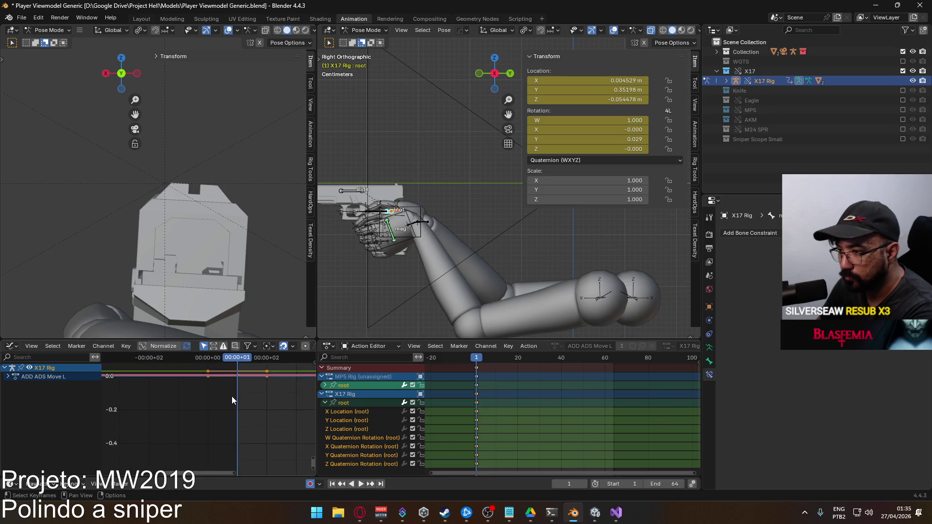
scroll(227, 403, "up", 2)
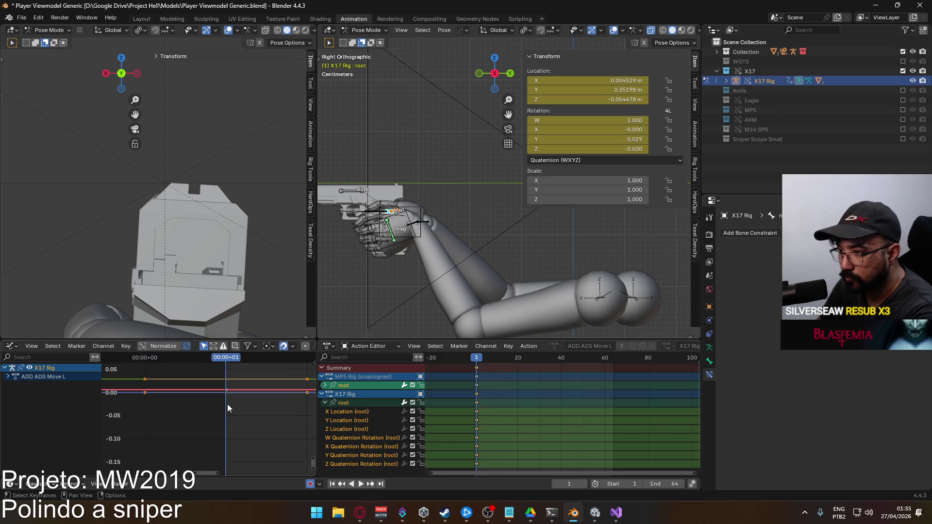
left_click(346, 455)
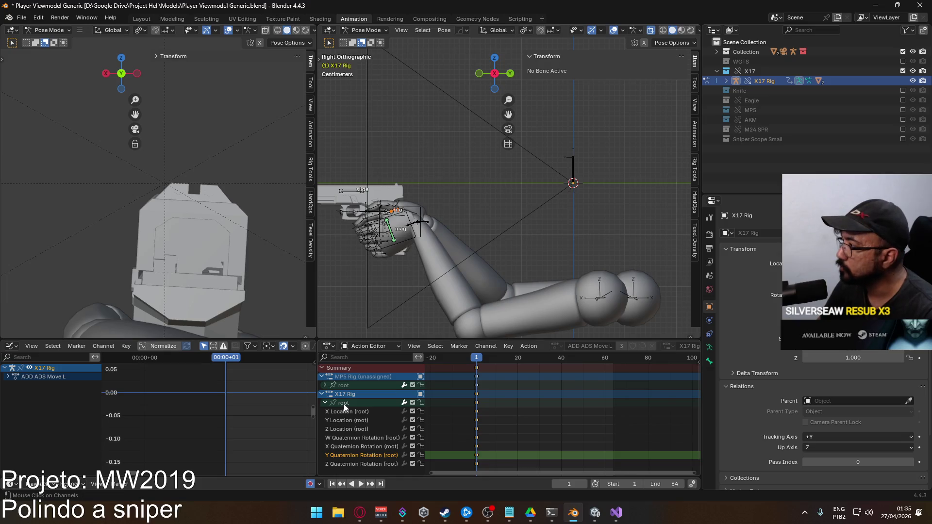
left_click(344, 403)
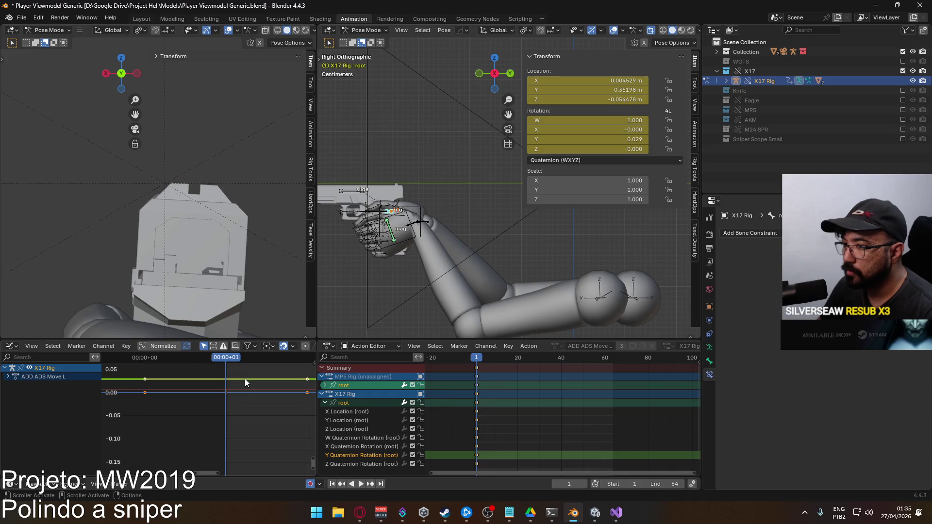
left_click(589, 139)
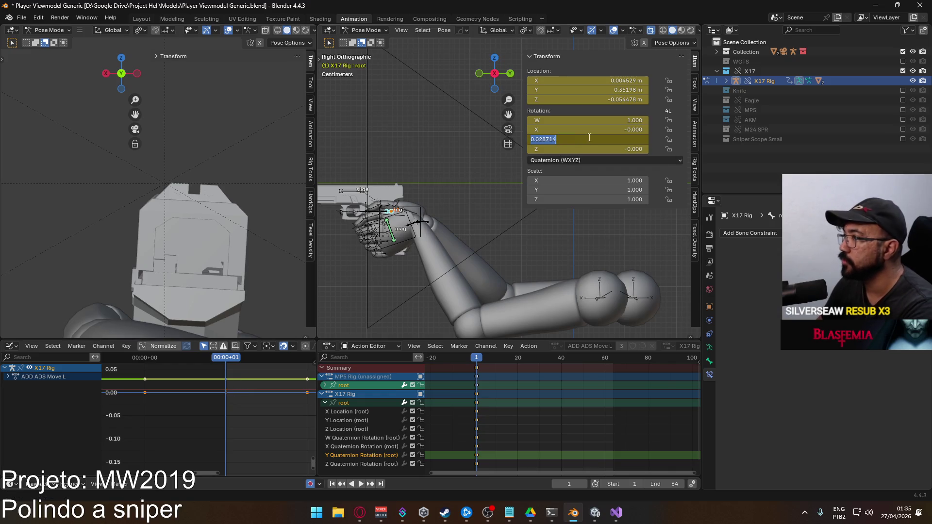
type("-")
key("Return")
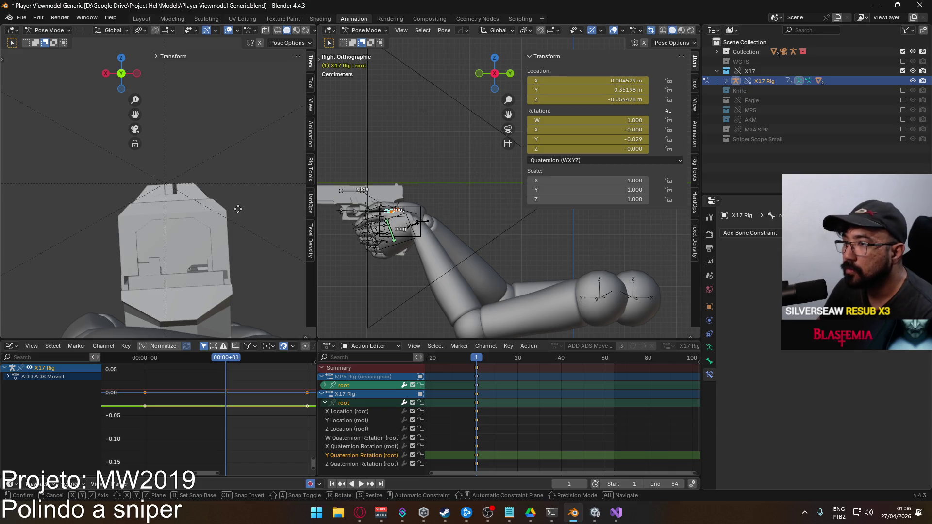
- Nudge the root bone along X and key the new pose at frame 17
key("g")
key("x")
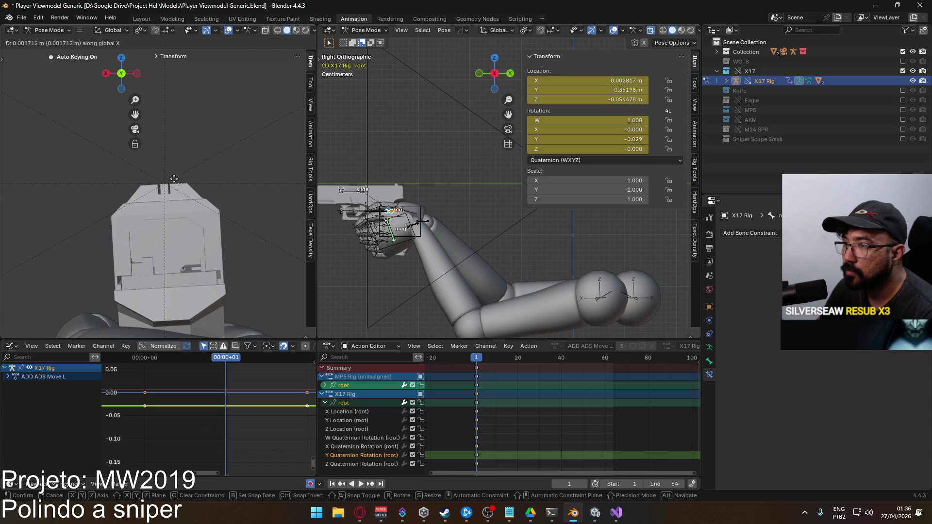
left_click(173, 179)
left_click_drag(477, 359, 513, 360)
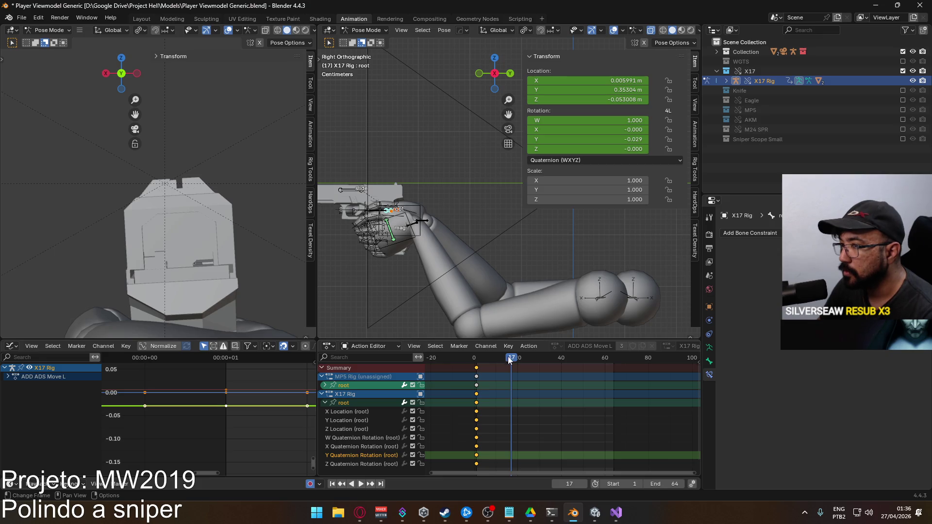
key("g")
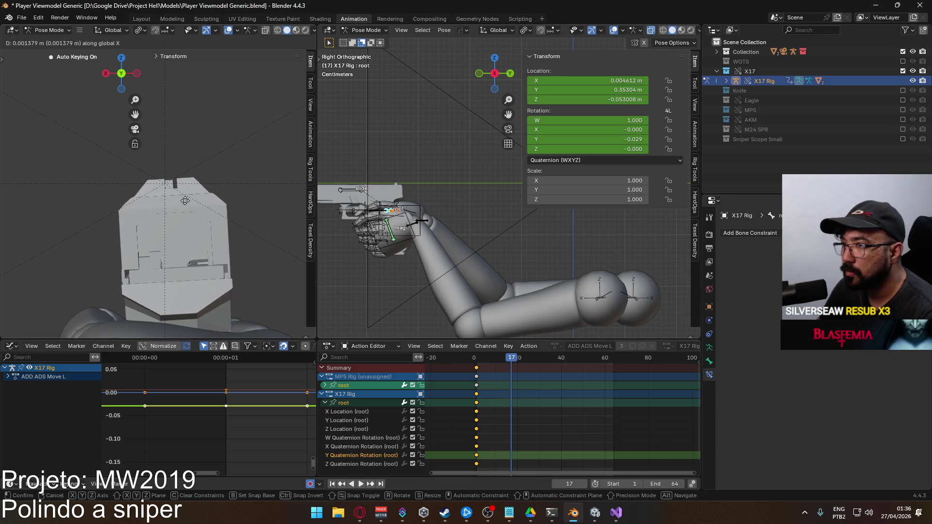
left_click(130, 199)
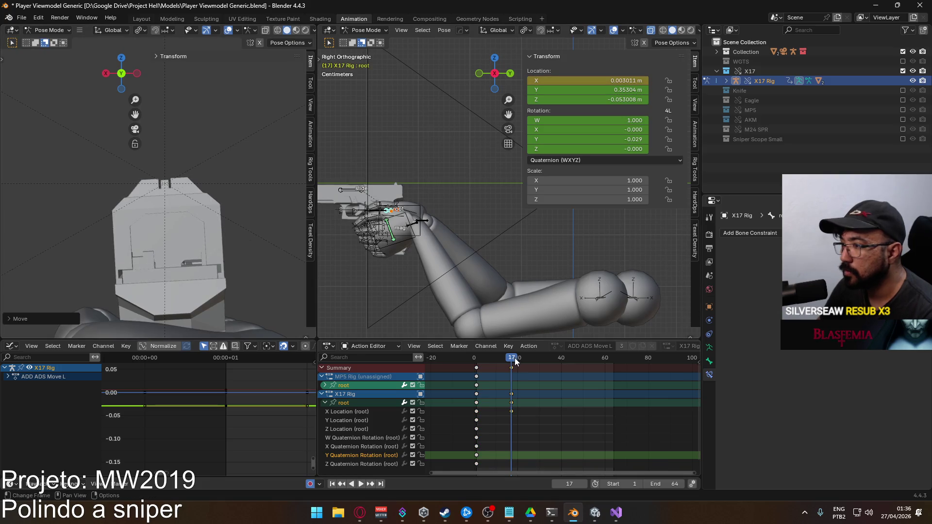
- Slide the frame-17 root keys to frame 1, play the result back and collapse the channels
left_click(511, 368)
left_click_drag(513, 366, 478, 367)
key("shift+Left")
key("space")
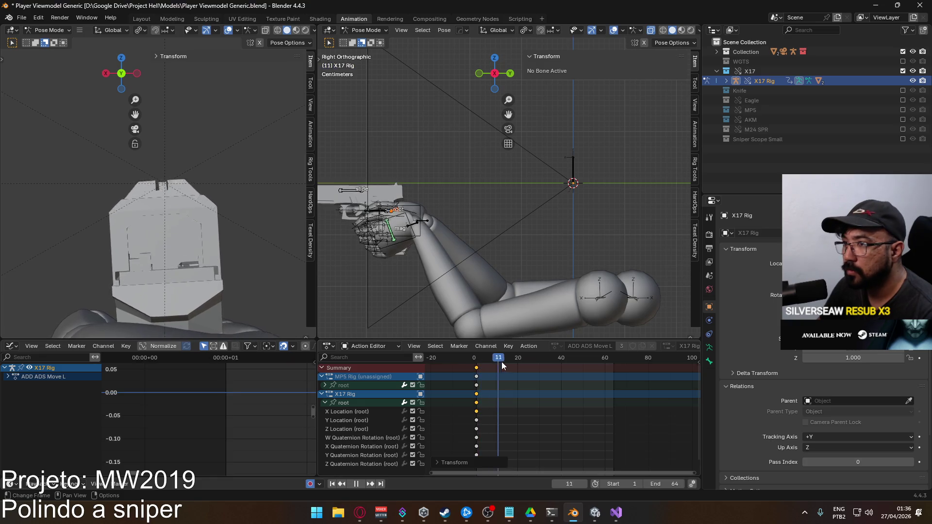
mouse_move(613, 366)
left_mouse_down()
mouse_move(669, 367)
mouse_move(476, 367)
left_mouse_up()
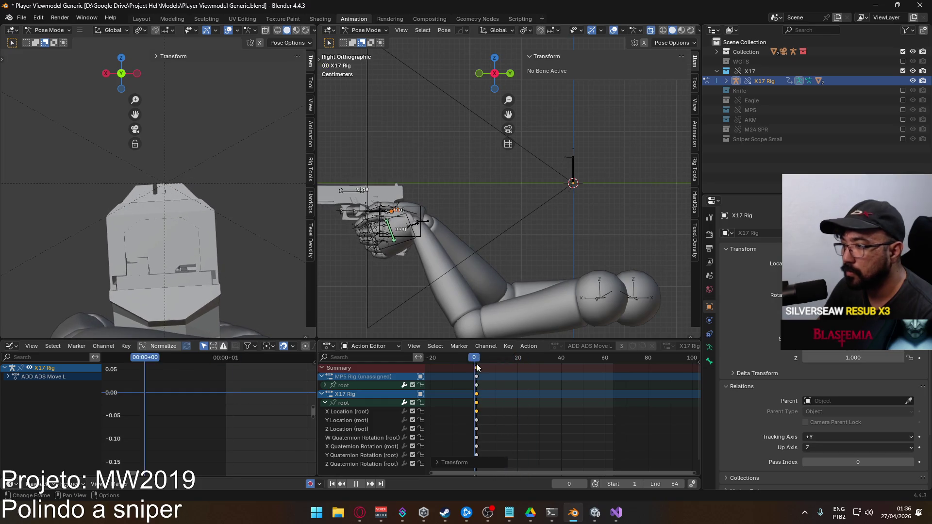
key("space")
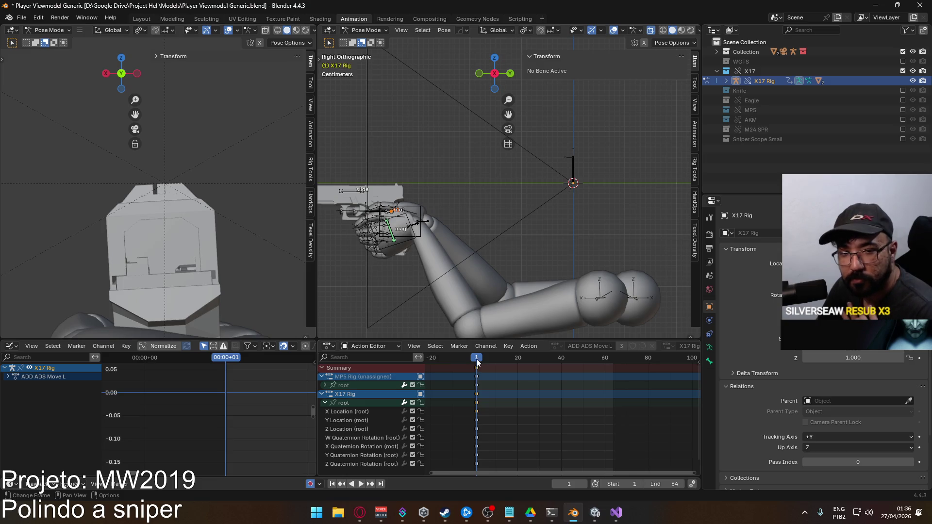
left_click(325, 403)
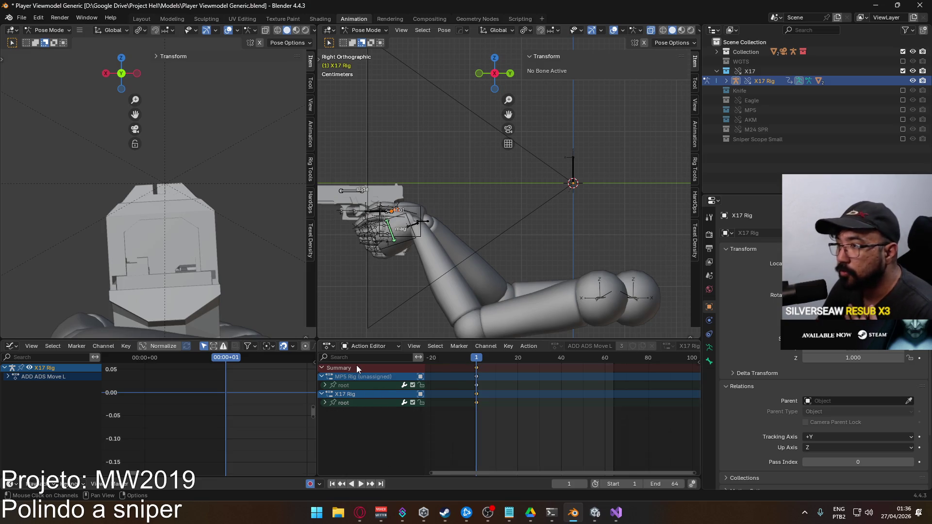
- Reactivate the root bone and show the PATAZ Anim Toolz panel in the viewport sidebar
left_click(389, 212)
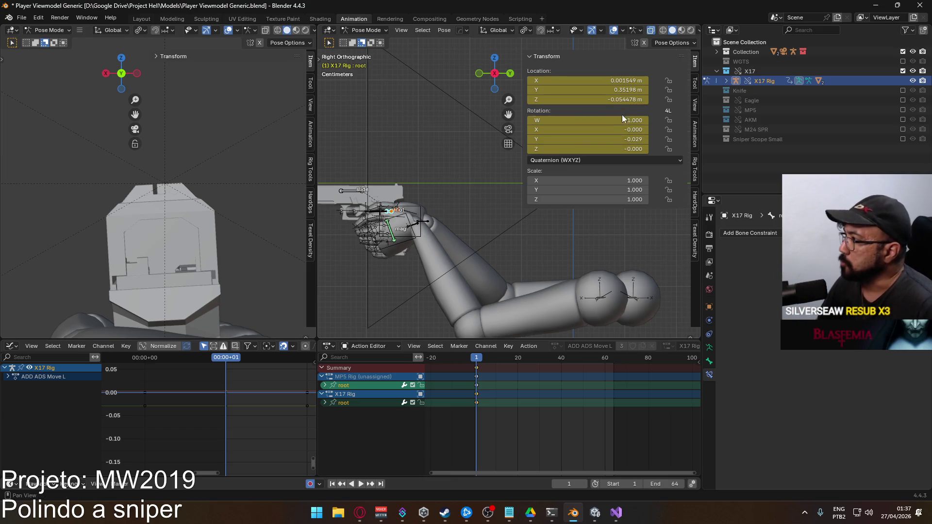
left_click(694, 136)
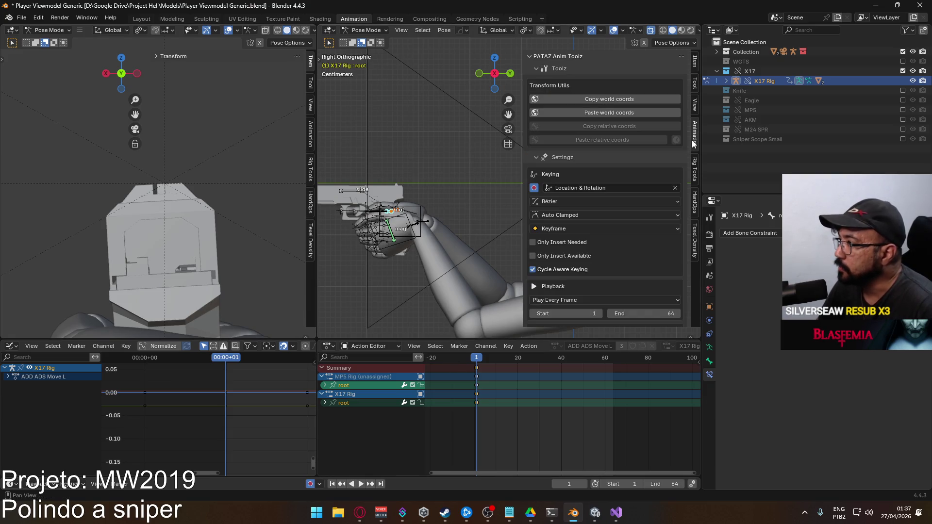
- Check the root's transform values, then play the animation and return to frame 1
left_click(695, 62)
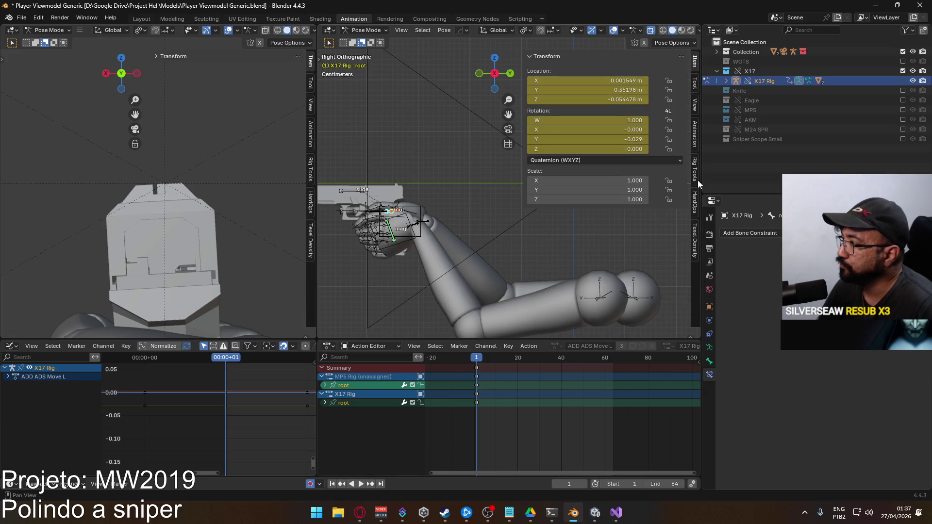
left_click(694, 140)
scroll(630, 233, "down", 10)
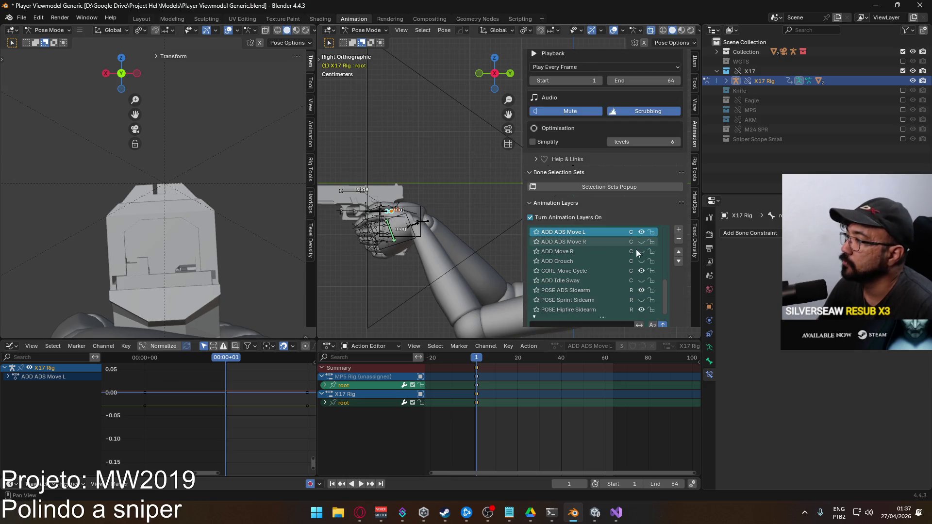
key("space")
left_click(558, 360)
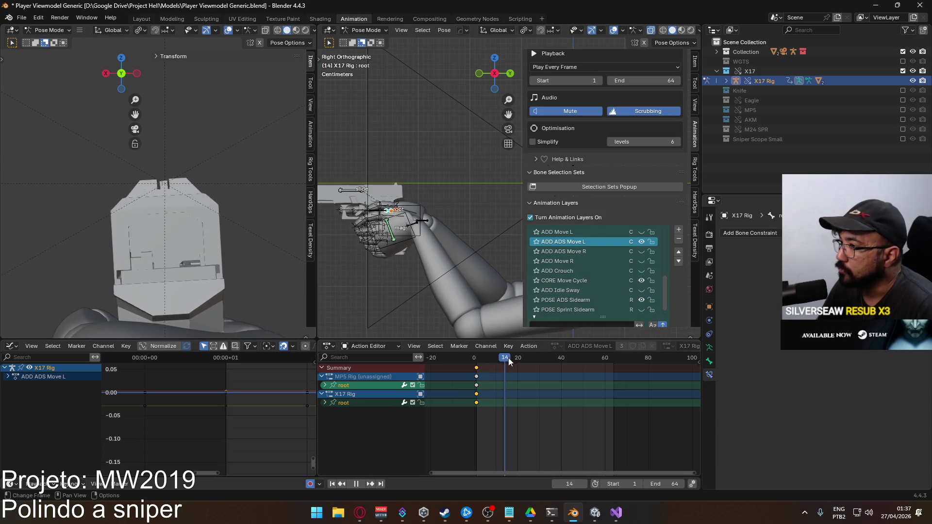
left_click(476, 360)
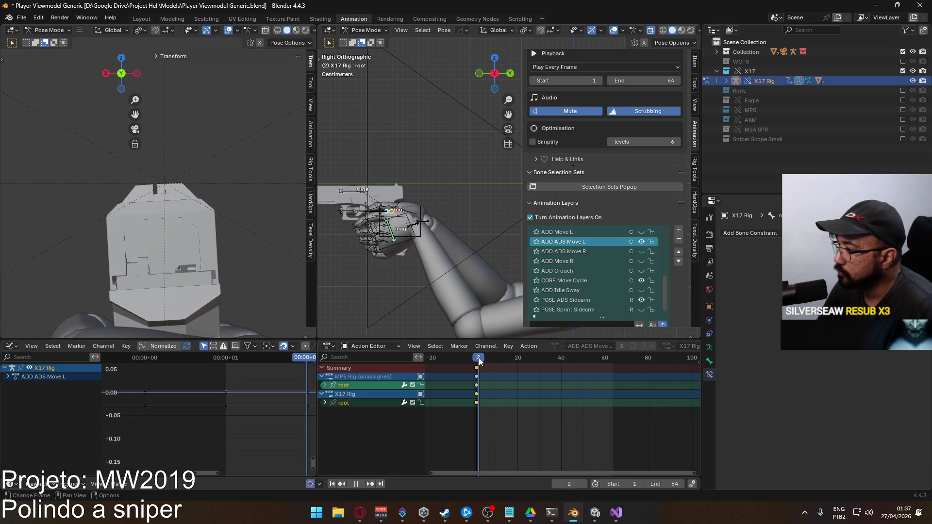
key("space")
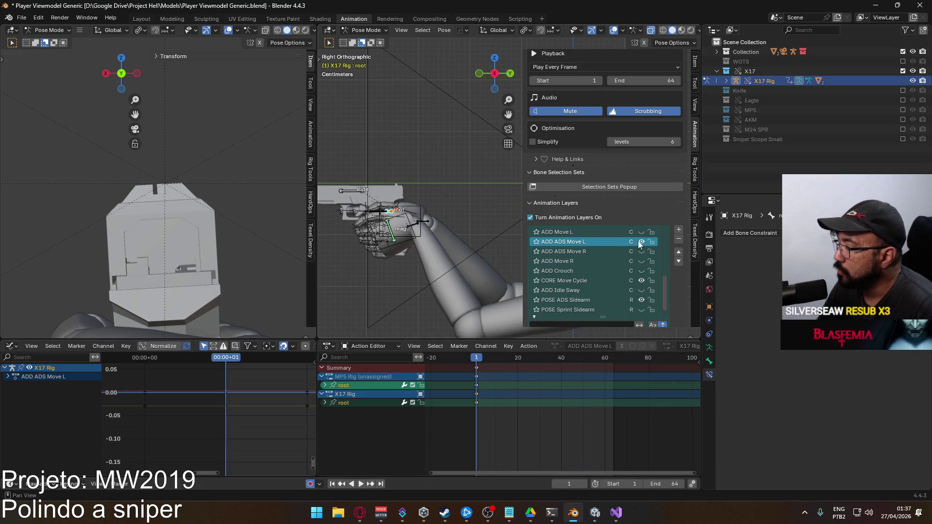
- Mute the ADD ADS Move L layer and make CORE Move Cycle the active layer
left_click(641, 243)
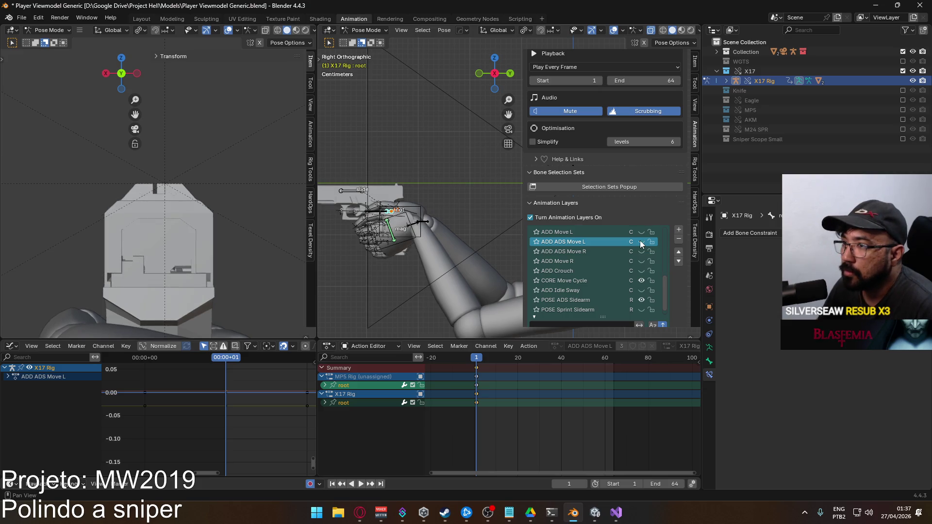
left_click(641, 242)
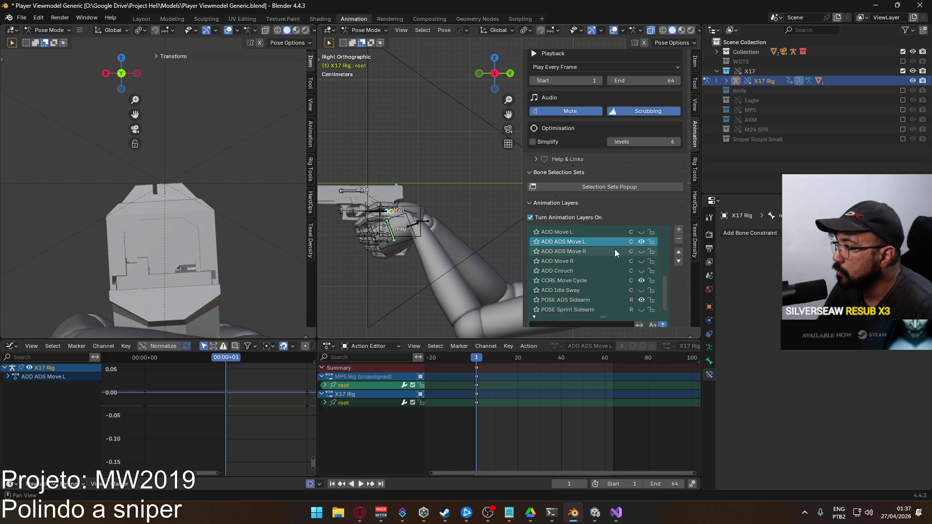
left_click(643, 245)
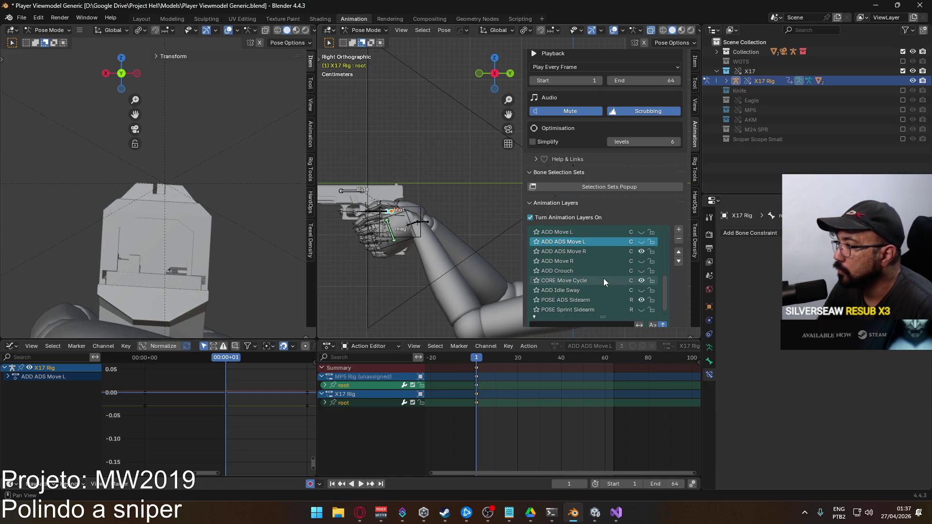
left_click(583, 251)
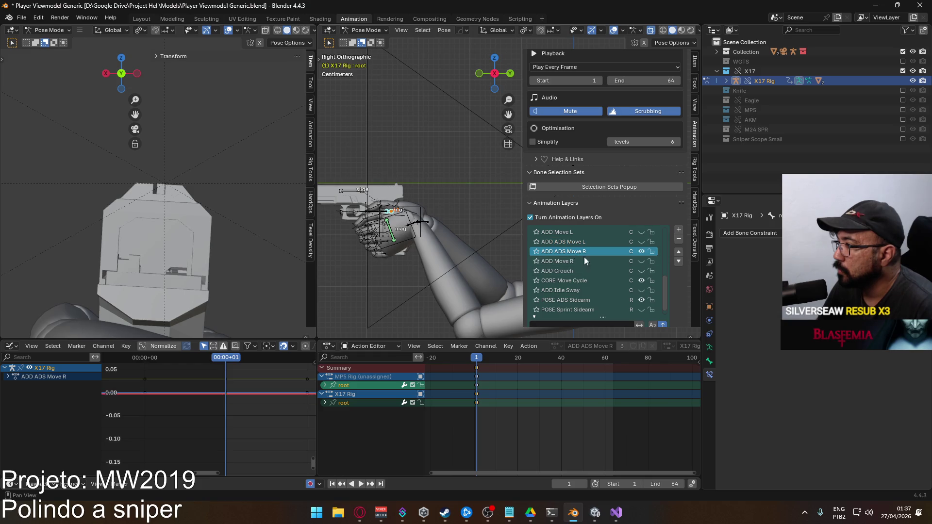
left_click(596, 283)
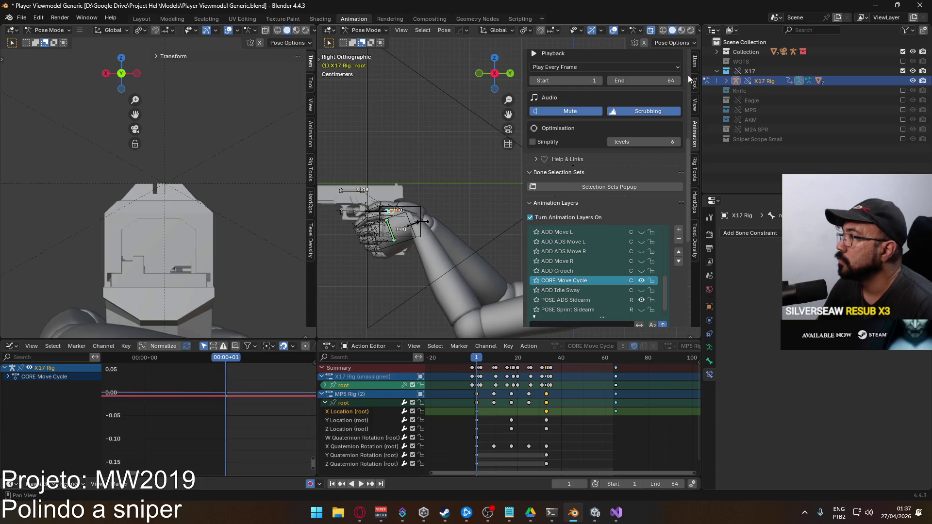
- Scrub through the motion, make ADD ADS Move R active and rewind to frame 1
left_click(694, 61)
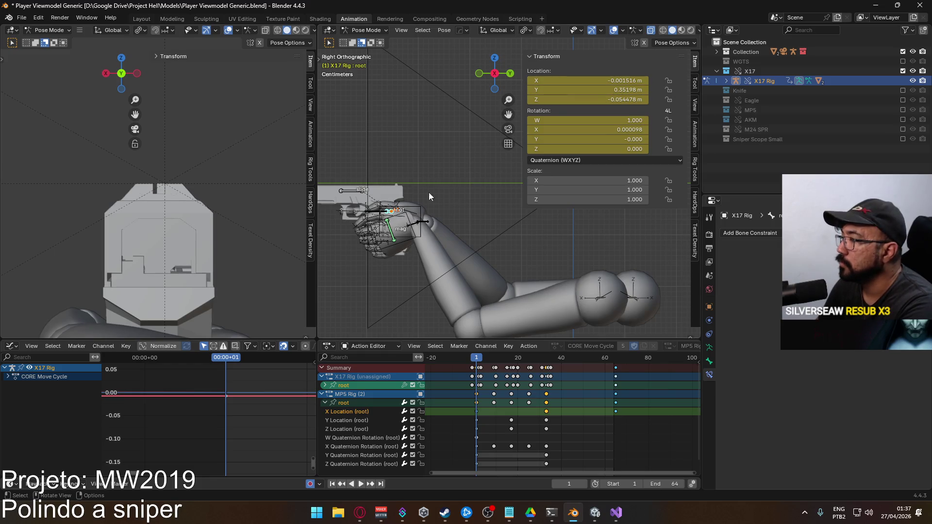
left_click(695, 140)
scroll(633, 243, "down", 10)
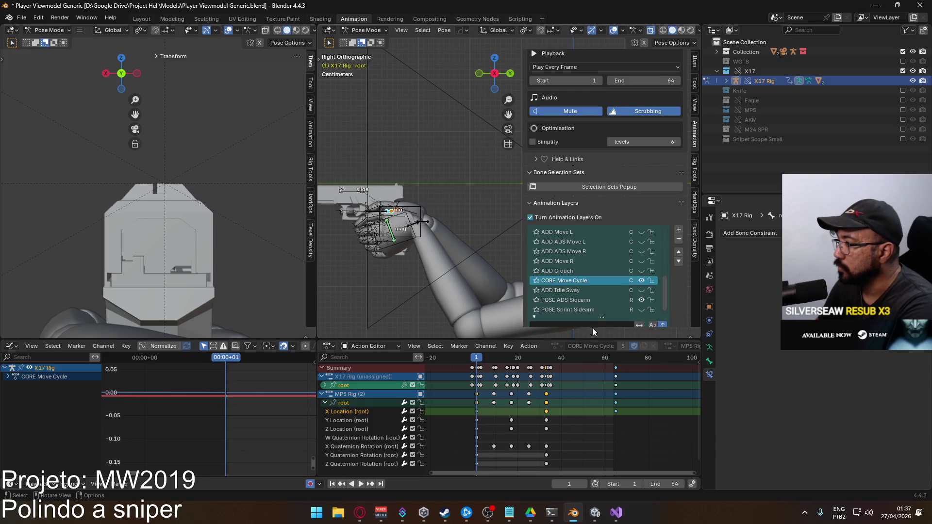
mouse_move(476, 362)
left_mouse_down()
mouse_move(604, 358)
mouse_move(505, 360)
mouse_move(513, 361)
left_mouse_up()
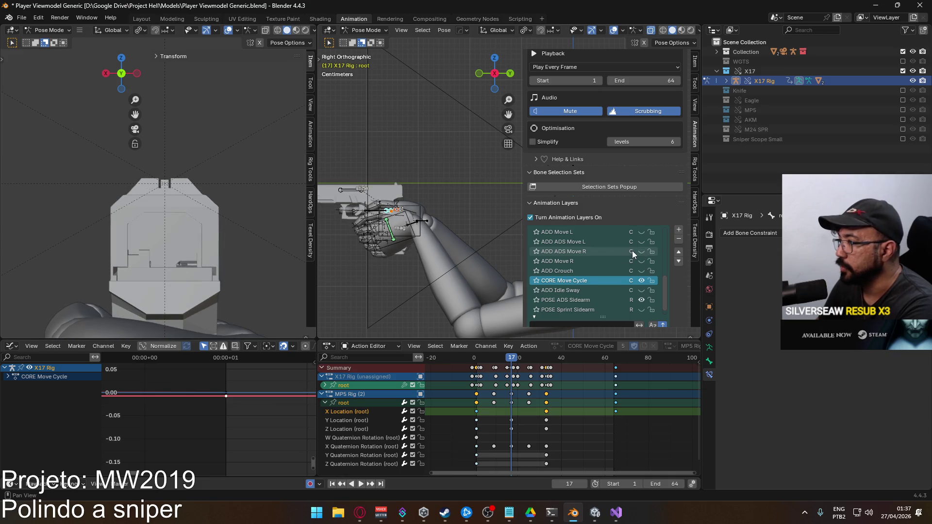
left_click(566, 253)
left_click_drag(514, 359, 476, 359)
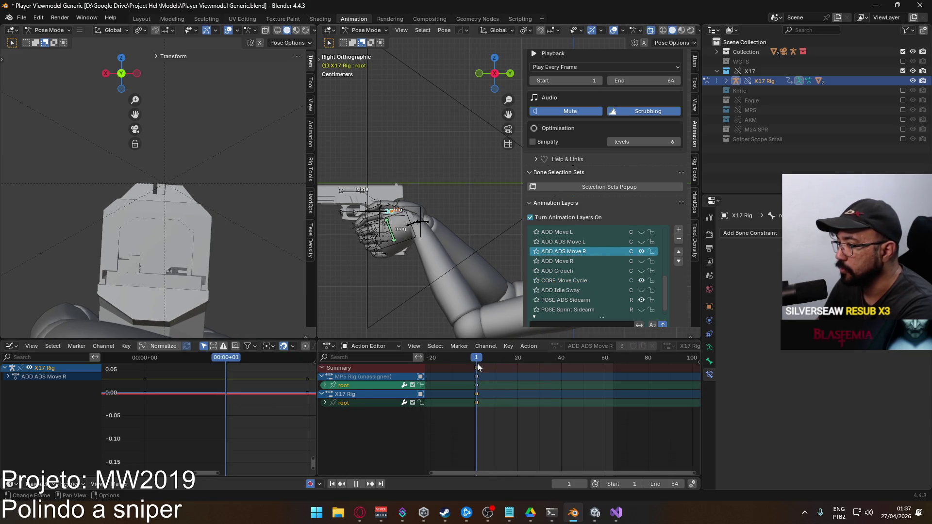
- Switch to Object Mode, select the Viewmodel Rig and save the blend file
left_click(366, 30)
left_click(362, 43)
scroll(383, 217, "down", 4)
left_click(399, 214)
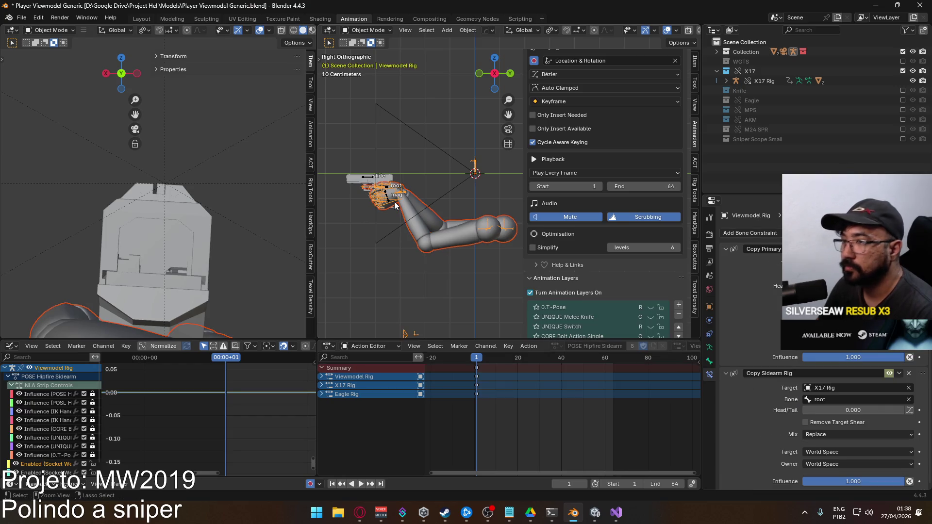
key("ctrl+s")
- Export the rig as Viewmodel@ADS Sidearm Move R.fbx
left_click(21, 17)
mouse_move(65, 165)
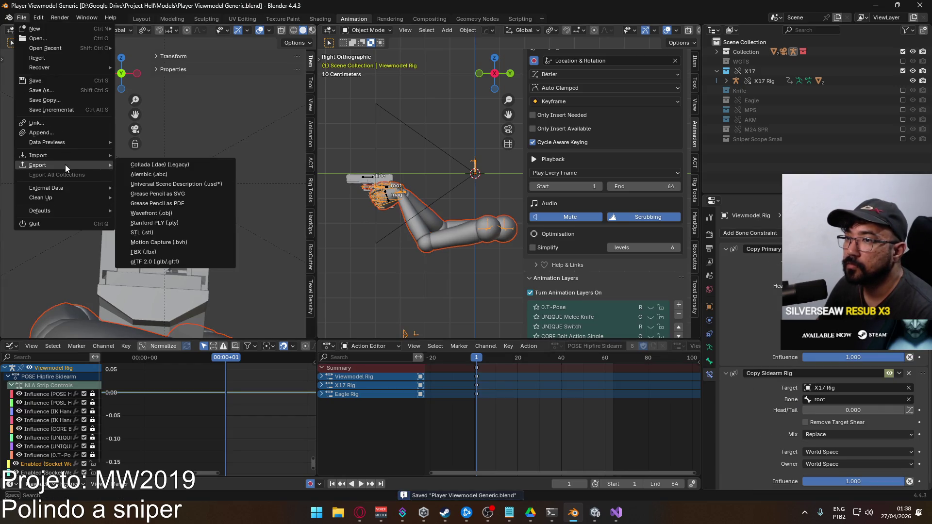
left_click(177, 252)
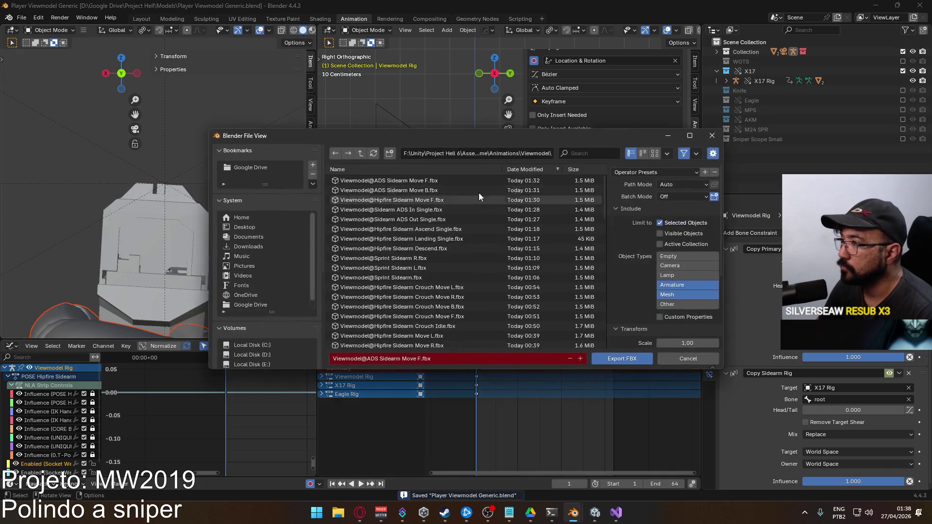
left_click(425, 180)
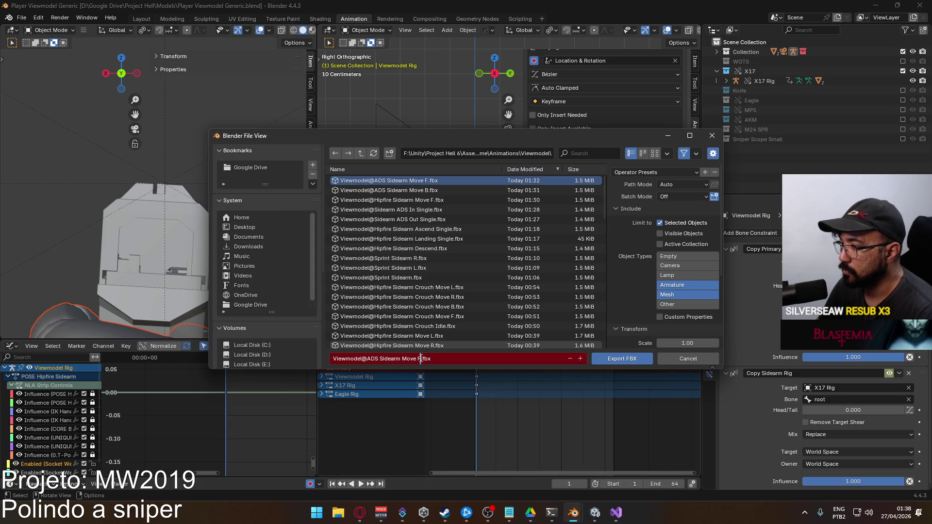
left_click(603, 358)
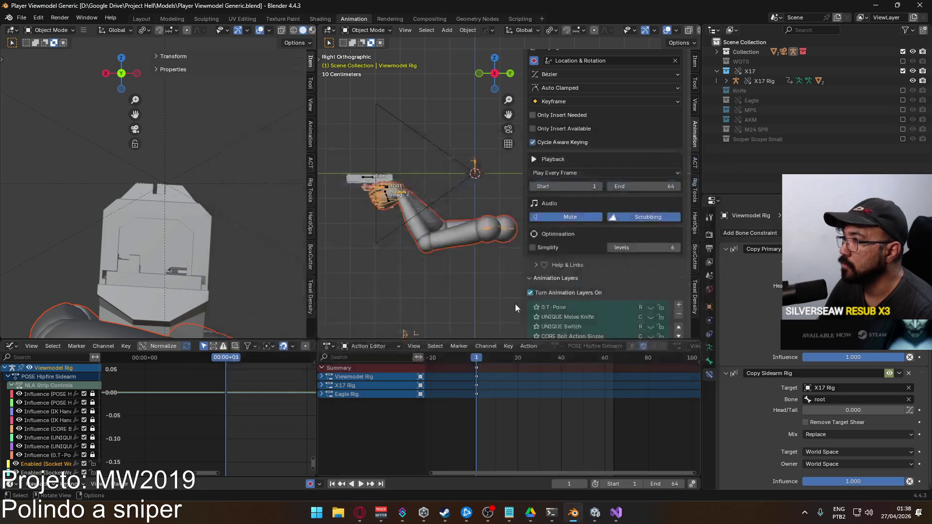
- Make the X17 Rig active and enable its ADD ADS Move L layer
left_click(366, 176)
scroll(648, 195, "down", 4)
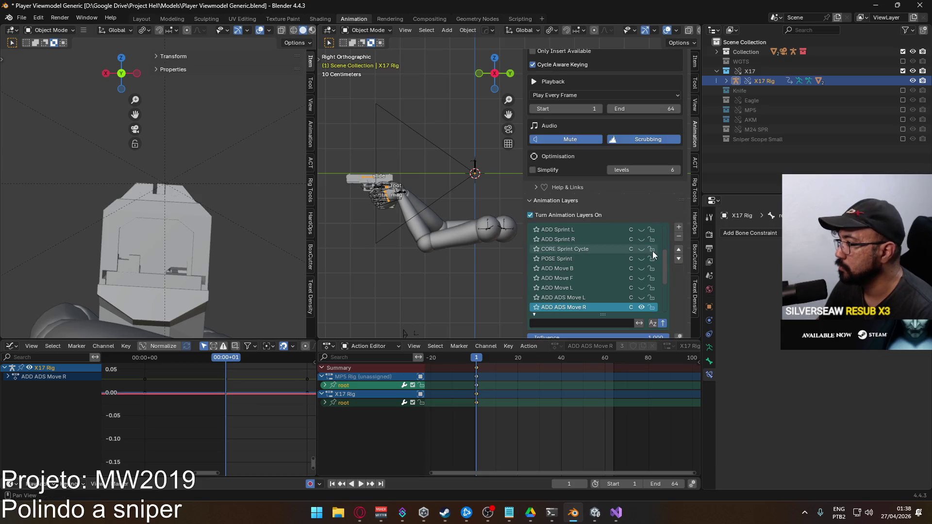
left_click(641, 288)
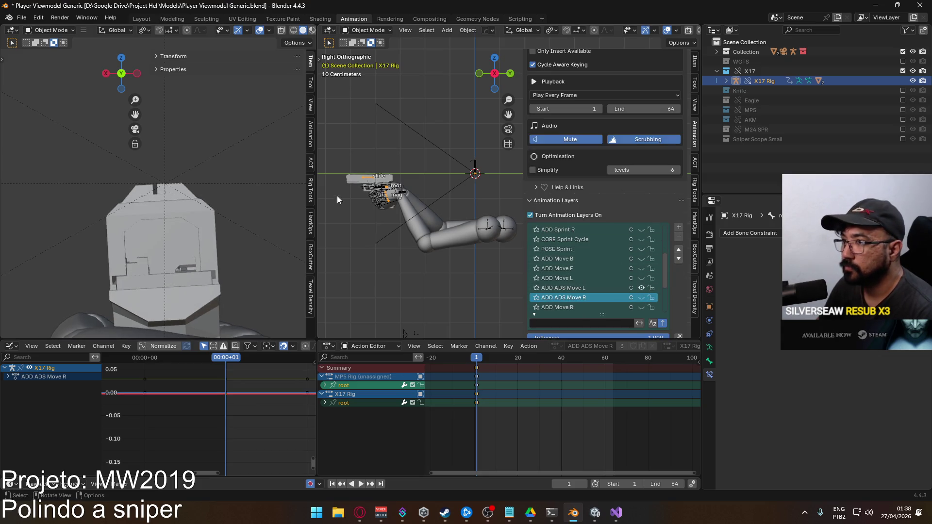
- Reselect the Viewmodel Rig and export it as Viewmodel@ADS Sidearm Move L.fbx
left_click(406, 201)
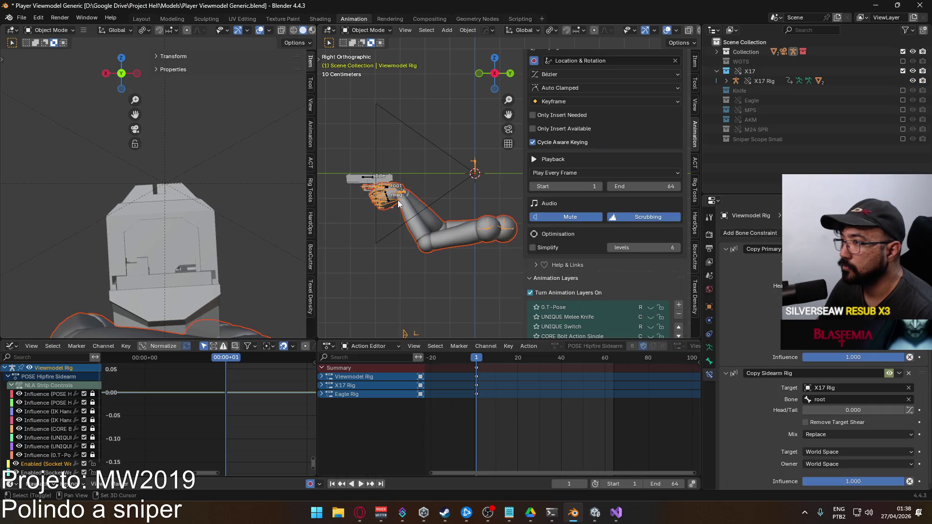
left_click(22, 17)
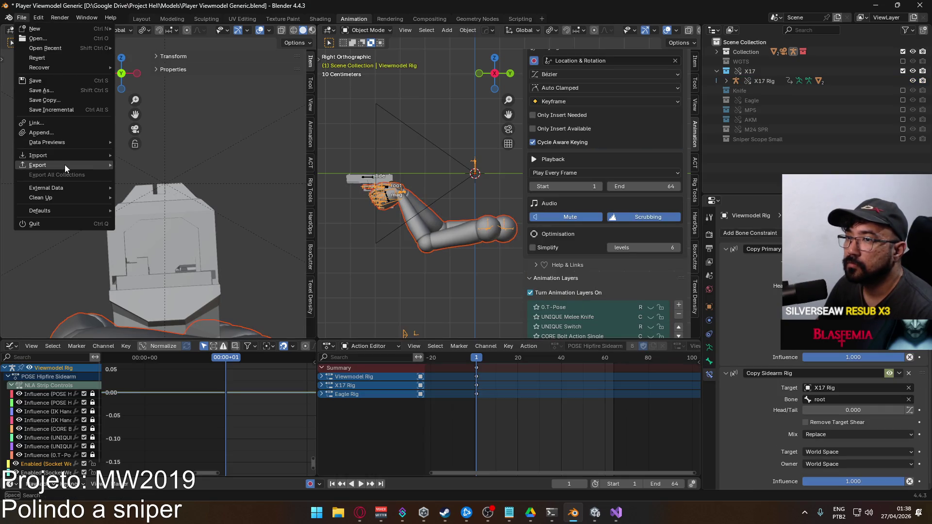
mouse_move(66, 164)
left_click(178, 261)
left_click(434, 181)
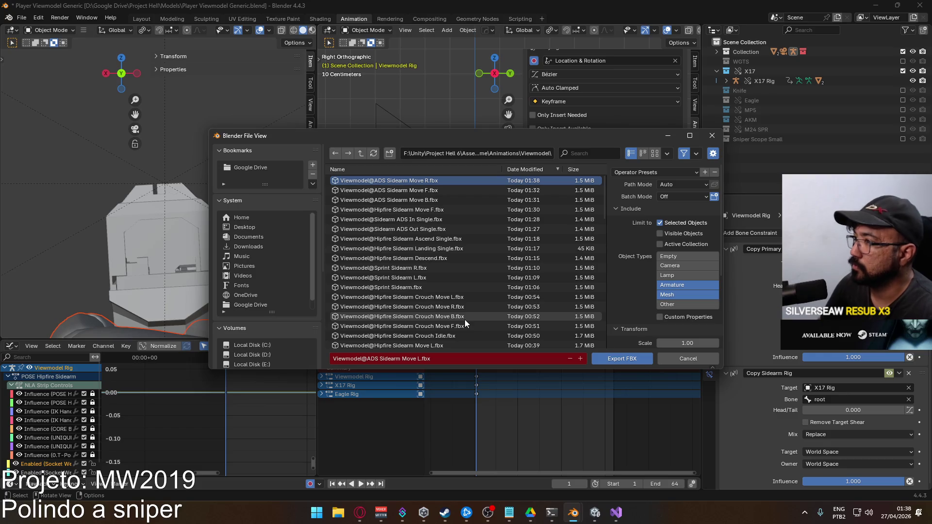
left_click(622, 359)
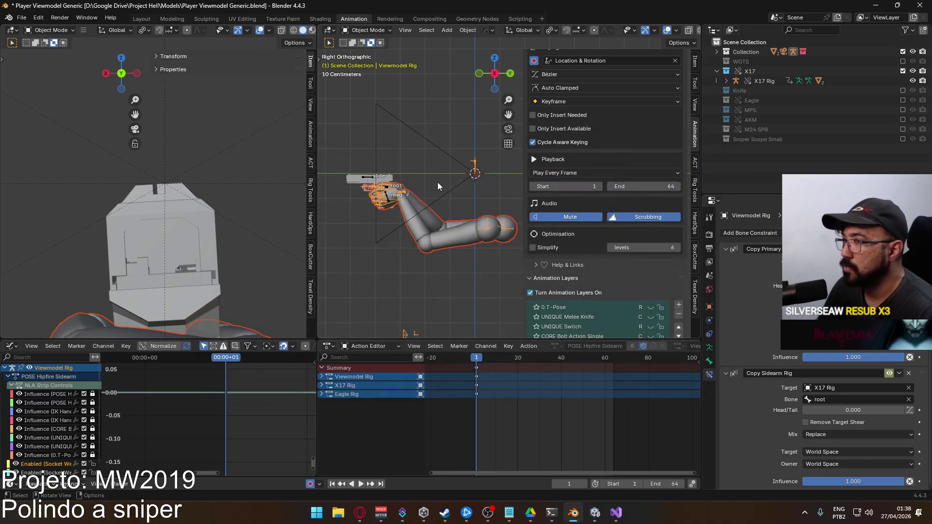
scroll(602, 243, "down", 4)
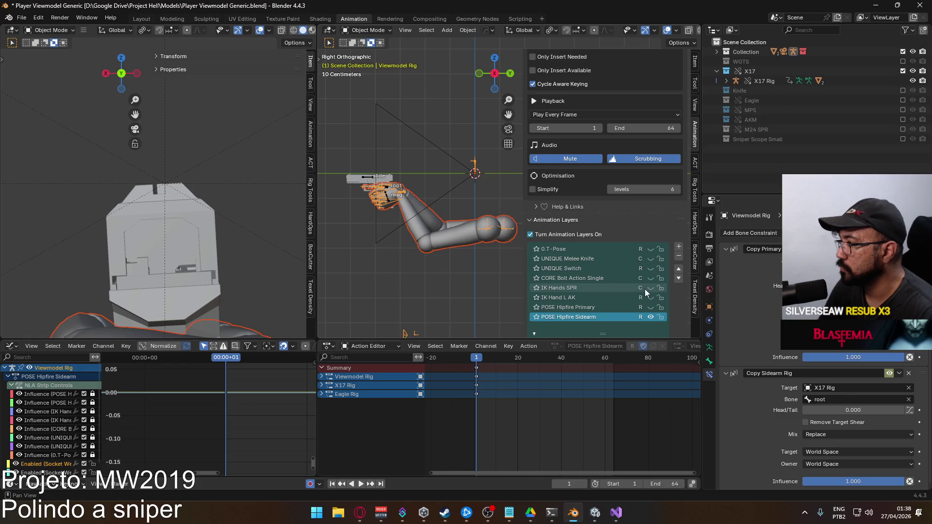
- On the X17 Rig, enable ADD Move F, make it active and enable its quaternion rotation channels
scroll(644, 288, "down", 2)
left_click(368, 177)
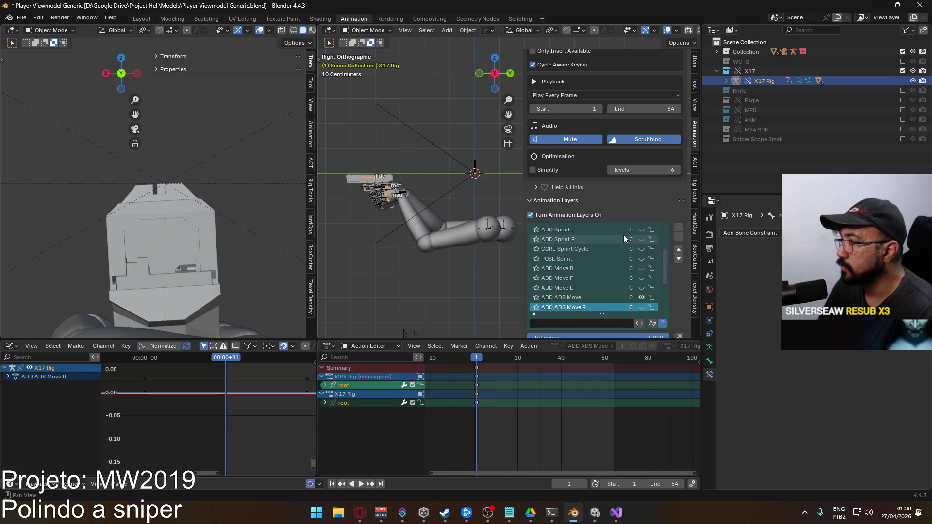
scroll(644, 276, "down", 5)
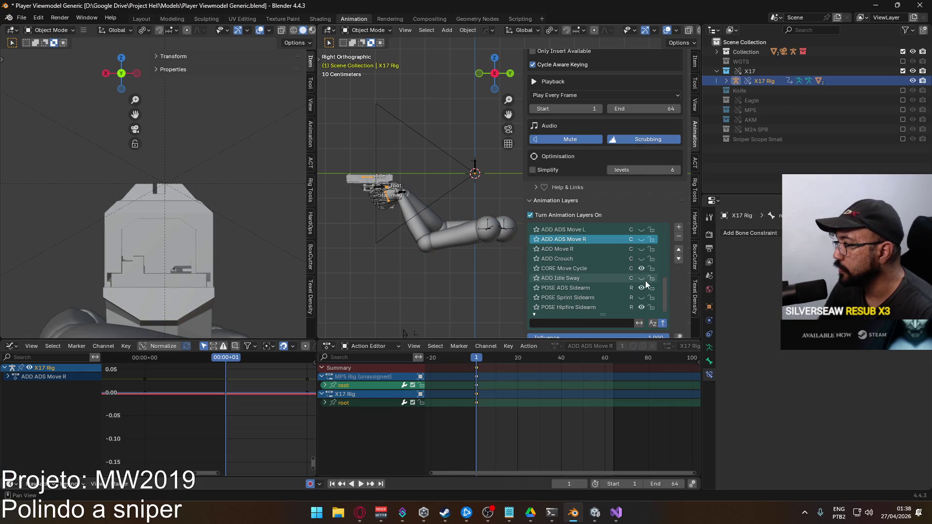
left_click(611, 269)
scroll(673, 217, "down", 3)
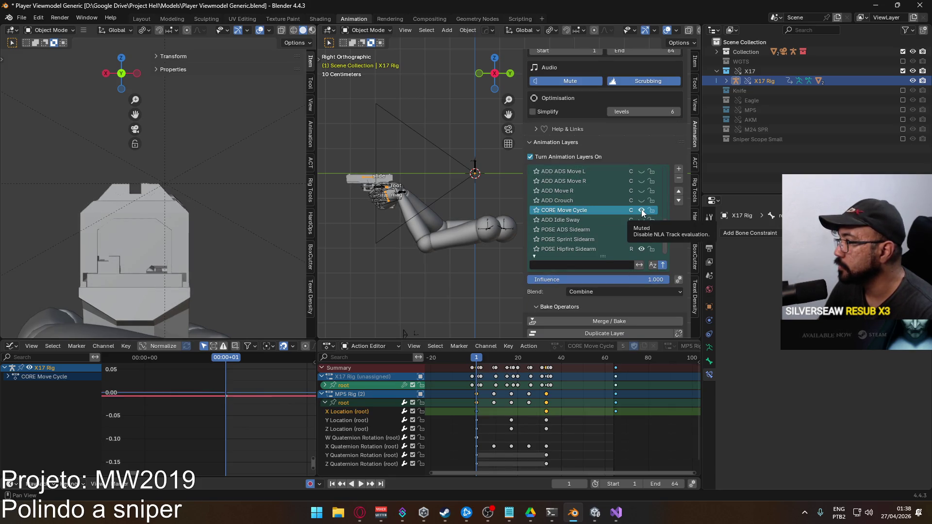
left_click(565, 230)
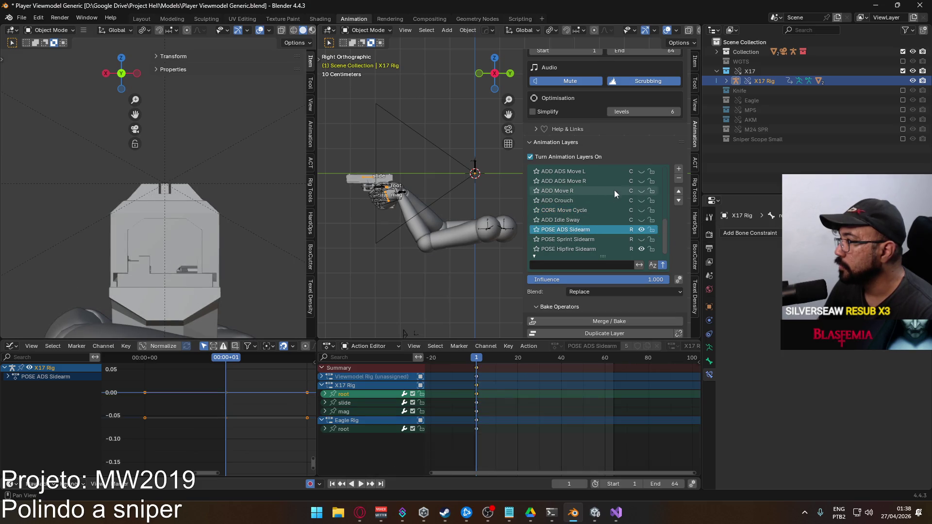
scroll(593, 205, "up", 1)
scroll(572, 207, "up", 3)
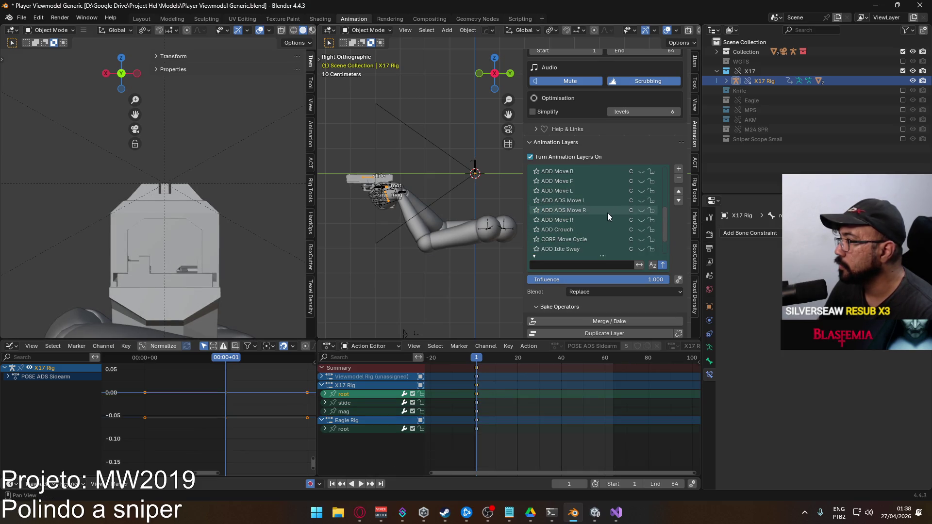
left_click(639, 189)
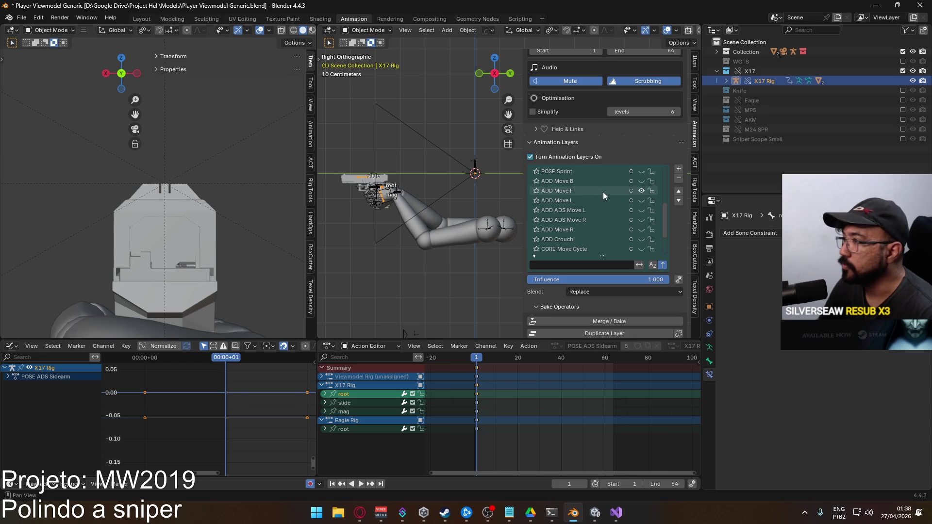
left_click(583, 191)
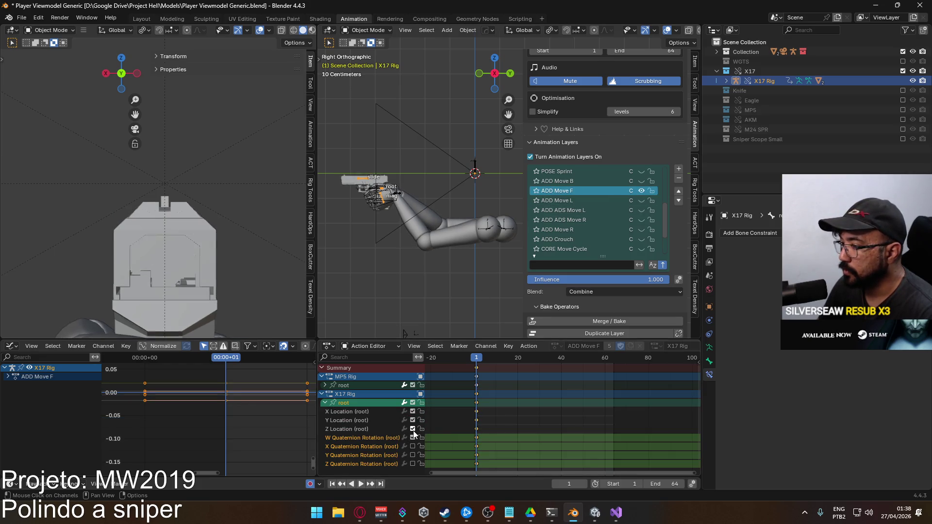
left_click_drag(415, 440, 416, 470)
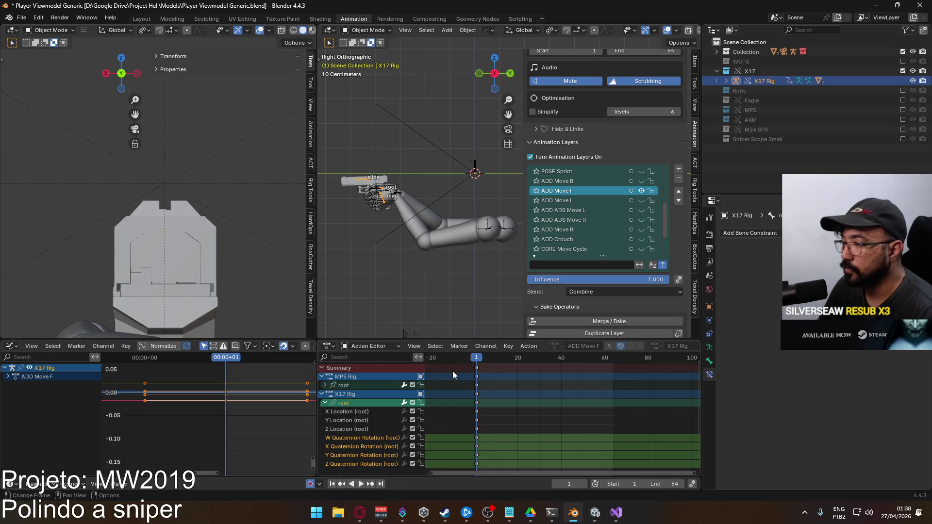
- Make the Viewmodel Rig active and play the animation to preview it
left_click(435, 194)
left_click(415, 194)
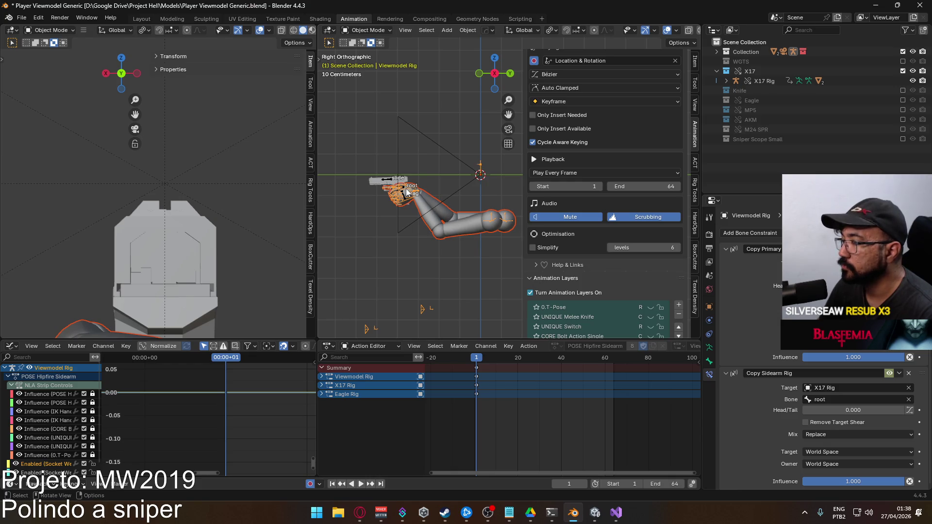
key("space")
key("space")
scroll(646, 248, "down", 5)
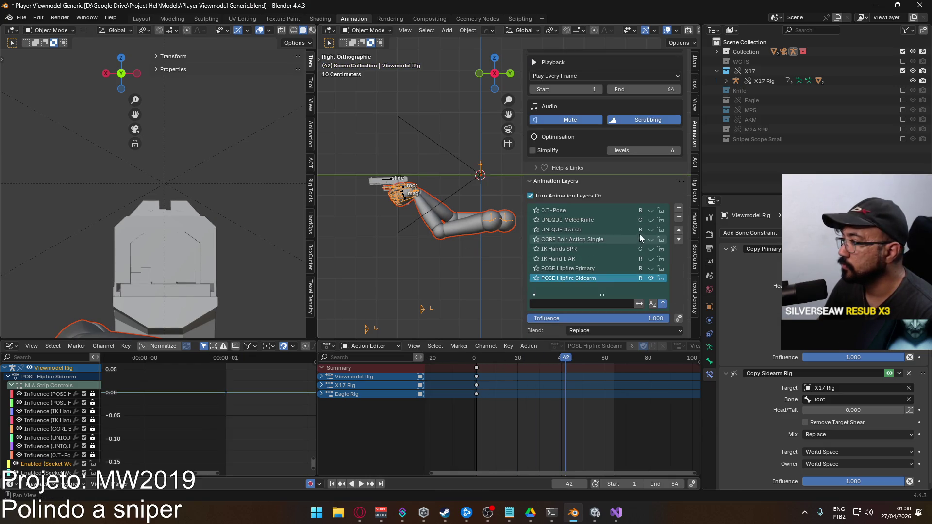
scroll(620, 247, "down", 1)
- Turn on the X17 Rig's CORE Move Cycle layer and play it, framing the camera view
left_click(388, 187)
scroll(628, 238, "up", 3)
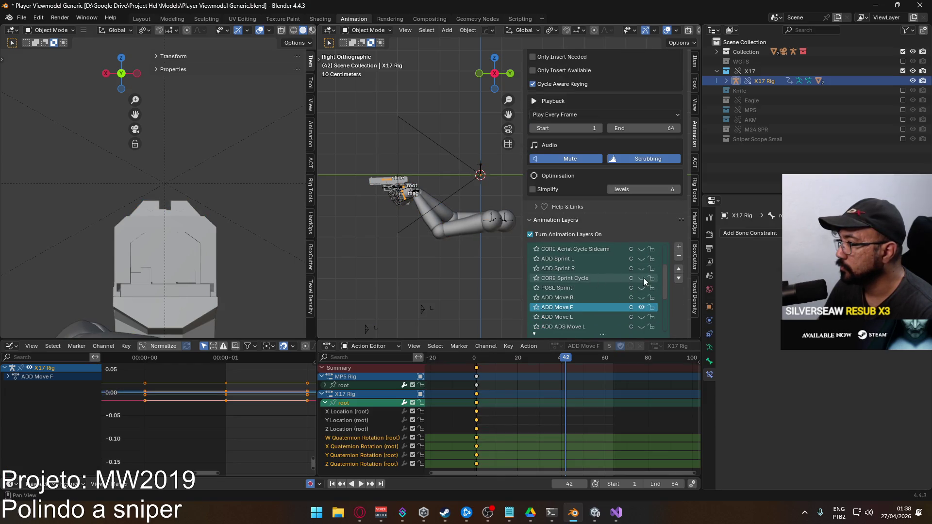
scroll(619, 305, "down", 5)
left_click(640, 318)
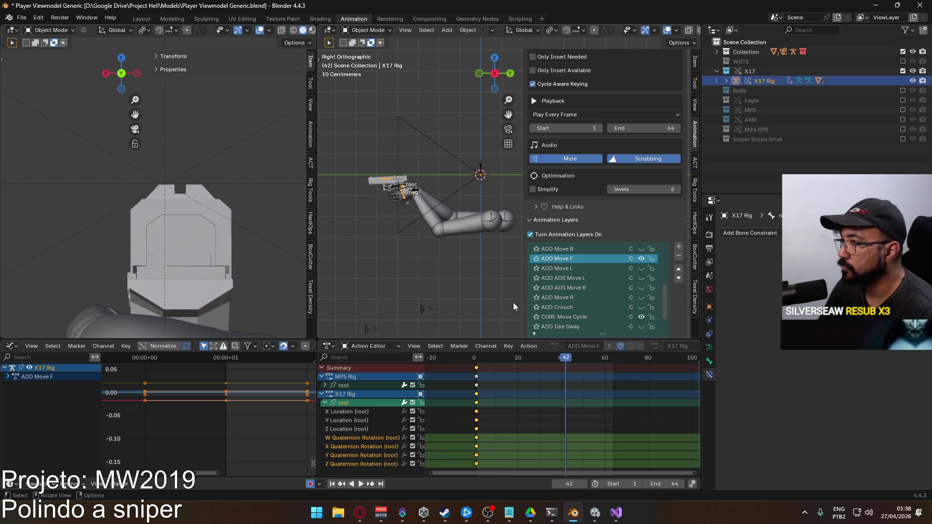
key("space")
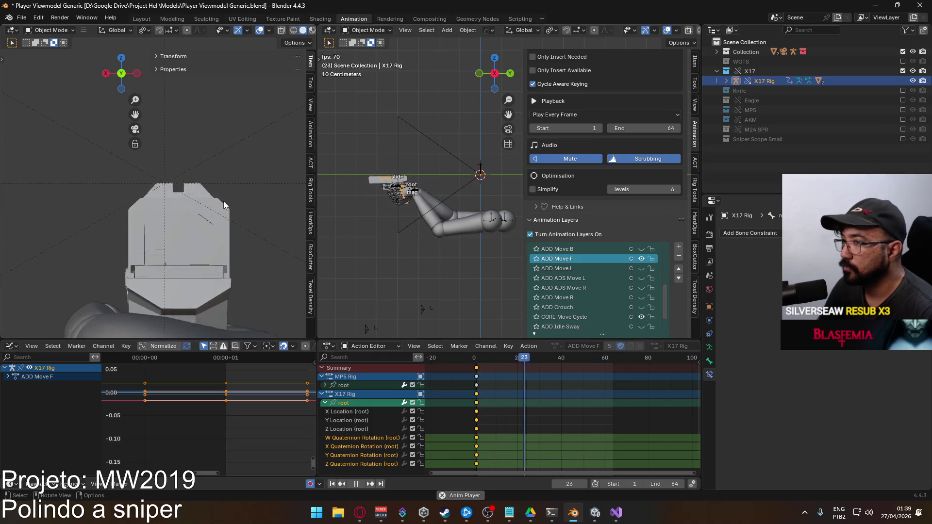
scroll(592, 301, "down", 5)
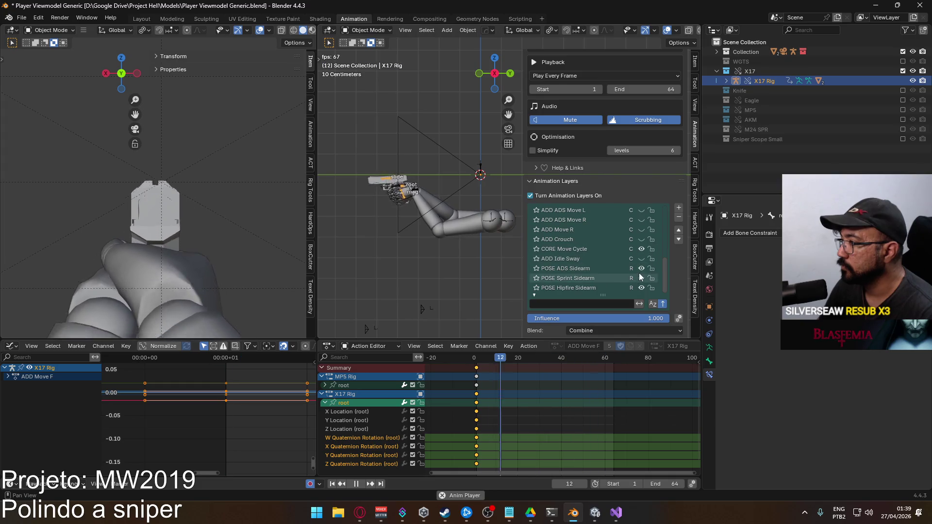
key("Home")
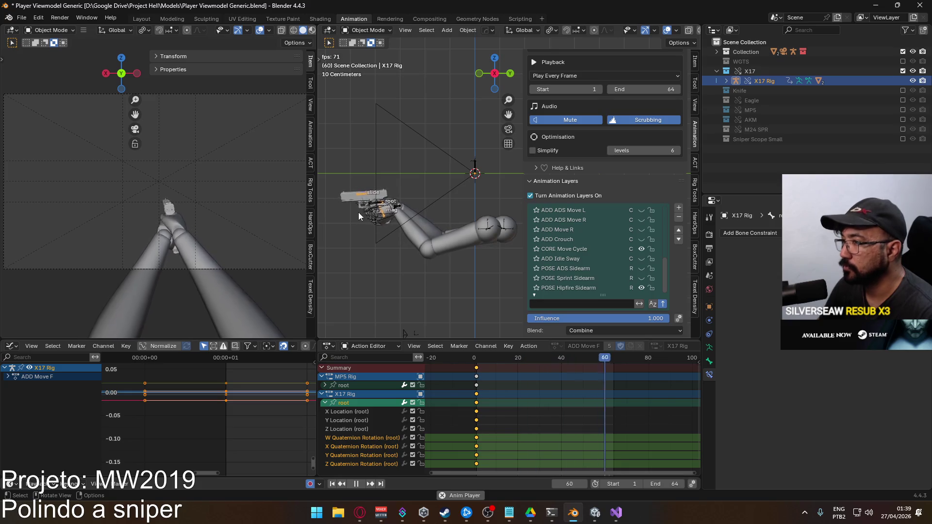
- Rewind to frame 1, select the Viewmodel Rig and save the file
left_click(477, 359)
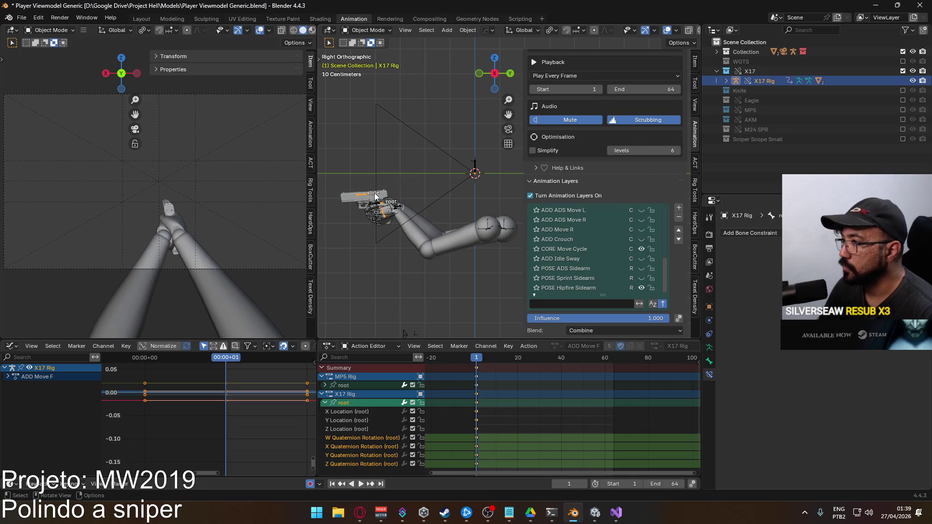
left_click(394, 213)
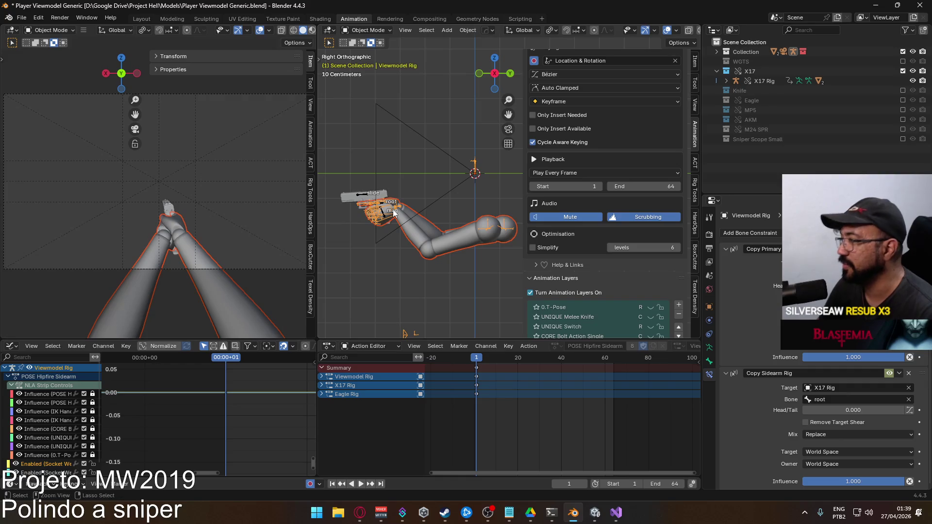
key("ctrl+s")
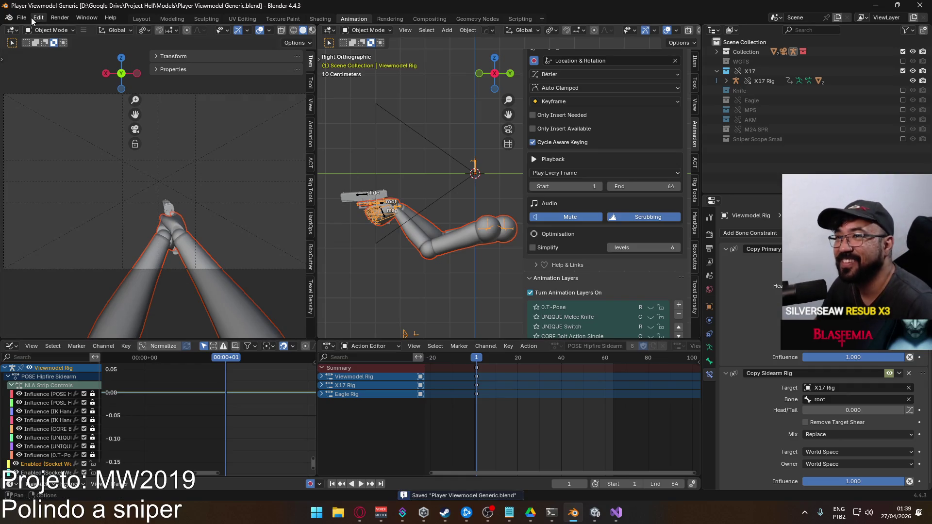
- Export the rig over Viewmodel@Hipfire Sidearm Move F.fbx, then switch to the Unity editor
left_click(21, 18)
mouse_move(79, 168)
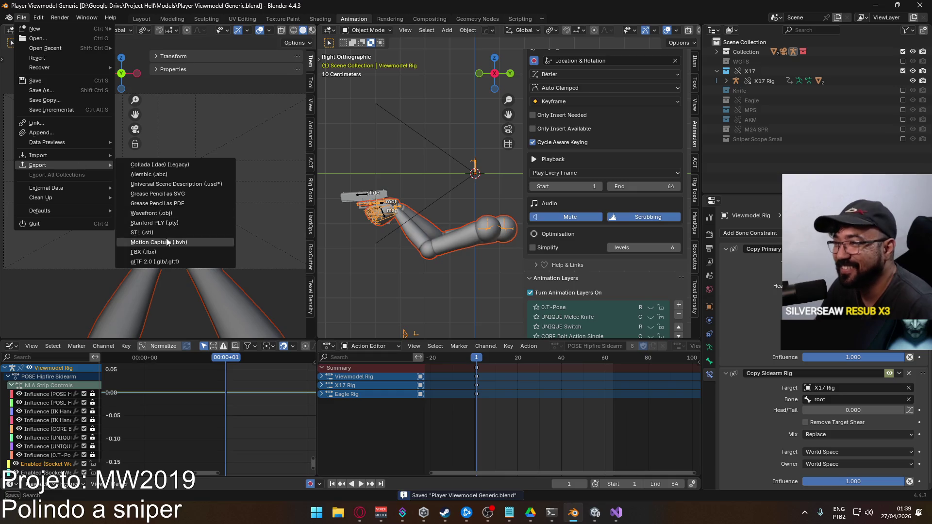
left_click(170, 249)
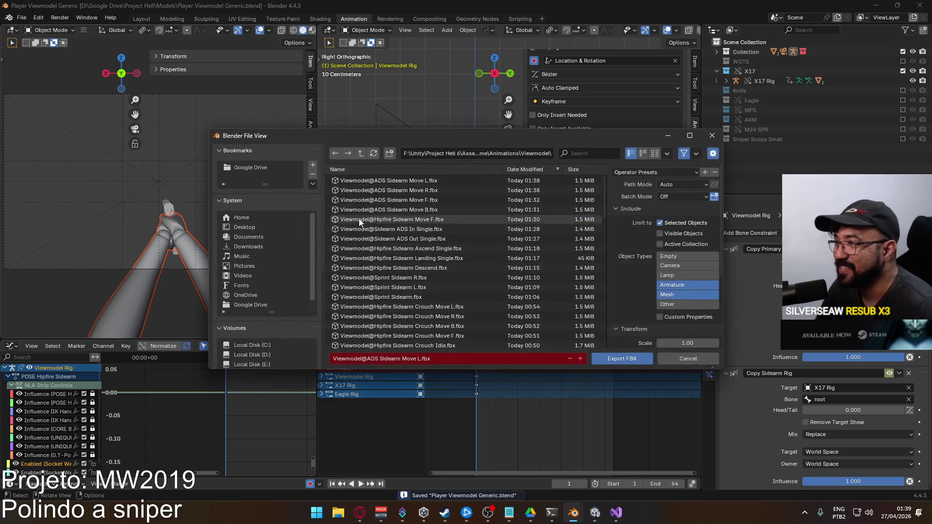
left_click(423, 181)
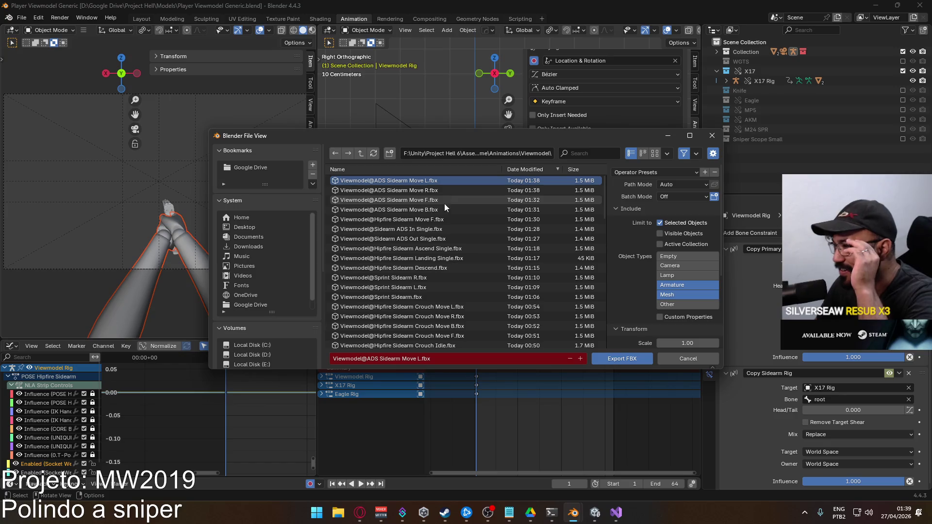
left_click(427, 219)
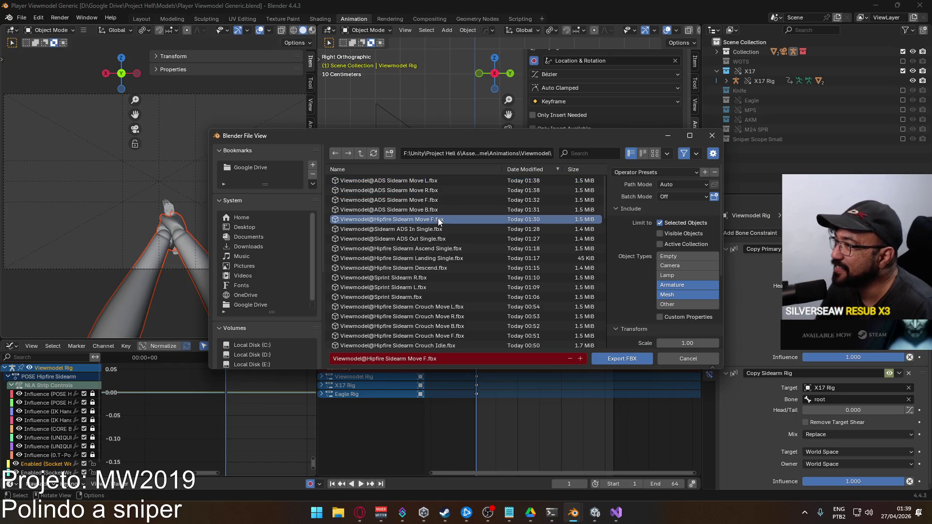
double_click(380, 219)
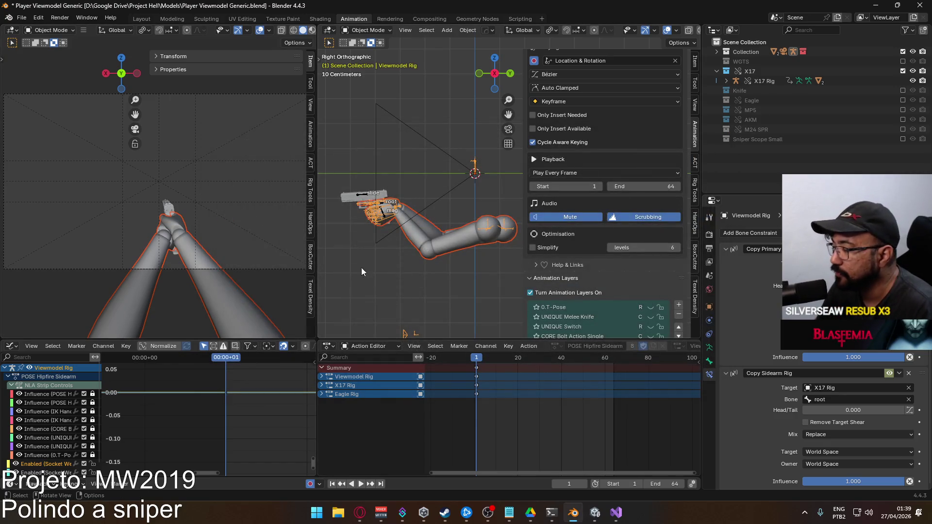
scroll(659, 206, "down", 4)
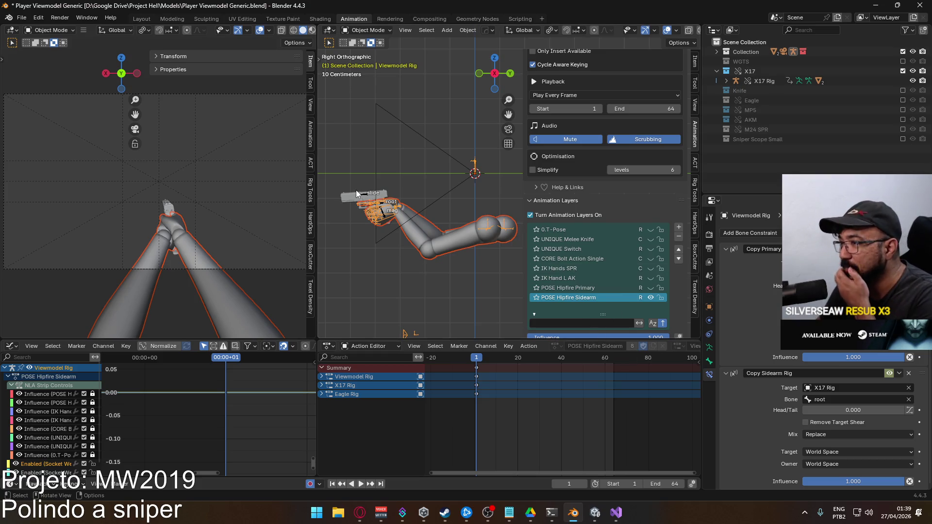
left_click(594, 512)
- Run the game, host a match and spawn with the M4 rifle loadout
left_click(484, 30)
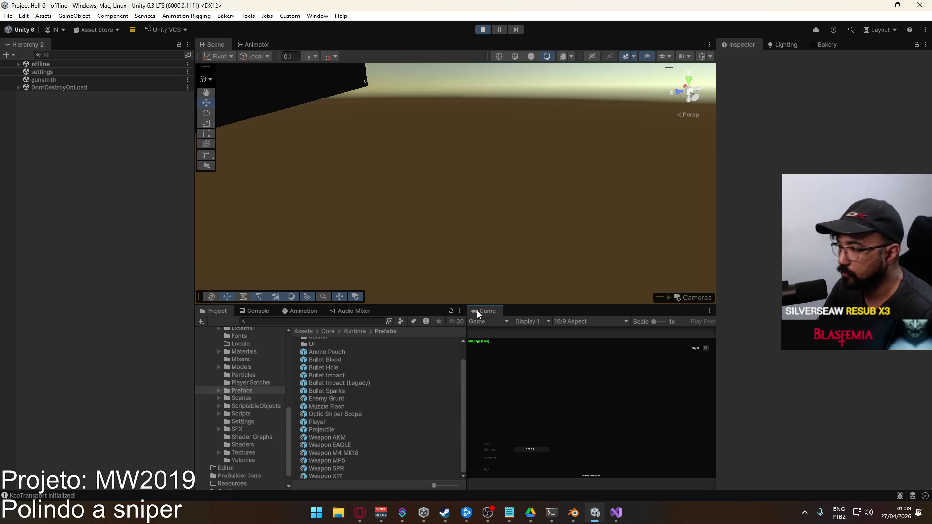
left_click(495, 446)
left_click(540, 469)
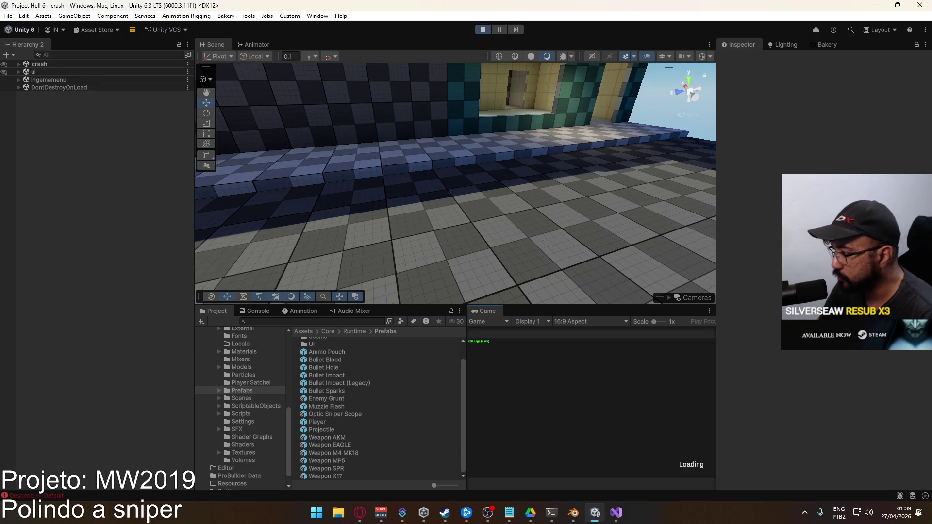
left_click(556, 457)
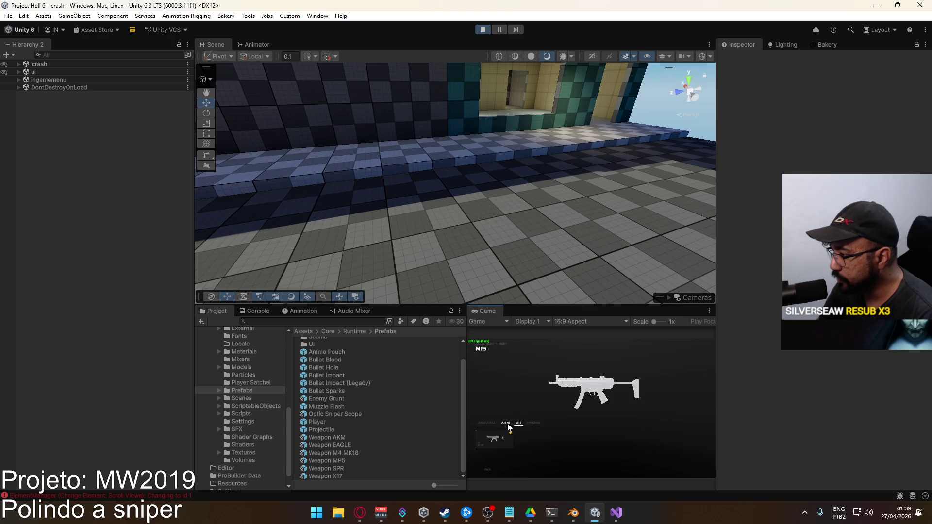
left_click(504, 439)
left_click(593, 366)
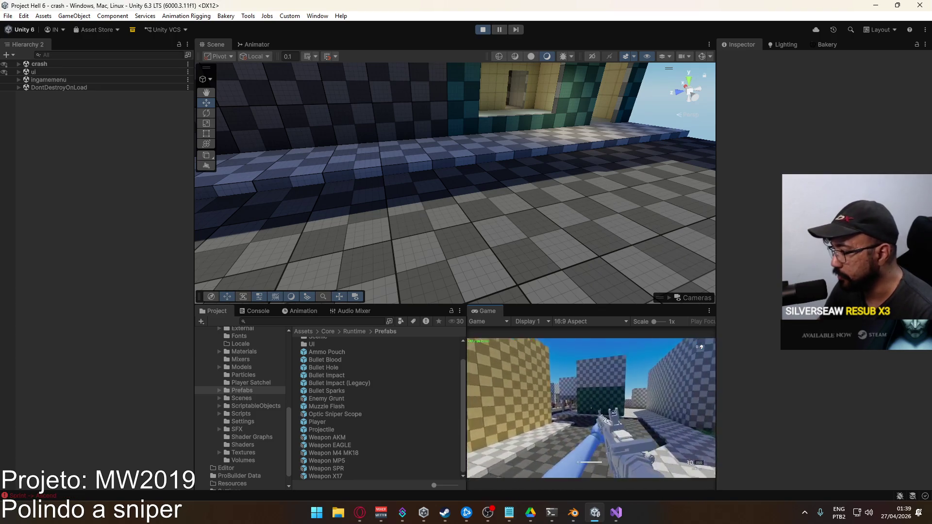
- Maximize the Game view, then restore the editor layout and select the player mannequin
key("super")
key("Escape")
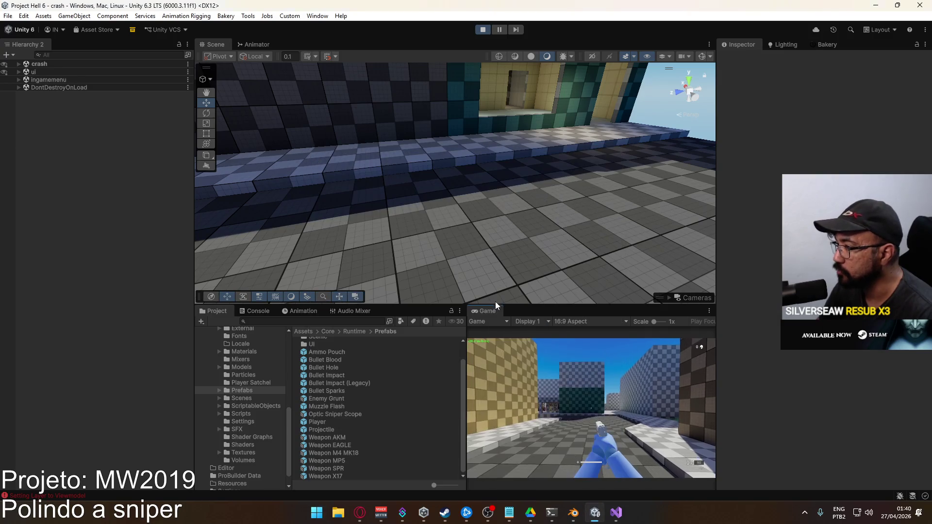
right_click(490, 309)
left_click(541, 339)
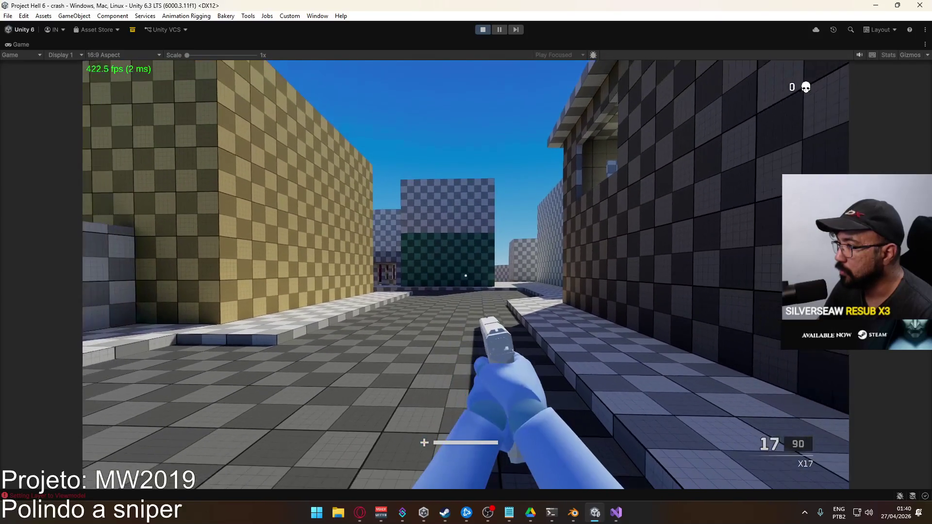
key("super")
key("super")
right_click(489, 47)
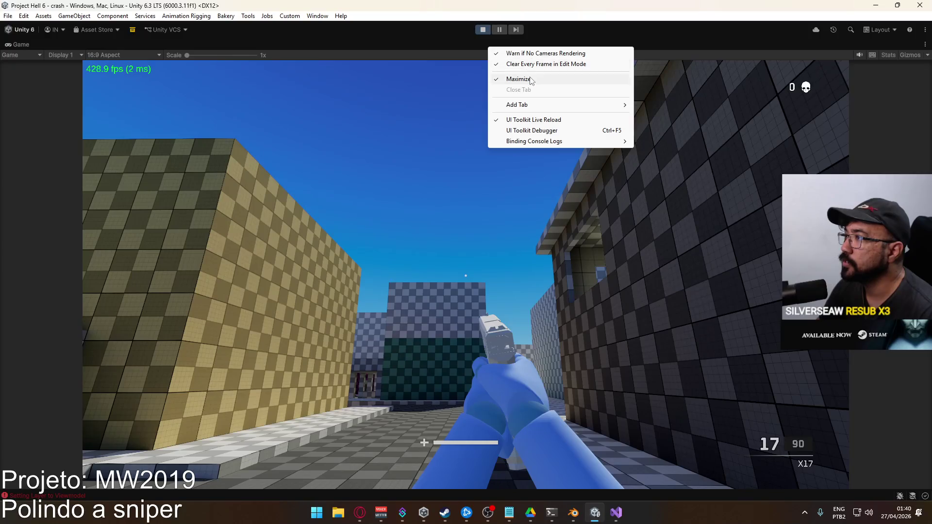
left_click(518, 78)
key("super")
key("super")
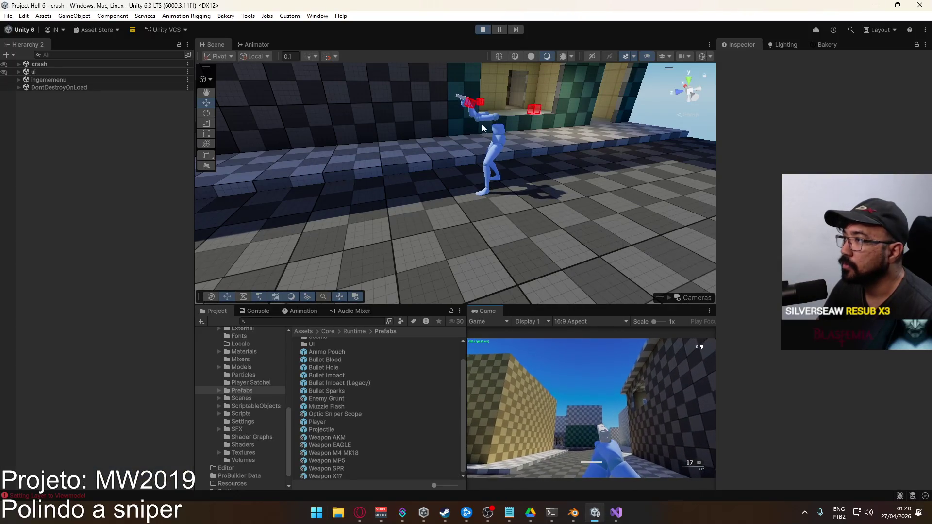
left_click(493, 141)
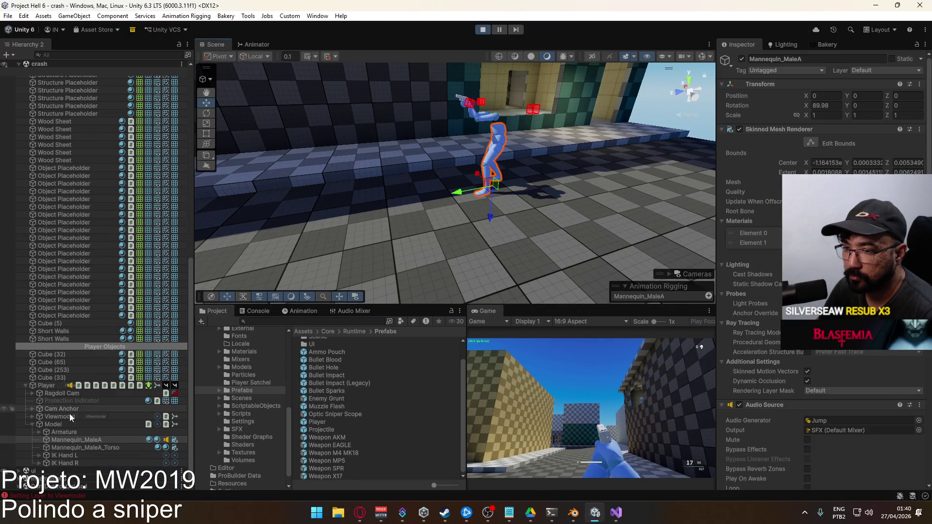
- Select Viewmodel and load its Hipfire Sidearm Idle clip in the Animation editor
left_click(68, 416)
left_click(309, 316)
left_click(255, 334)
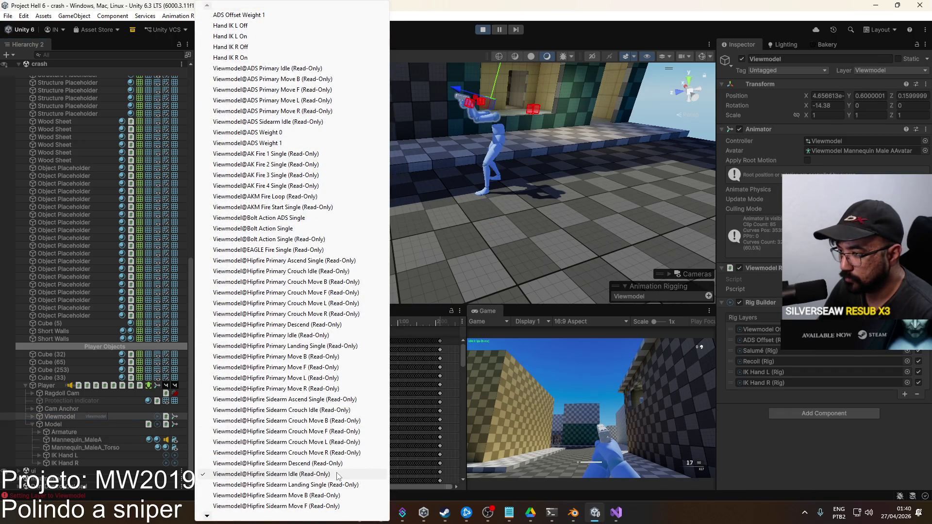
left_click(424, 28)
- Review the Fire (Auto), Base Layer and Fire layer states in the Animator
left_click(256, 44)
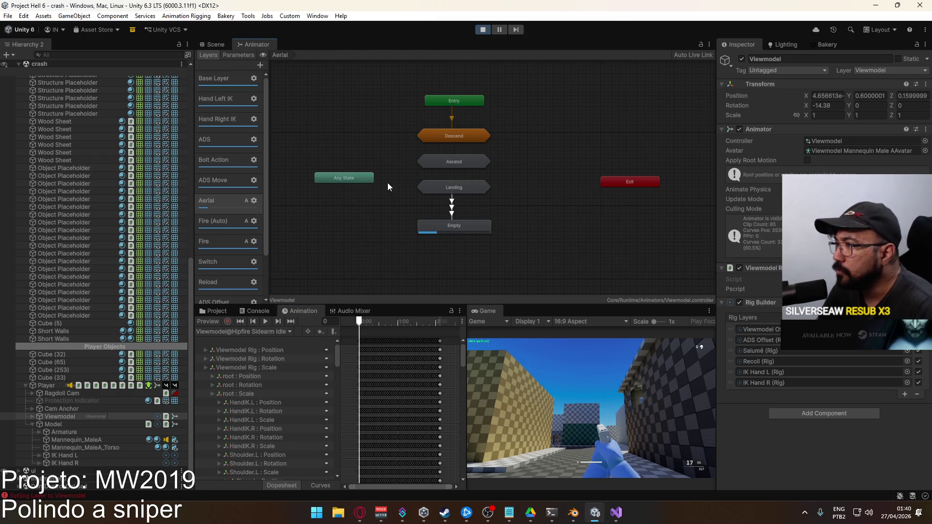
left_click(218, 222)
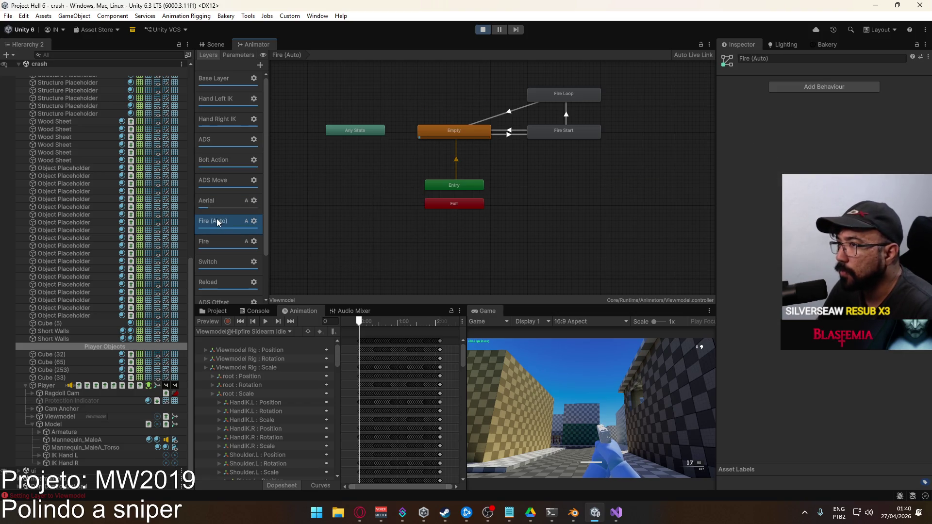
scroll(233, 253, "down", 3)
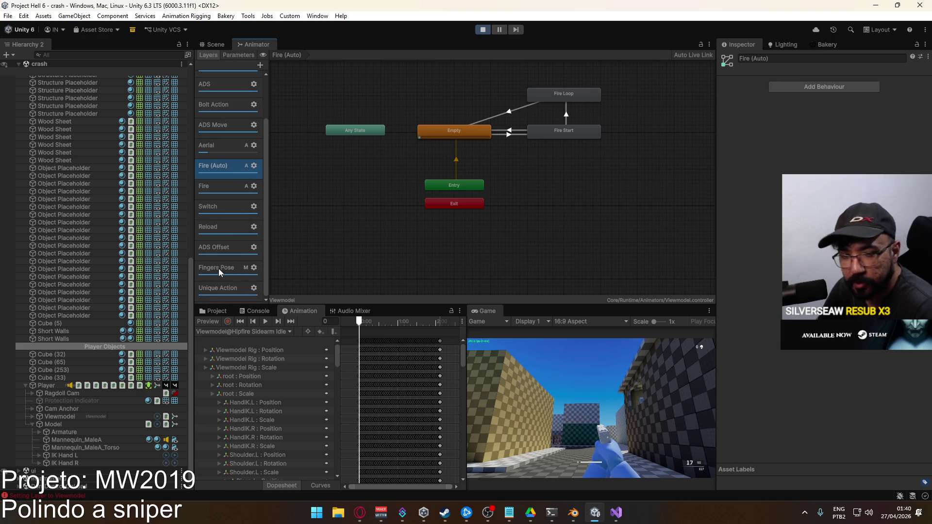
scroll(235, 270, "up", 3)
left_click(222, 86)
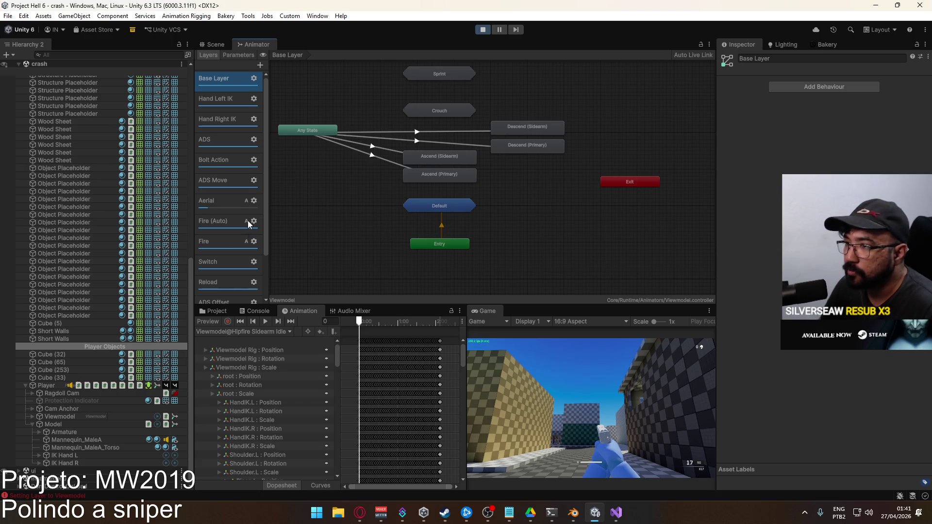
scroll(248, 228, "down", 3)
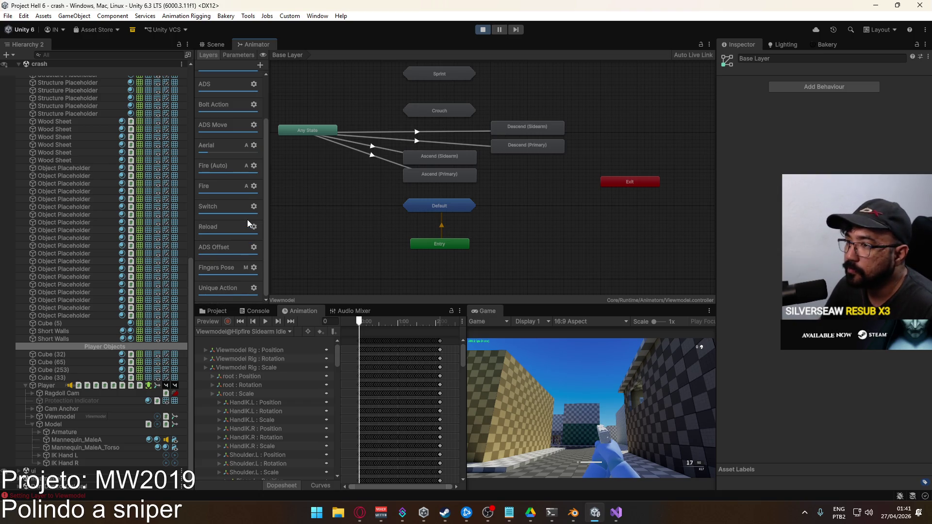
left_click(220, 188)
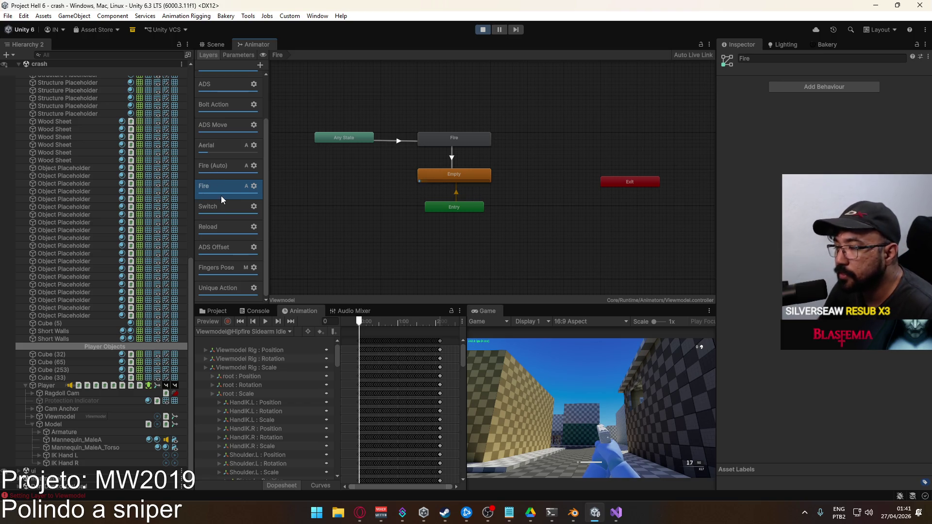
scroll(478, 214, "up", 2)
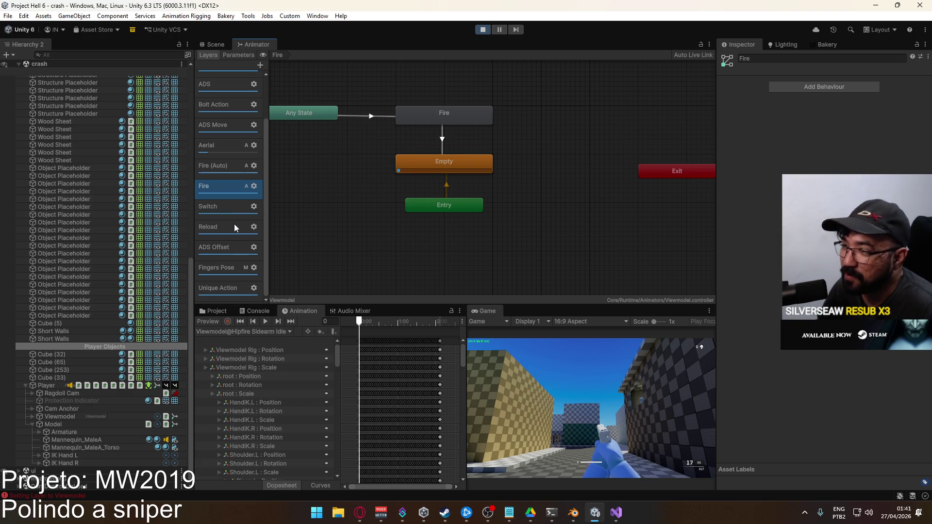
scroll(232, 218, "up", 3)
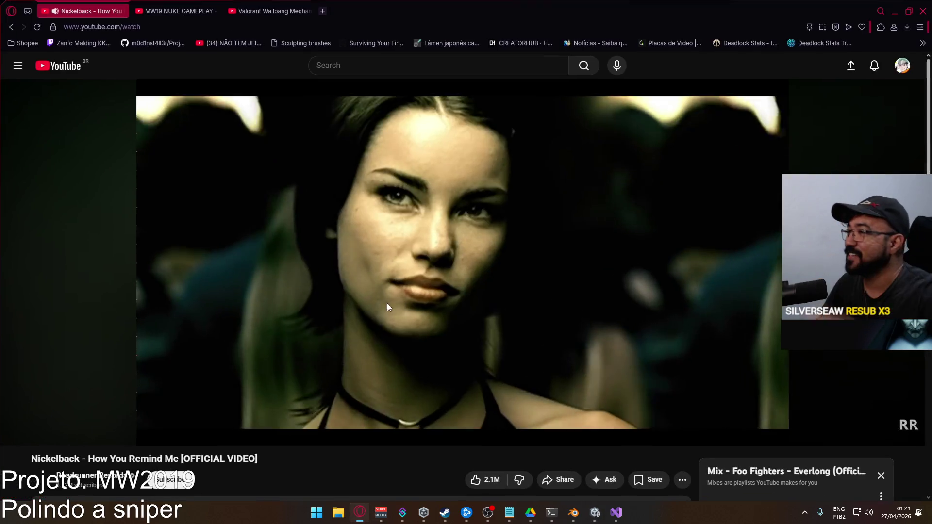
left_click(360, 512)
- Search 'tas' in a new browser tab to reach the Sketchfab models
left_click(319, 15)
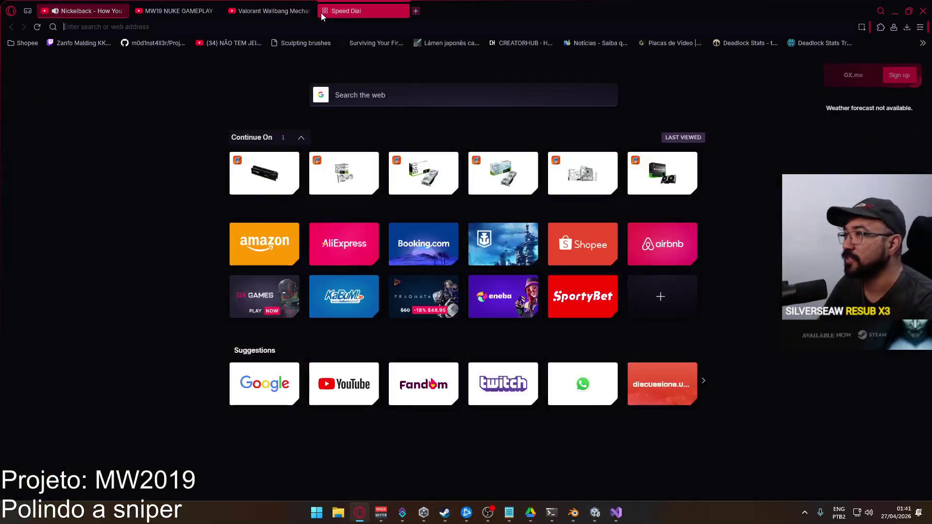
type("tas")
key("Return")
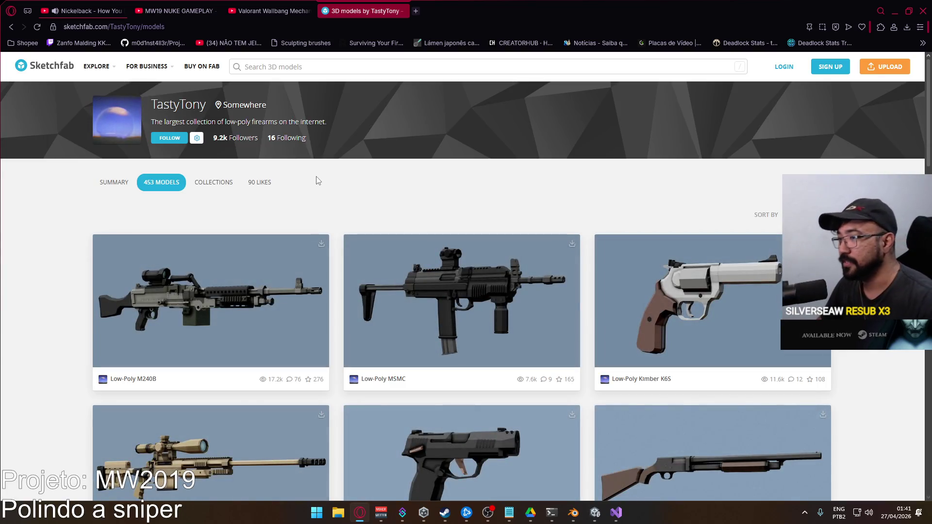
- Scroll through TastyTony's low-poly firearms grid, then close the Sketchfab tab
scroll(373, 187, "down", 2)
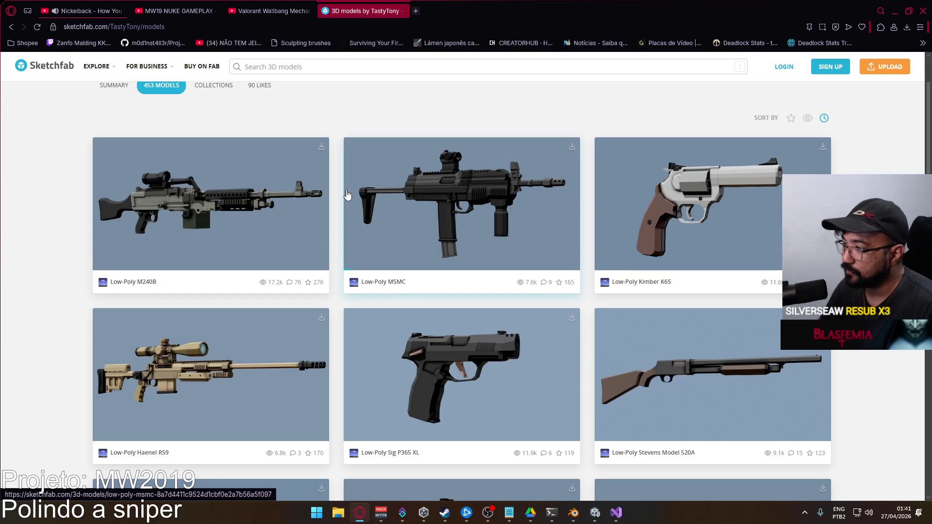
scroll(312, 266, "down", 4)
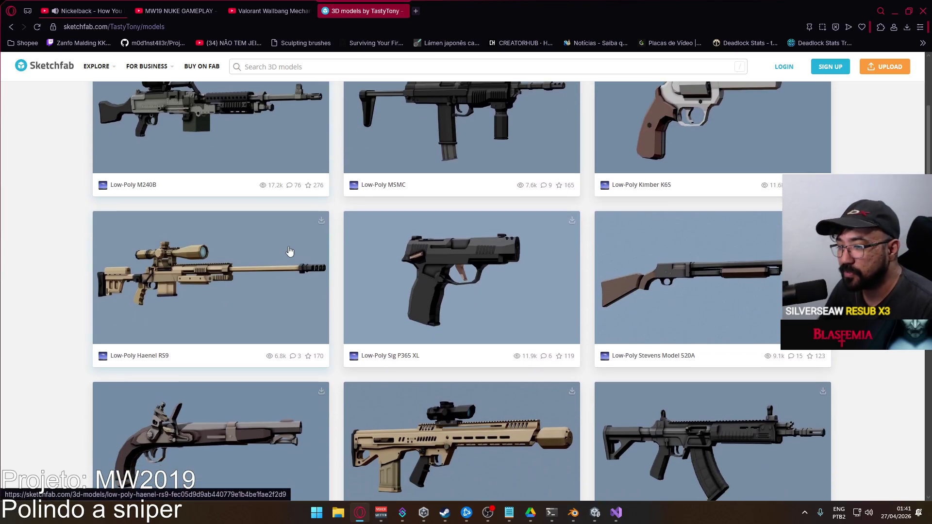
scroll(286, 248, "down", 1)
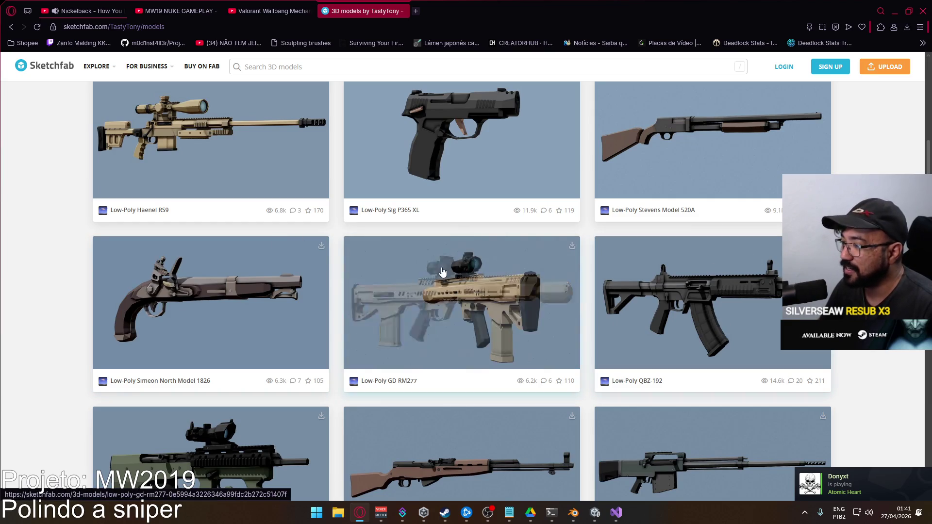
scroll(443, 281, "down", 5)
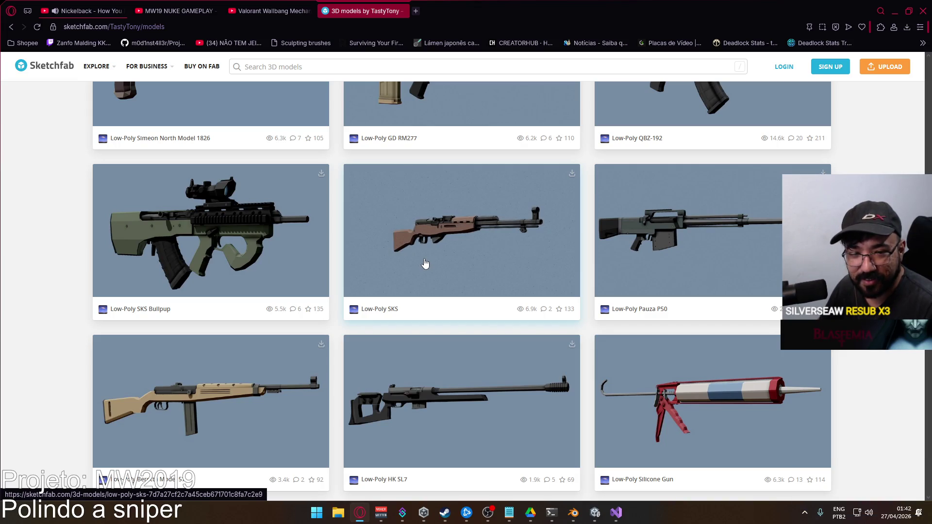
scroll(425, 264, "down", 3)
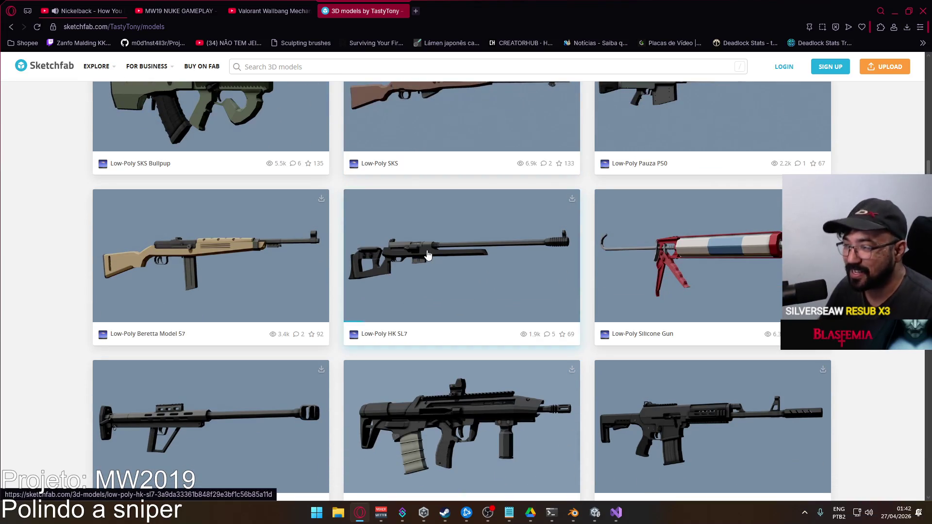
scroll(426, 255, "down", 2)
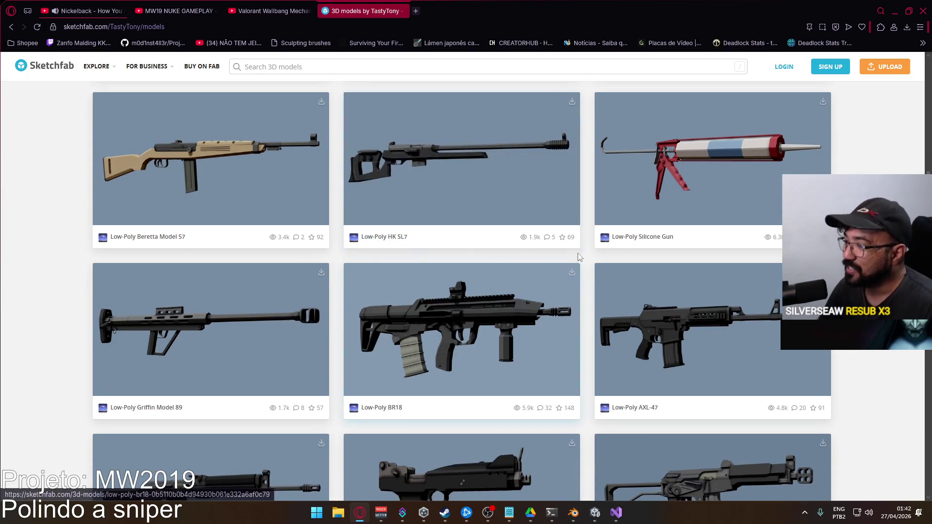
scroll(477, 286, "down", 2)
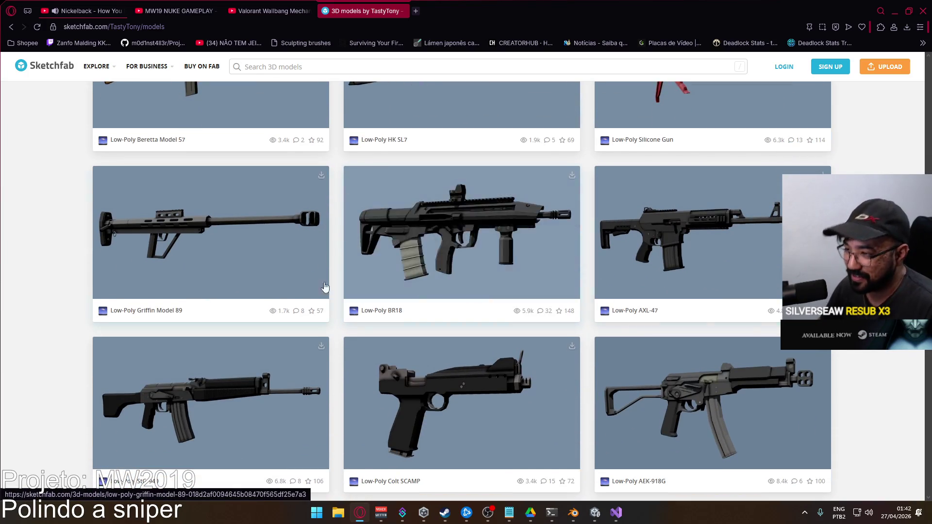
scroll(359, 313, "down", 4)
scroll(359, 313, "down", 3)
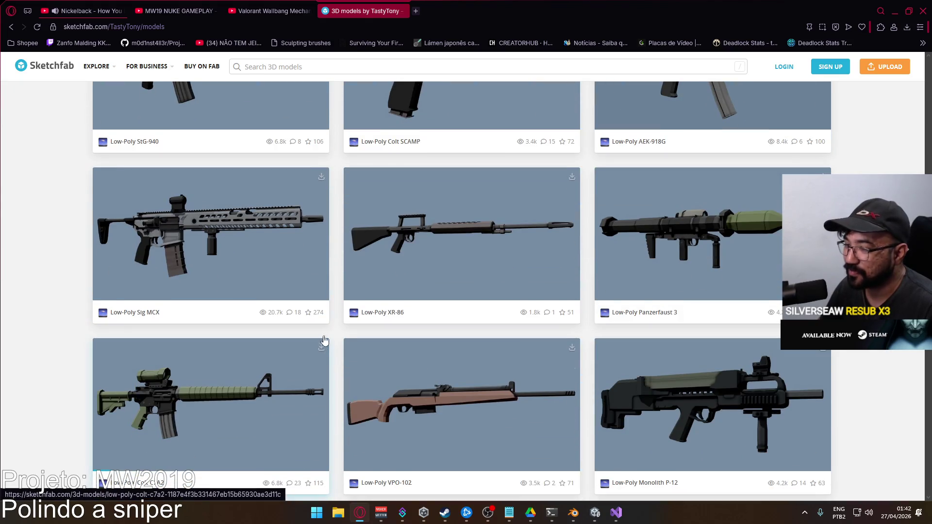
left_click(400, 11)
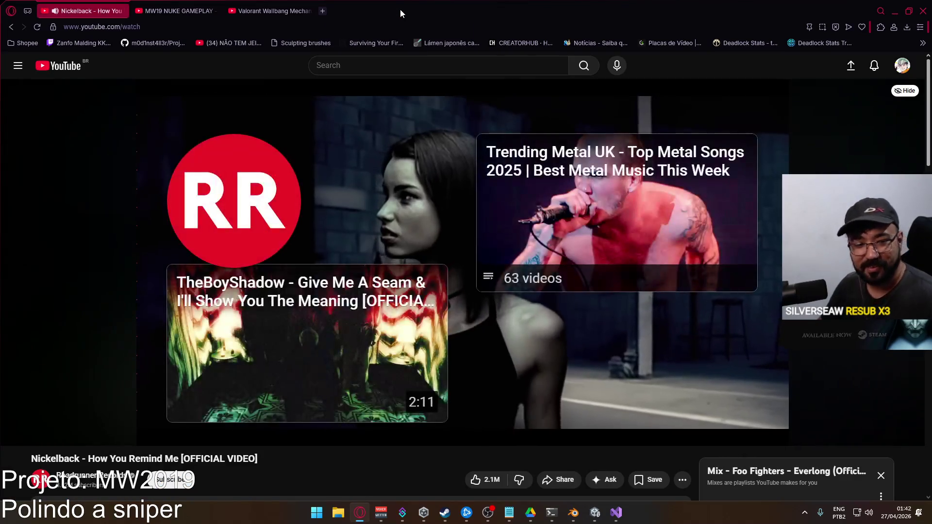
left_click(338, 509)
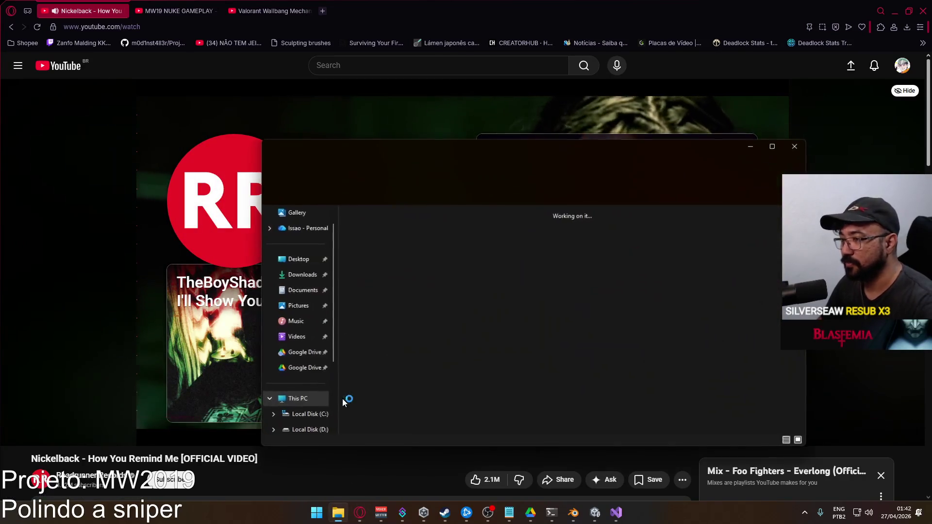
- Go from the F: drive to D: > Google Drive > Project Hell > Models and open AKM High.blend
double_click(416, 272)
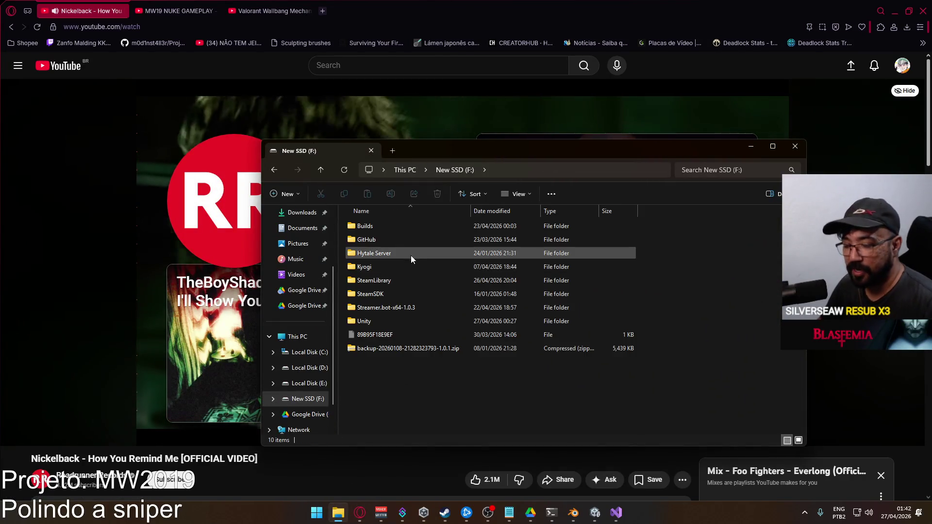
double_click(399, 265)
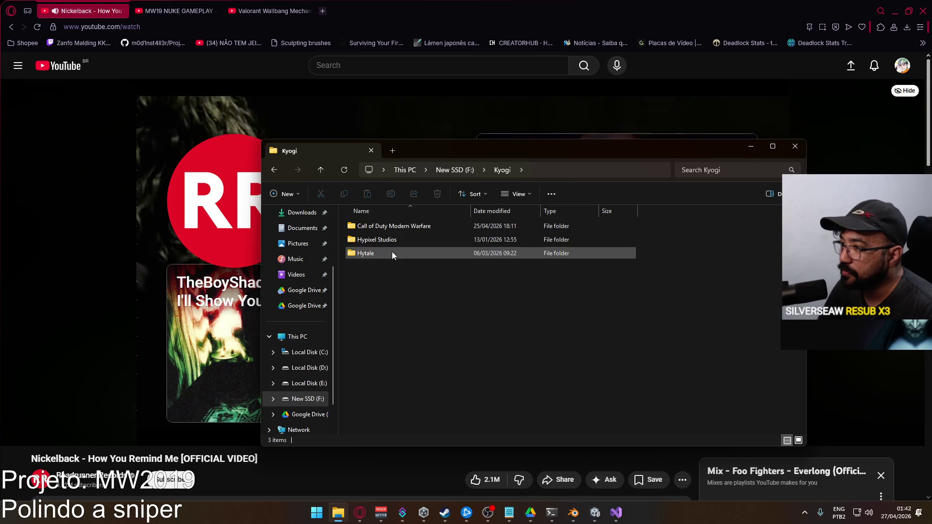
left_click(442, 171)
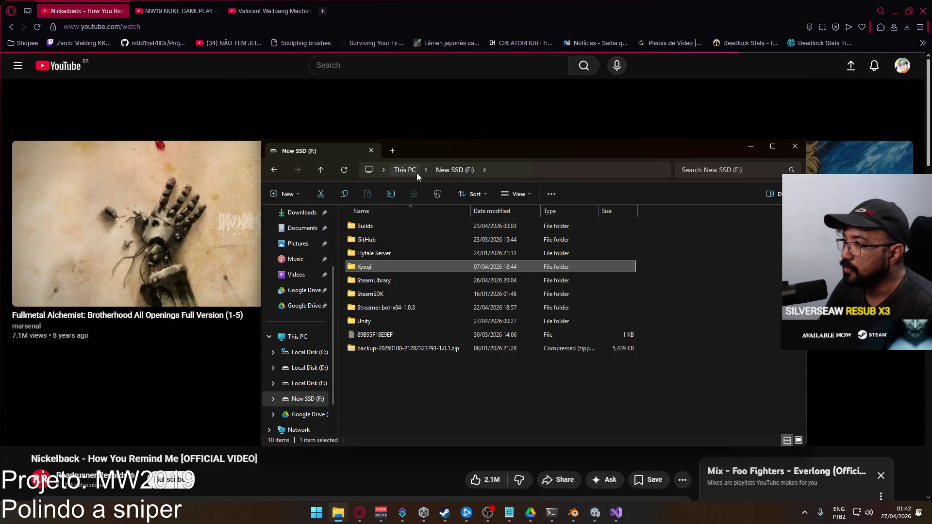
left_click(405, 170)
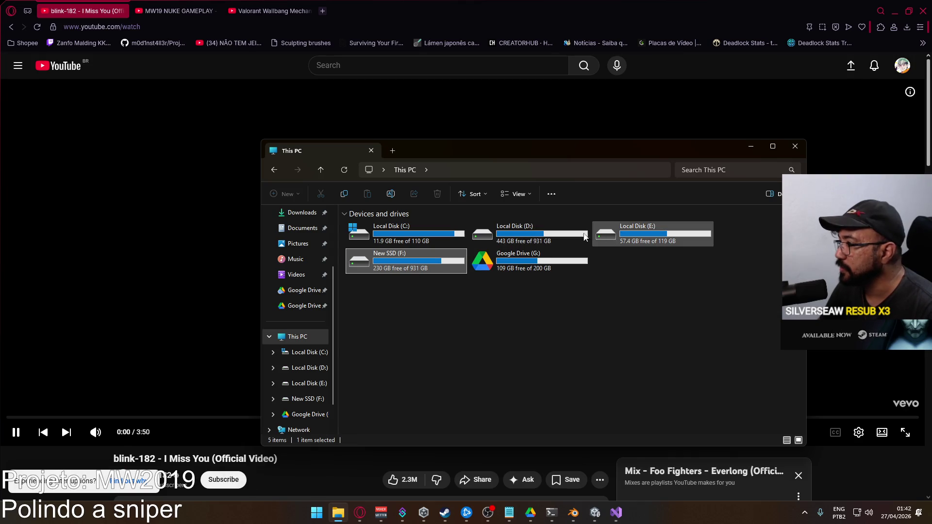
double_click(511, 229)
double_click(375, 333)
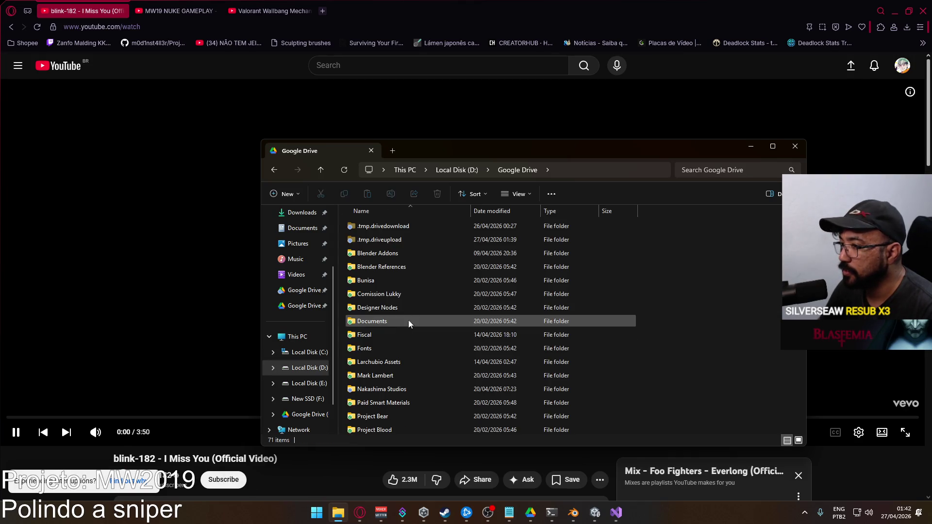
scroll(379, 342, "down", 3)
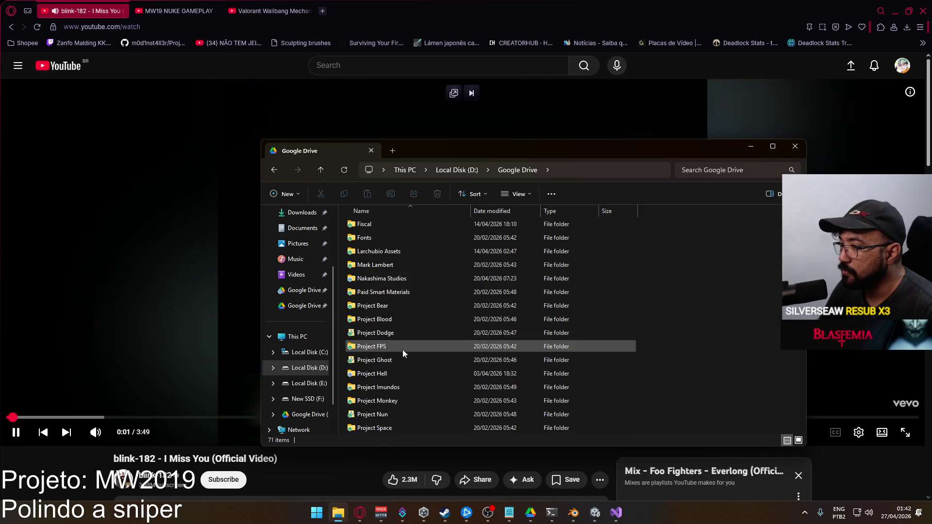
double_click(393, 369)
double_click(403, 239)
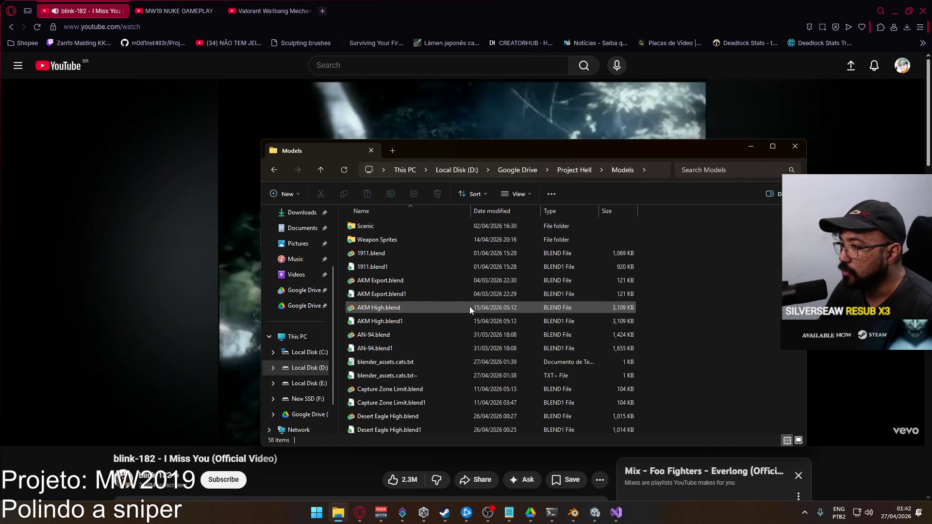
double_click(413, 308)
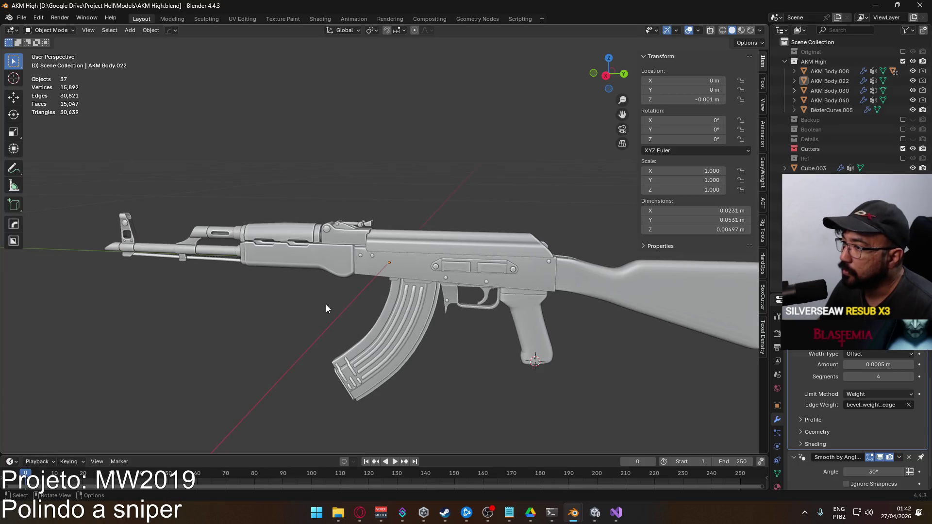
- Toggle the Original and AKM High collections to compare the two rifle versions
mouse_move(326, 305)
middle_mouse_down()
mouse_move(360, 290)
mouse_move(373, 294)
mouse_move(220, 296)
mouse_move(239, 298)
middle_mouse_up()
scroll(260, 299, "up", 3)
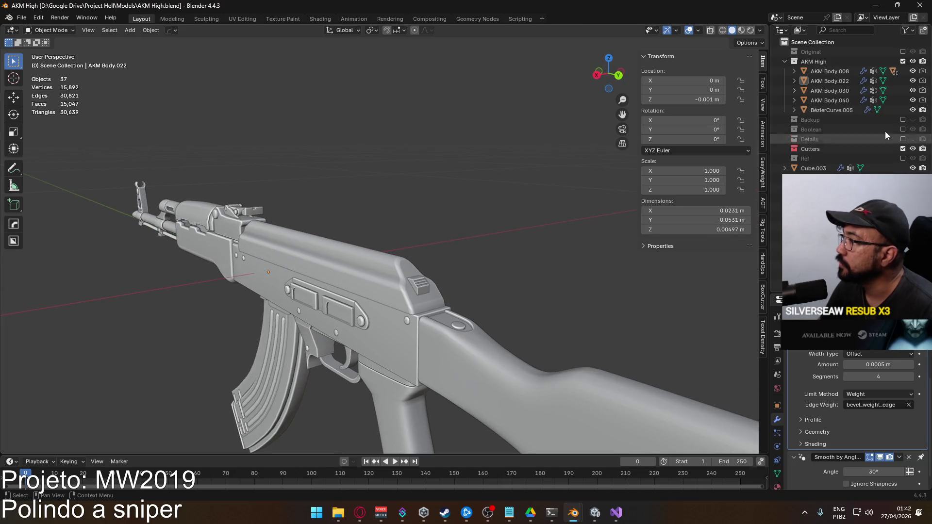
left_click(903, 51)
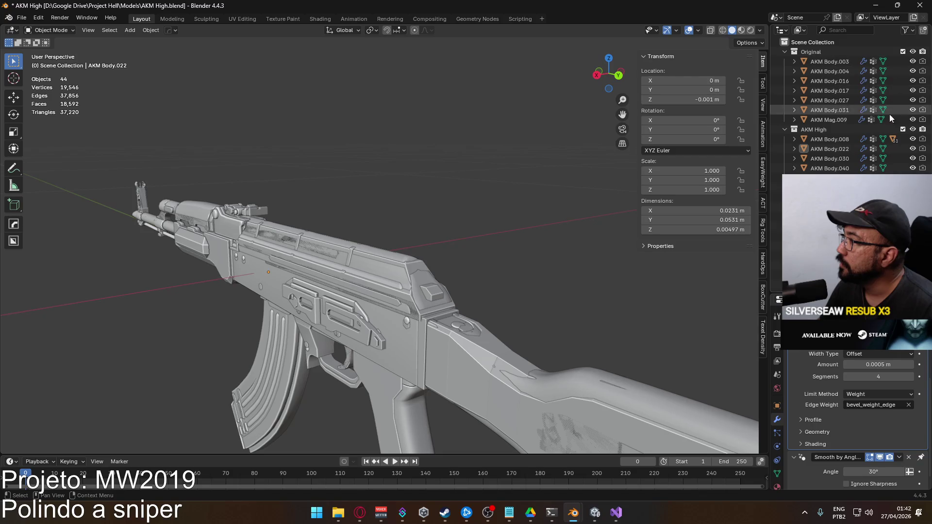
left_click(903, 129)
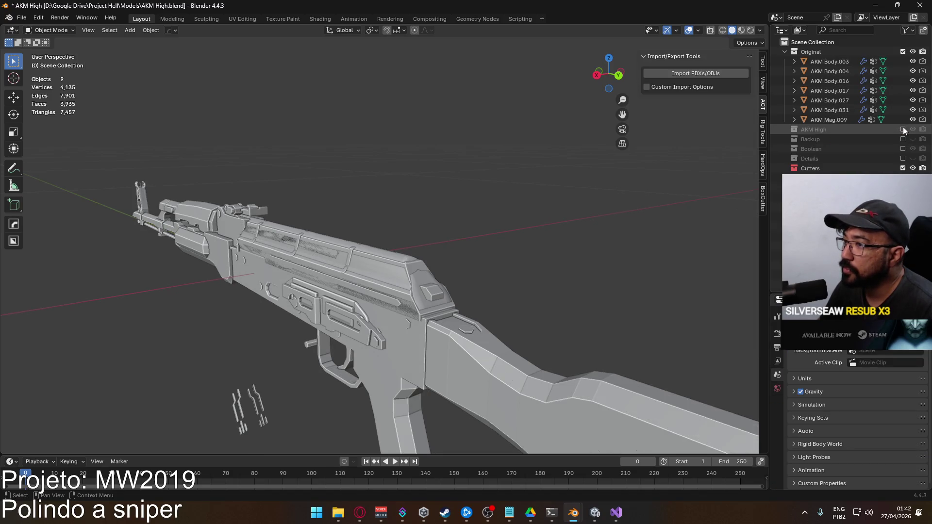
left_click(902, 52)
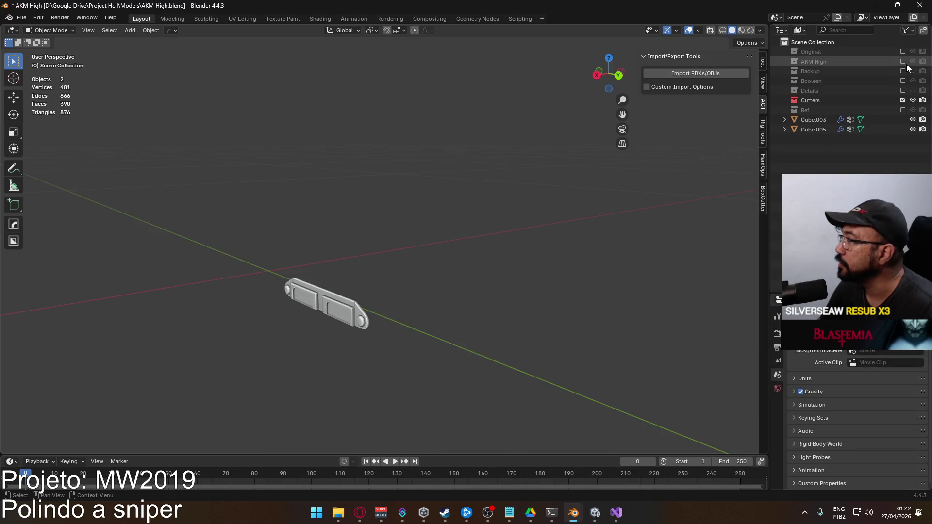
left_click(903, 61)
- Inspect the AKM High rifle from several angles, then close Blender without saving
mouse_move(291, 185)
middle_mouse_down()
mouse_move(423, 173)
mouse_move(505, 224)
mouse_move(365, 225)
mouse_move(336, 215)
mouse_move(382, 235)
mouse_move(441, 225)
mouse_move(472, 243)
mouse_move(409, 216)
mouse_move(246, 201)
mouse_move(394, 284)
mouse_move(330, 247)
middle_mouse_up()
scroll(481, 230, "up", 3)
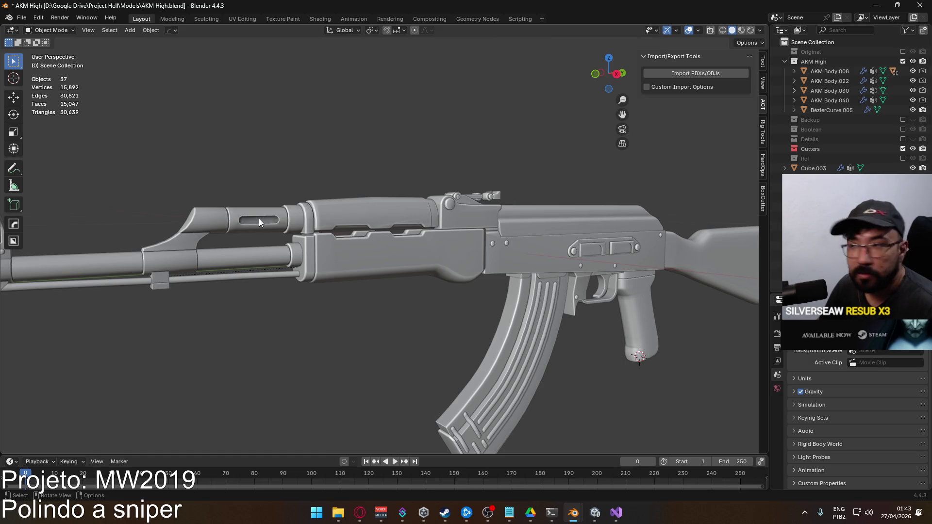
middle_click_drag(259, 221, 292, 248)
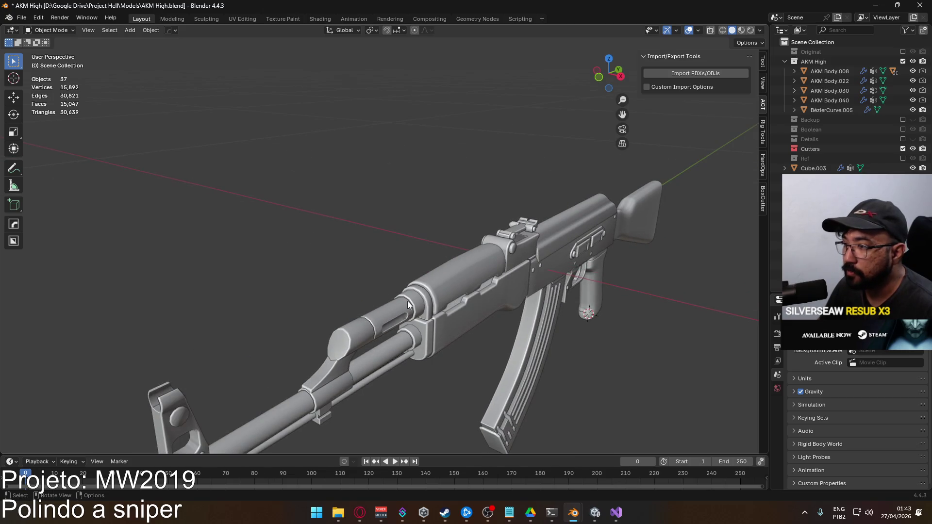
mouse_move(408, 302)
middle_mouse_down()
mouse_move(395, 307)
mouse_move(414, 309)
middle_mouse_up()
mouse_move(462, 340)
middle_mouse_down()
mouse_move(430, 128)
mouse_move(447, 317)
mouse_move(432, 281)
mouse_move(386, 291)
mouse_move(403, 309)
mouse_move(473, 289)
mouse_move(382, 276)
mouse_move(345, 256)
mouse_move(322, 269)
mouse_move(301, 263)
mouse_move(327, 246)
mouse_move(352, 260)
mouse_move(337, 284)
mouse_move(290, 293)
mouse_move(361, 290)
mouse_move(290, 196)
middle_mouse_up()
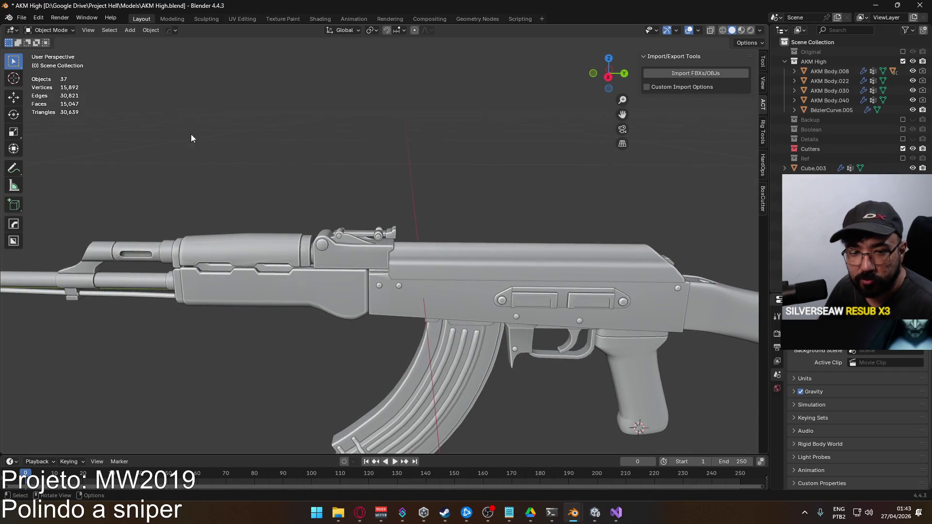
left_click(919, 5)
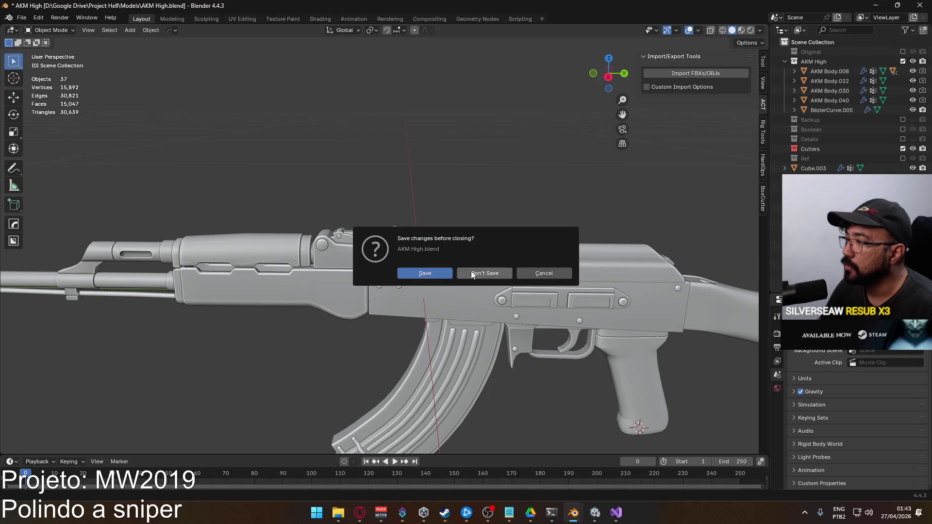
left_click(469, 273)
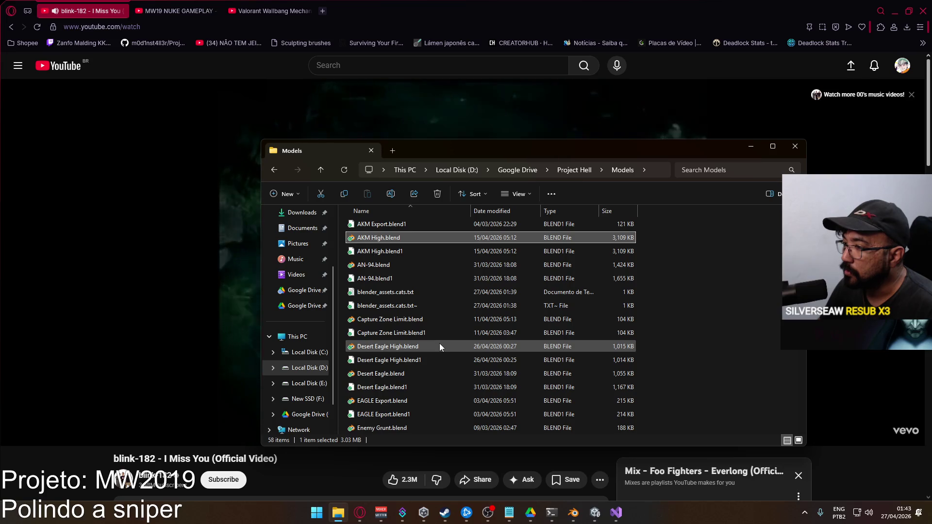
- Open M45A1 High.blend from the Models folder
scroll(435, 325, "up", 2)
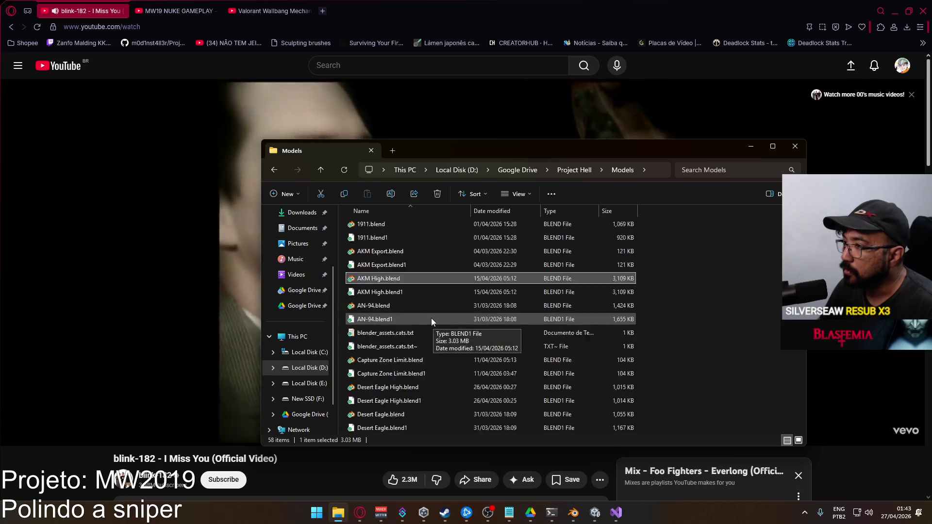
scroll(417, 326, "down", 6)
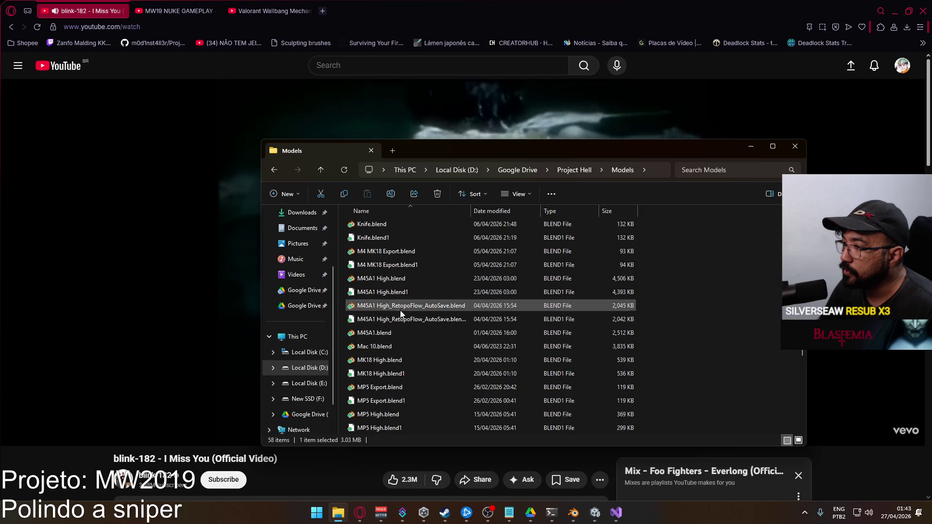
double_click(407, 279)
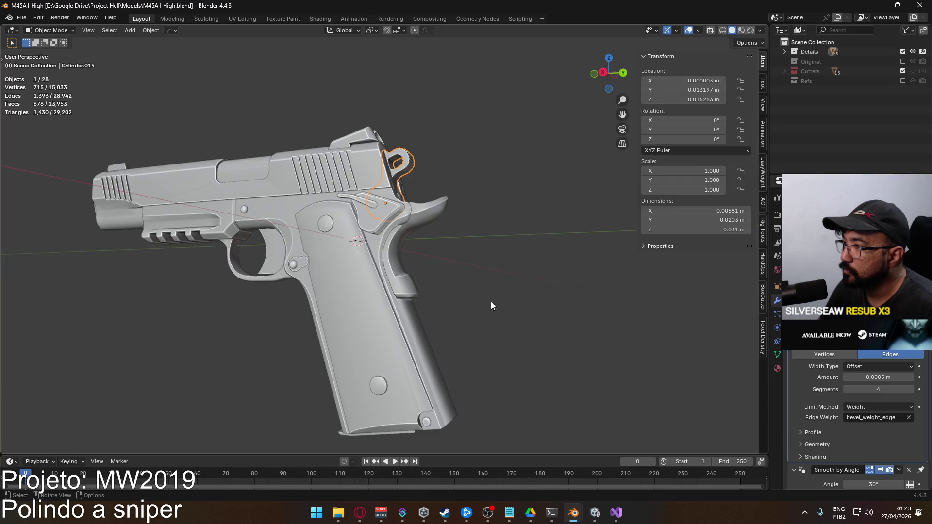
- Orbit around the M45A1 pistol's grip and side, then close Blender
scroll(345, 272, "up", 3)
middle_click_drag(345, 272, 341, 258)
mouse_move(251, 246)
middle_mouse_down()
mouse_move(377, 237)
mouse_move(423, 275)
mouse_move(340, 263)
mouse_move(453, 229)
mouse_move(442, 240)
mouse_move(354, 257)
mouse_move(395, 261)
mouse_move(368, 216)
mouse_move(393, 295)
mouse_move(393, 255)
mouse_move(410, 237)
mouse_move(282, 250)
mouse_move(281, 269)
mouse_move(303, 282)
mouse_move(438, 256)
mouse_move(347, 255)
middle_mouse_up()
mouse_move(443, 306)
middle_mouse_down()
mouse_move(354, 302)
mouse_move(336, 279)
mouse_move(409, 275)
mouse_move(467, 243)
mouse_move(496, 257)
mouse_move(395, 277)
middle_mouse_up()
scroll(349, 274, "down", 5)
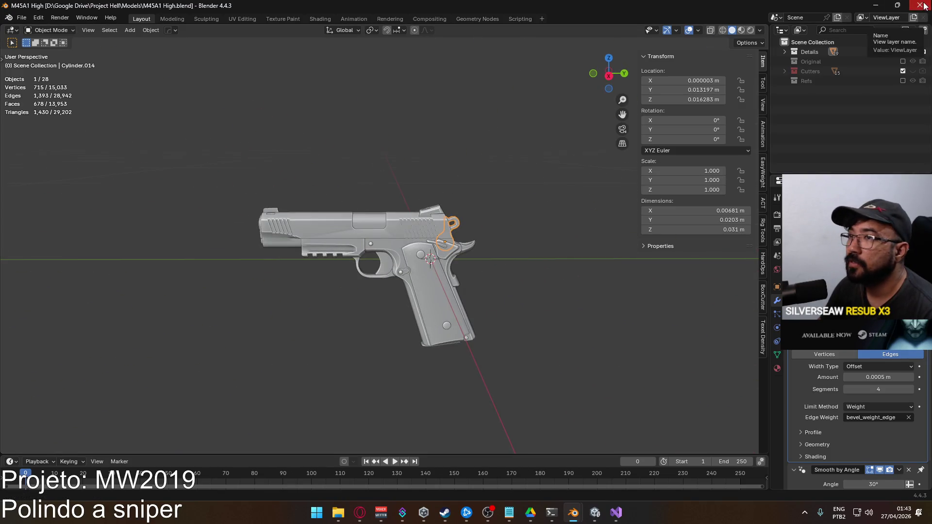
left_click(922, 6)
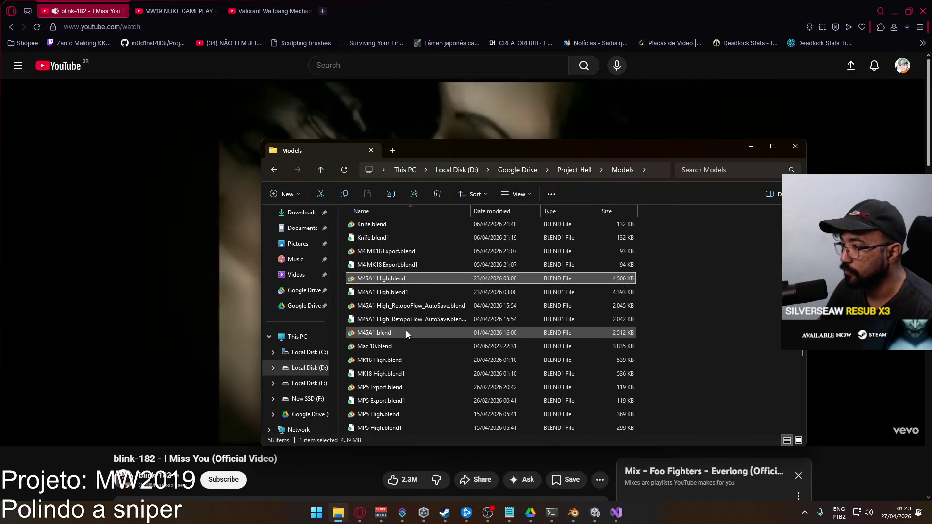
- Open Desert Eagle High.blend from the Models folder
scroll(404, 276, "up", 3)
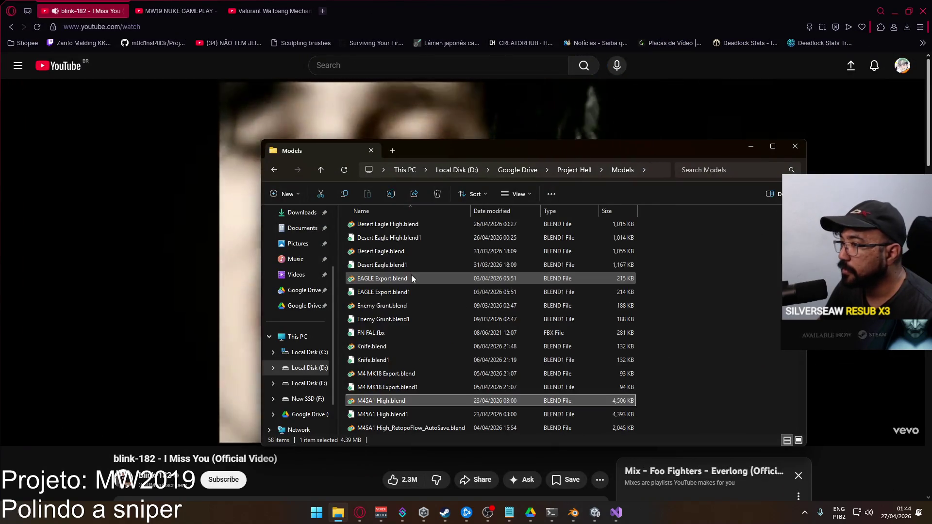
scroll(415, 274, "up", 1)
left_click(417, 265)
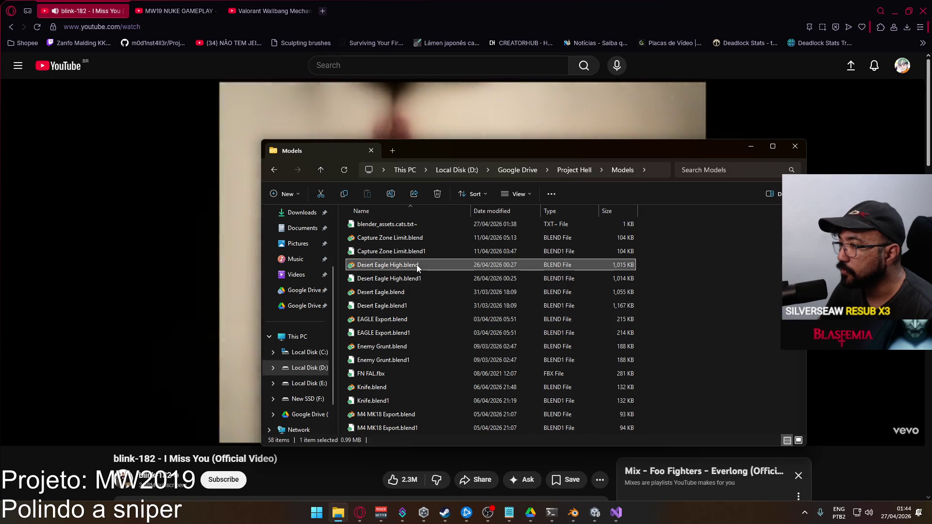
double_click(417, 264)
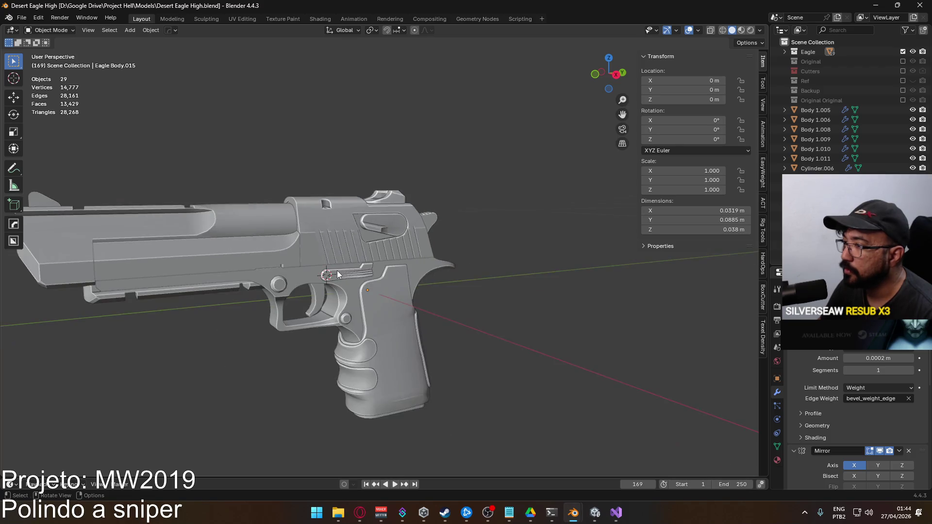
- Swap between the Eagle and Original collections to compare the Desert Eagle models
mouse_move(337, 270)
middle_mouse_down()
mouse_move(461, 237)
mouse_move(614, 270)
mouse_move(505, 299)
mouse_move(266, 277)
mouse_move(275, 280)
mouse_move(306, 244)
mouse_move(356, 247)
mouse_move(406, 279)
mouse_move(479, 281)
mouse_move(418, 295)
mouse_move(333, 264)
mouse_move(401, 258)
middle_mouse_up()
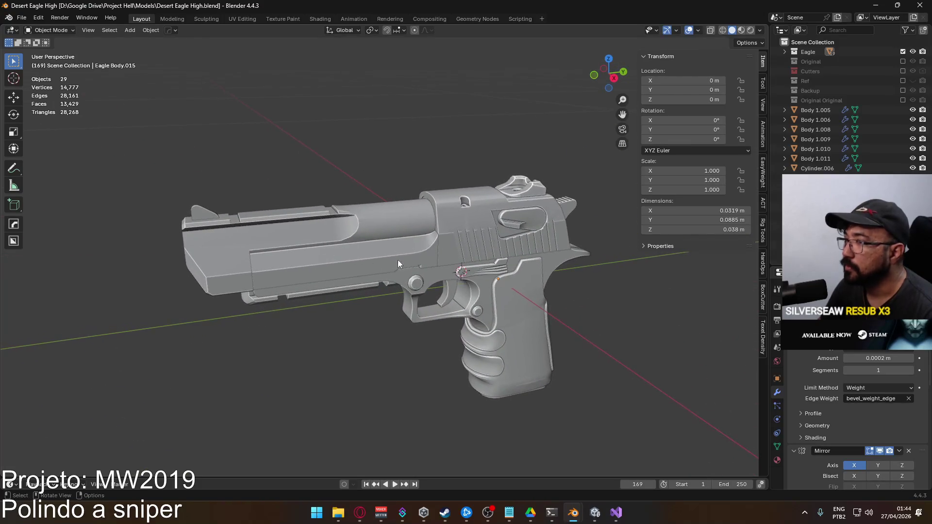
left_click(903, 51)
left_click(903, 61)
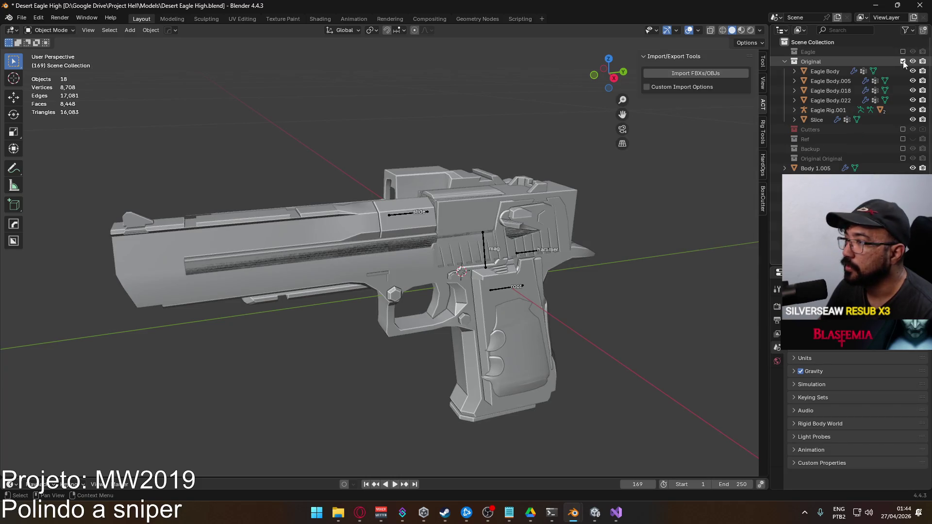
mouse_move(607, 145)
middle_mouse_down()
mouse_move(562, 159)
mouse_move(516, 147)
mouse_move(648, 147)
mouse_move(671, 158)
mouse_move(650, 169)
mouse_move(591, 173)
mouse_move(525, 163)
middle_mouse_up()
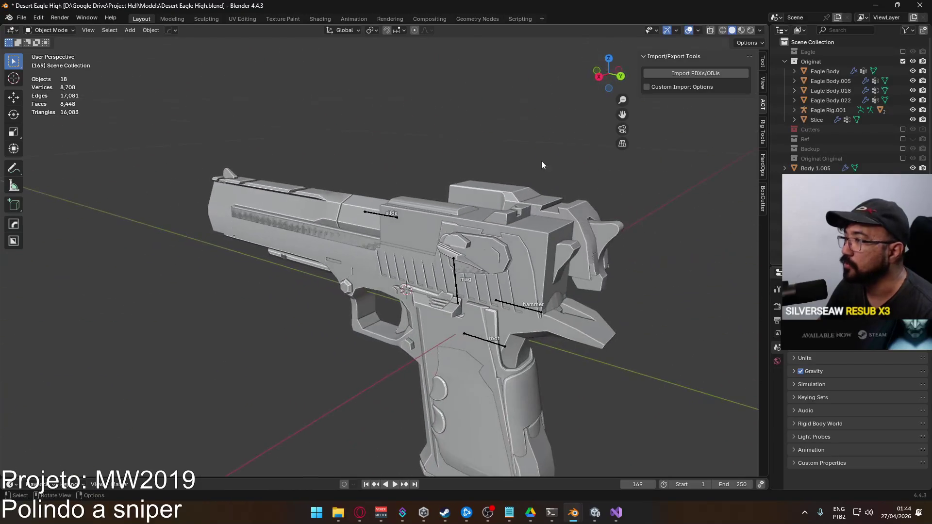
left_click(902, 60)
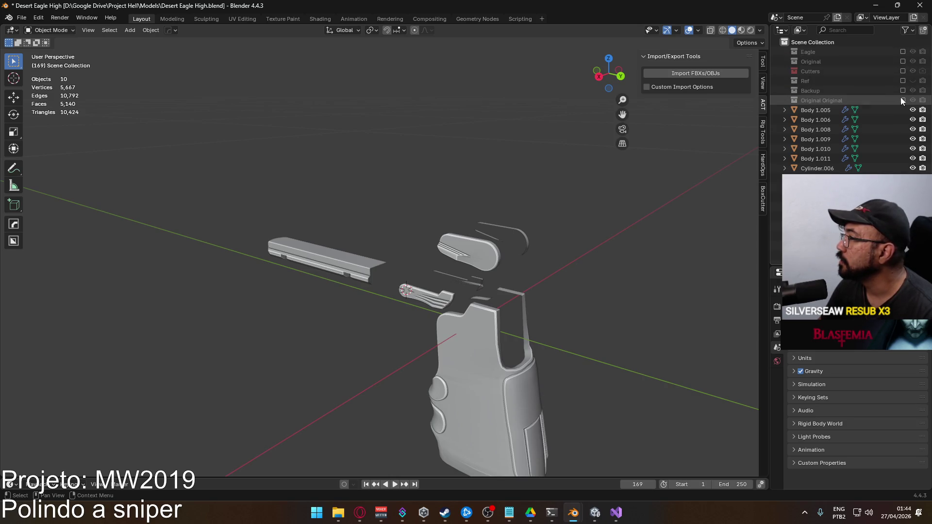
left_click(902, 52)
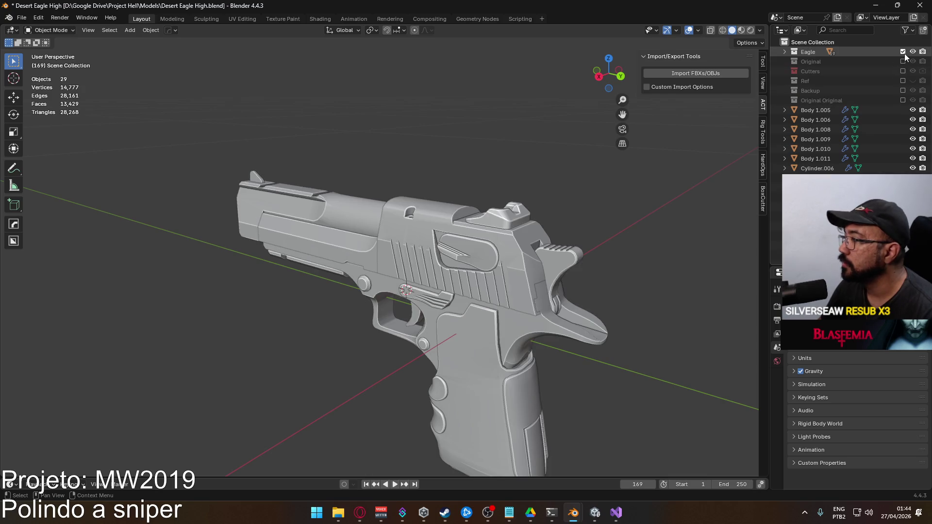
mouse_move(462, 215)
middle_mouse_down()
mouse_move(604, 181)
mouse_move(610, 157)
mouse_move(698, 179)
mouse_move(687, 196)
mouse_move(611, 191)
mouse_move(666, 157)
mouse_move(642, 185)
mouse_move(410, 208)
mouse_move(479, 222)
mouse_move(460, 217)
middle_mouse_up()
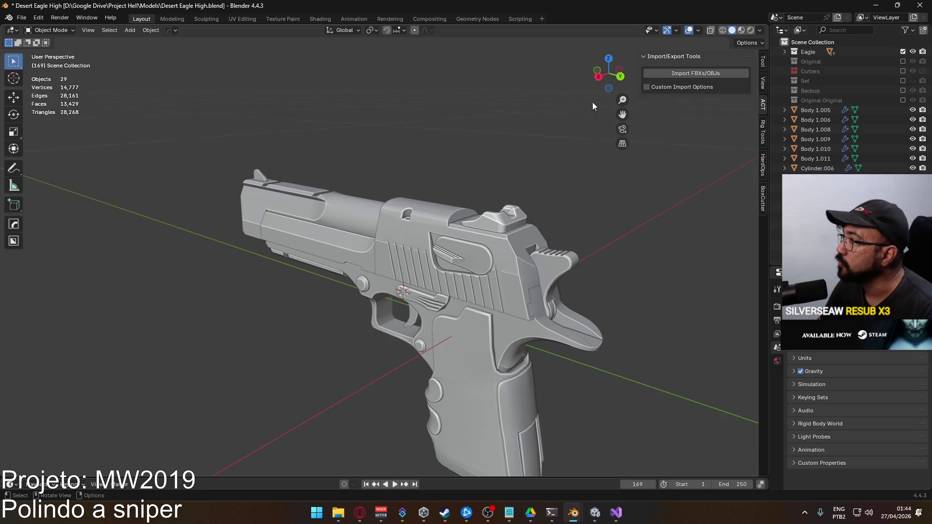
- Close Blender without saving, then minimize File Explorer and the browser
left_click(928, 6)
left_click(491, 275)
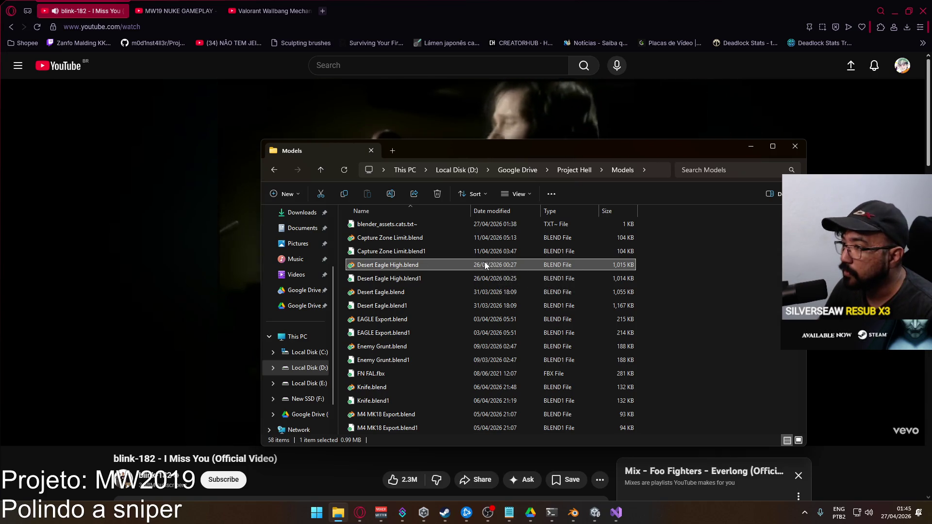
left_click(901, 4)
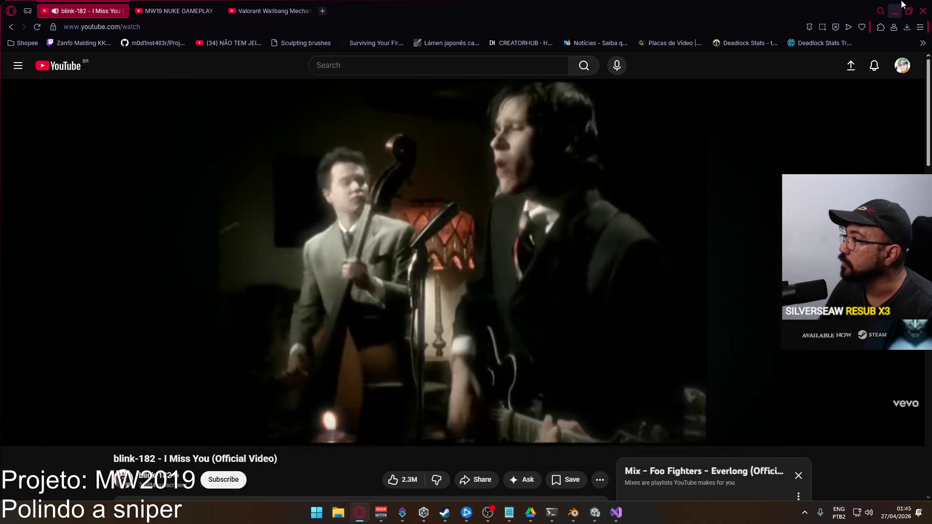
left_click(900, 4)
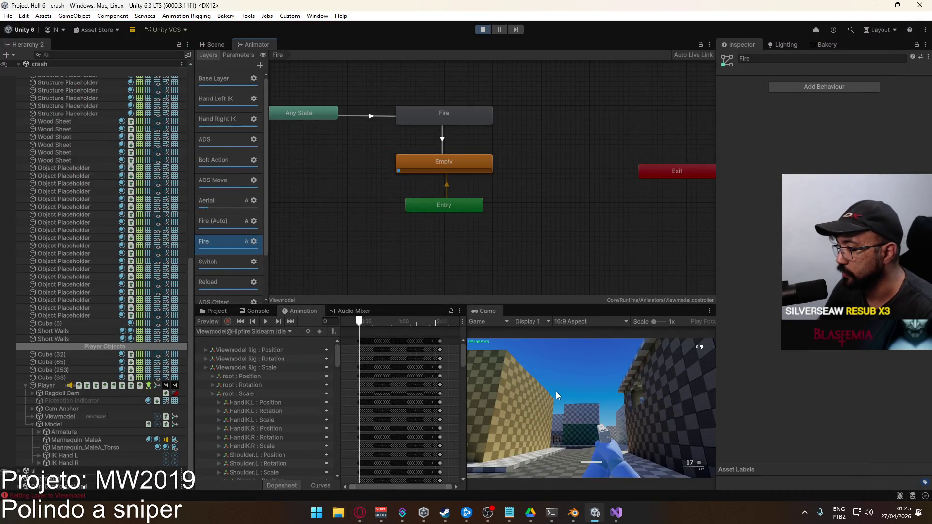
- Open the Sidearm (ADS Tree) blend tree in the ADS Move layer
left_click(555, 391)
key("super")
key("super")
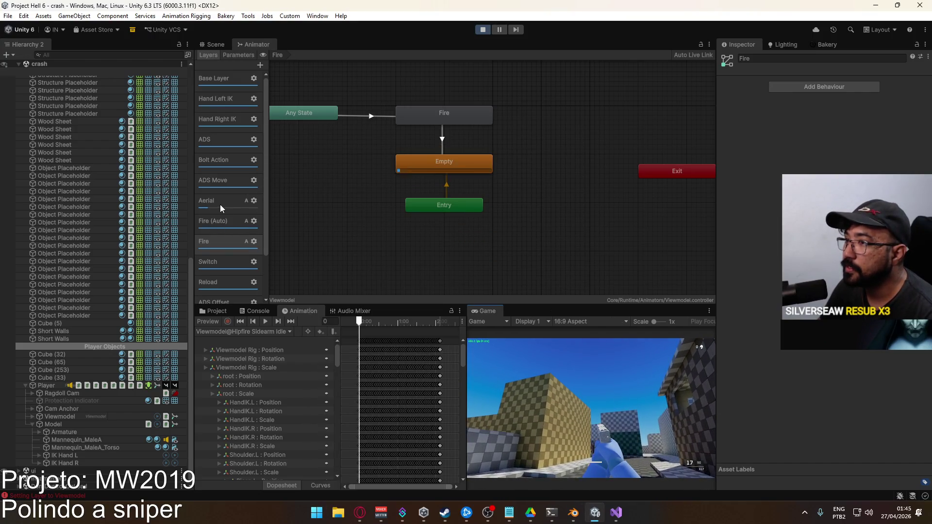
left_click(223, 187)
key("a")
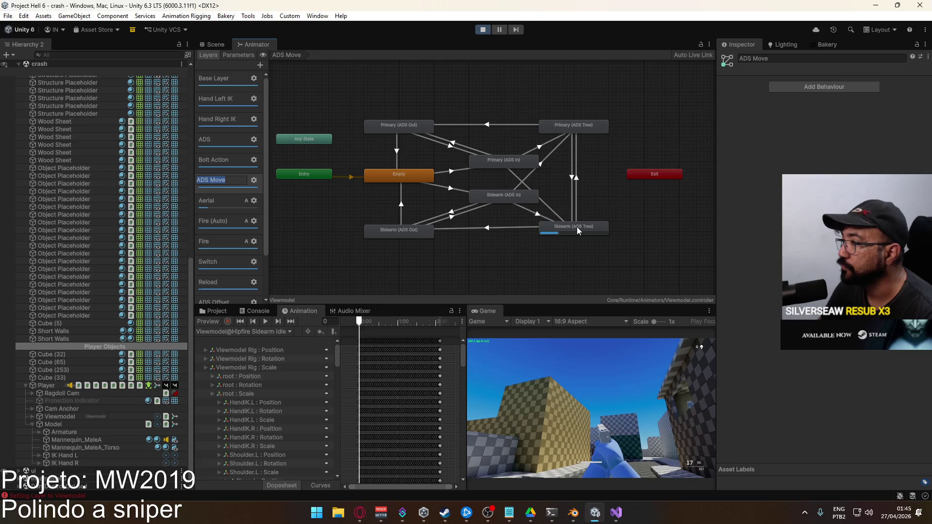
double_click(577, 226)
left_click(445, 187)
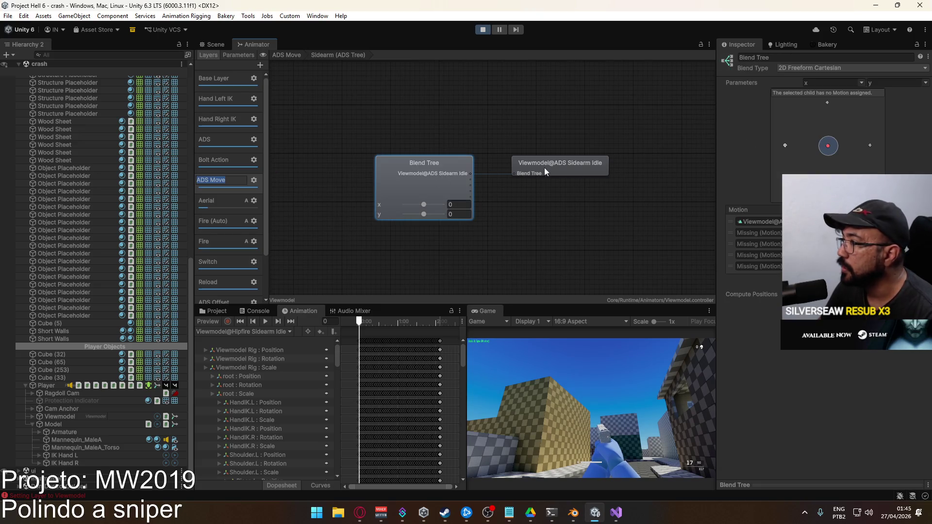
- Assign Viewmodel@ADS Sidearm Move F to the blend tree's empty motion slot
left_click(808, 233)
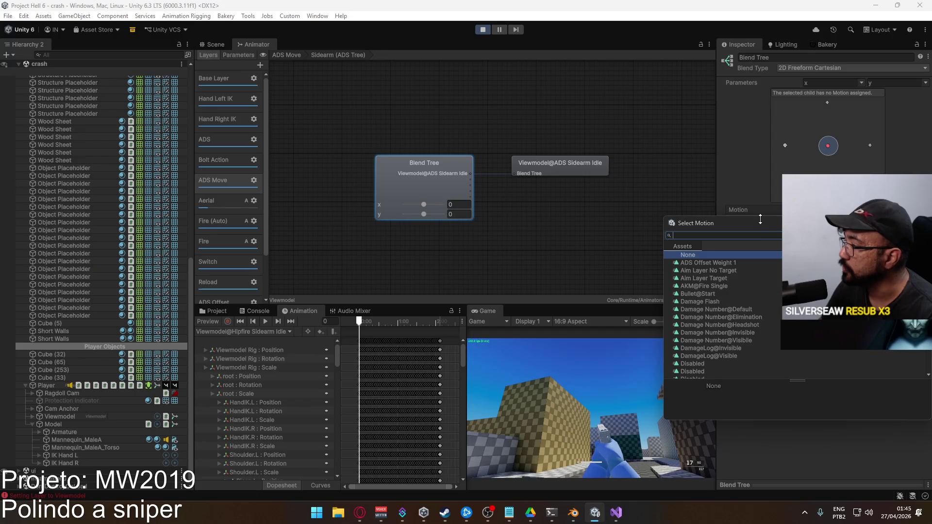
mouse_move(760, 223)
left_mouse_down()
mouse_move(343, 152)
mouse_move(351, 206)
left_mouse_up()
type("ads m")
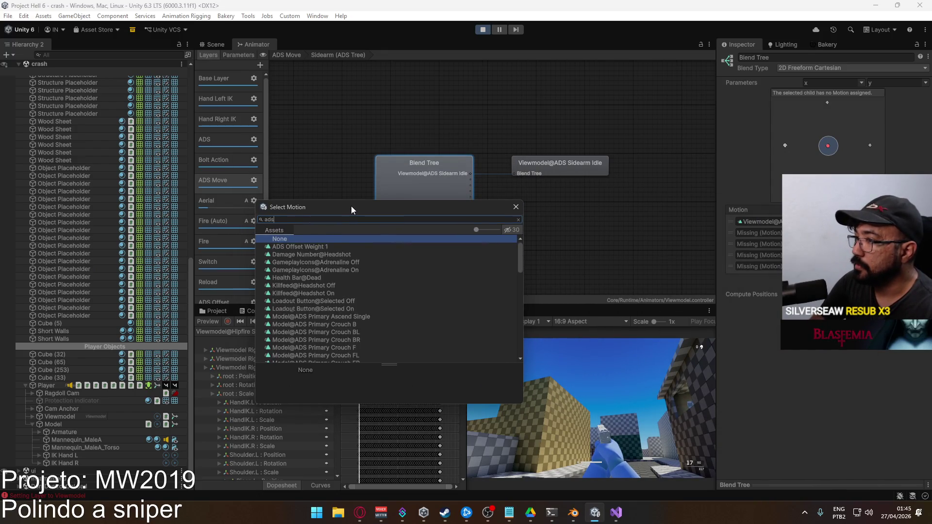
key("BackSpace")
type("sidearm move")
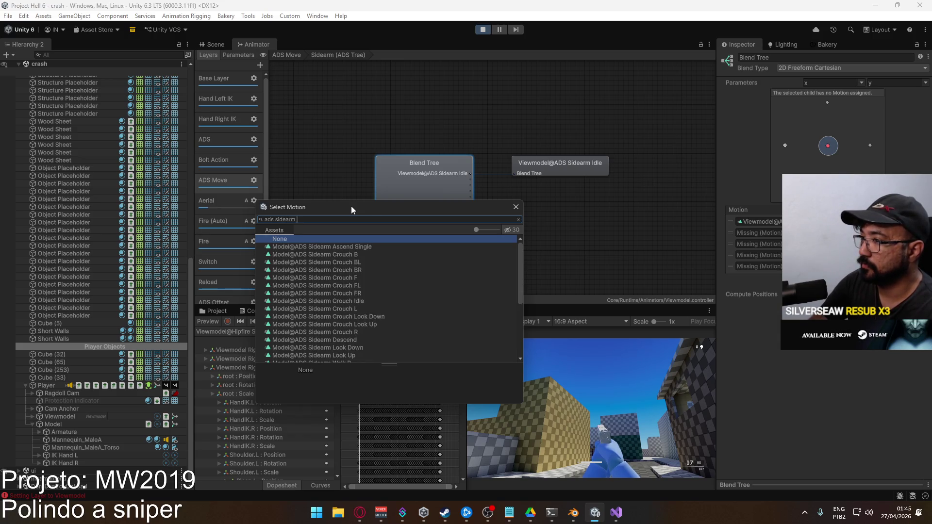
double_click(361, 254)
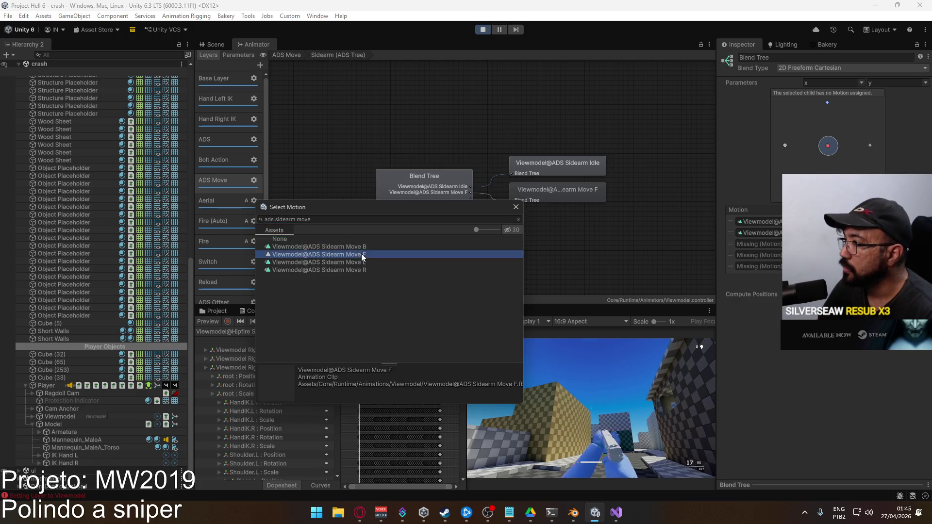
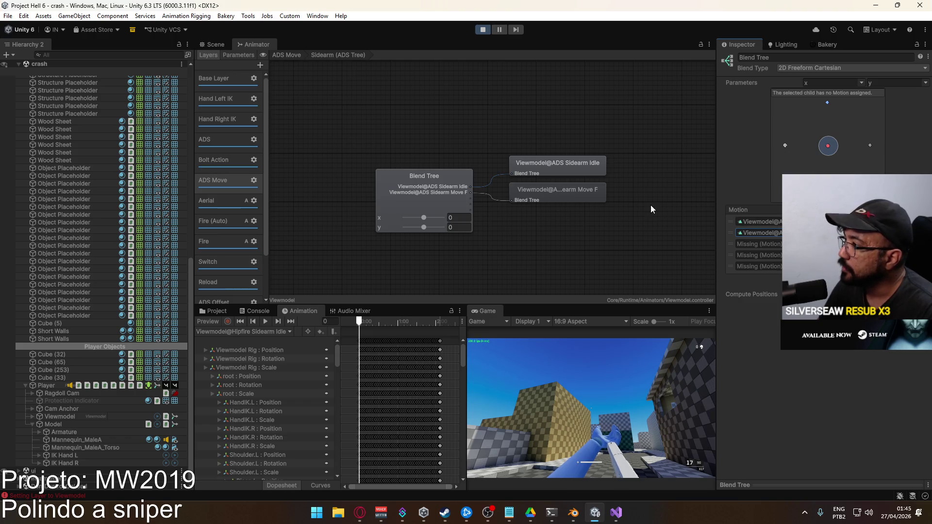
- Assign Model@Hipfire Sidearm Move B and Move R to the first two empty motion slots
left_click(818, 232)
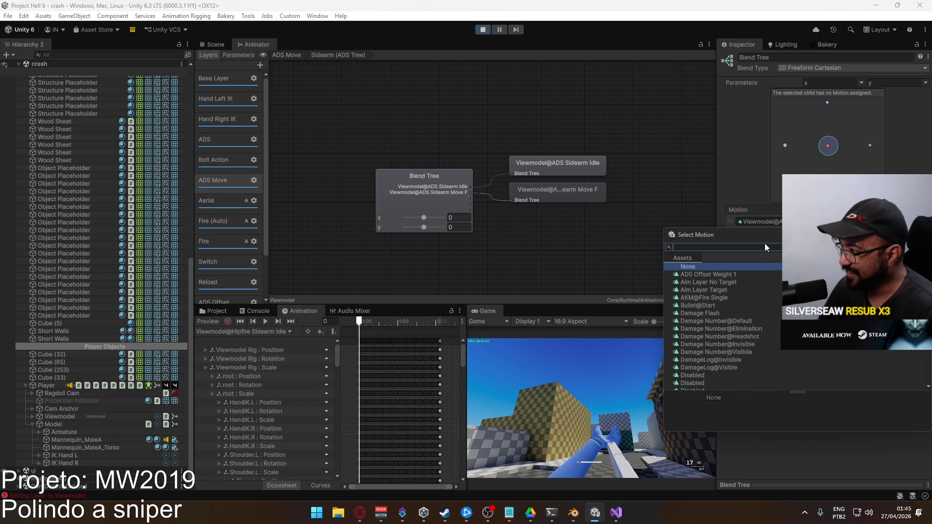
type("sidearm move")
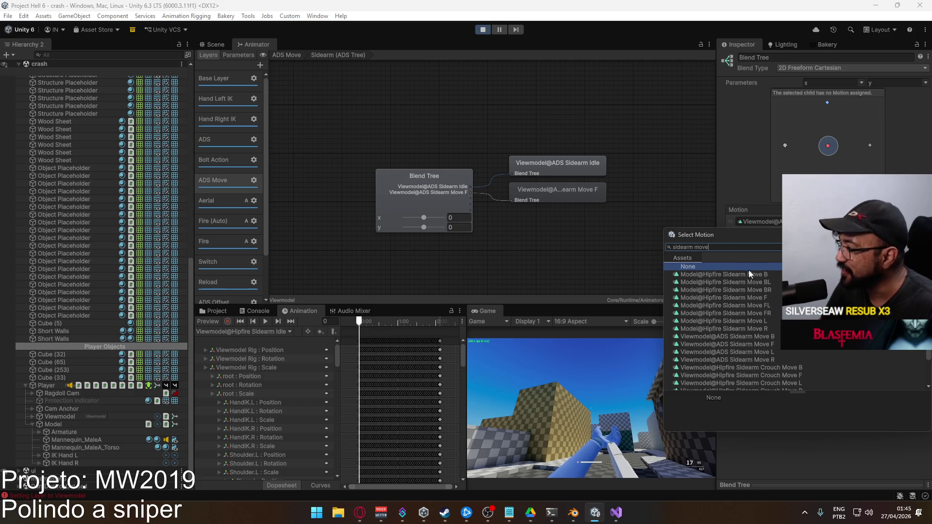
double_click(756, 275)
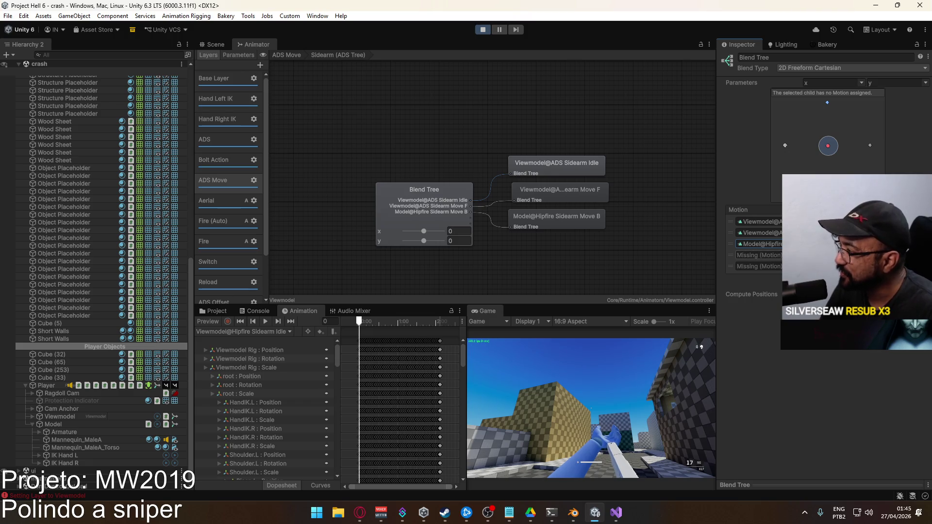
left_click(820, 255)
type("sid")
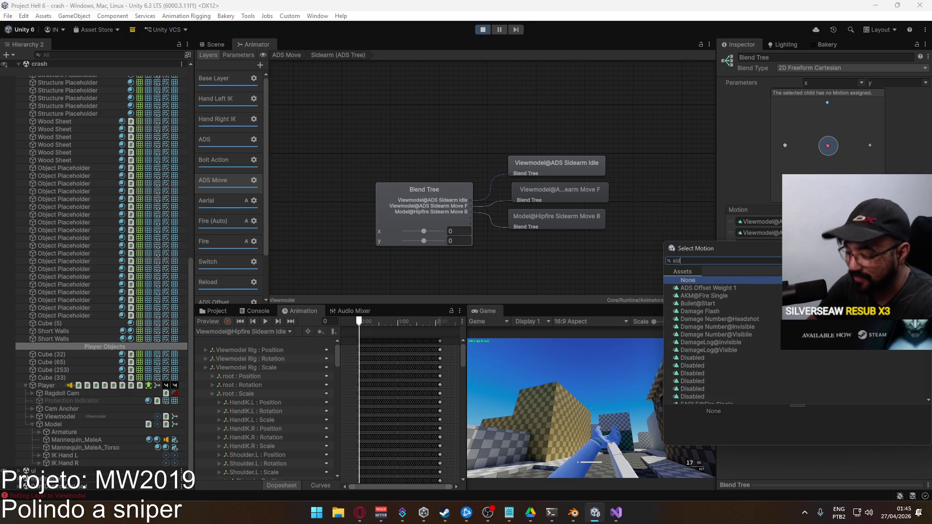
type("earm move r")
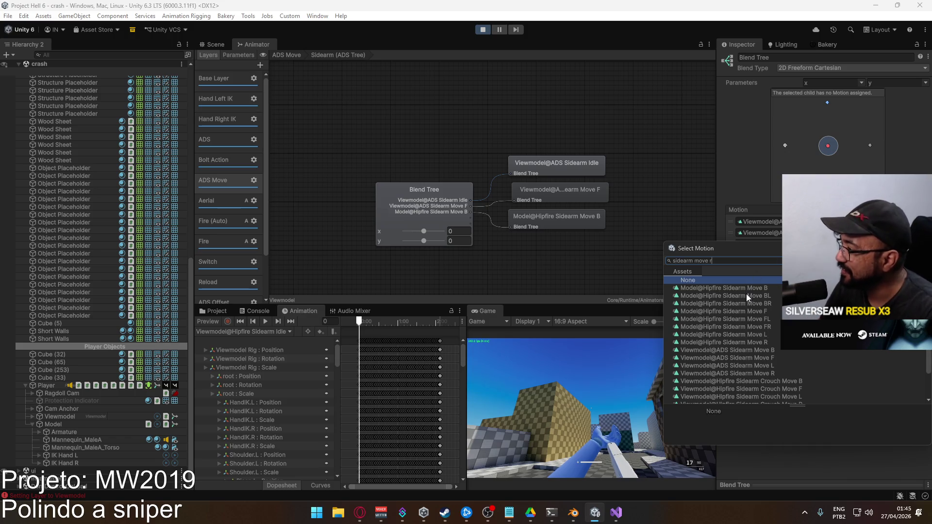
double_click(730, 341)
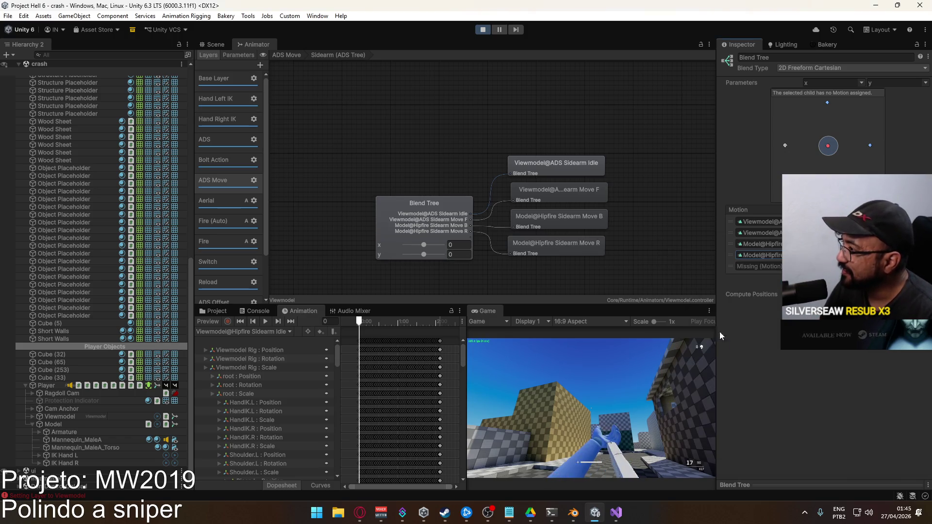
- Assign Model@Hipfire Sidearm Move L to the last slot and strafe in-game to test it
left_click(798, 266)
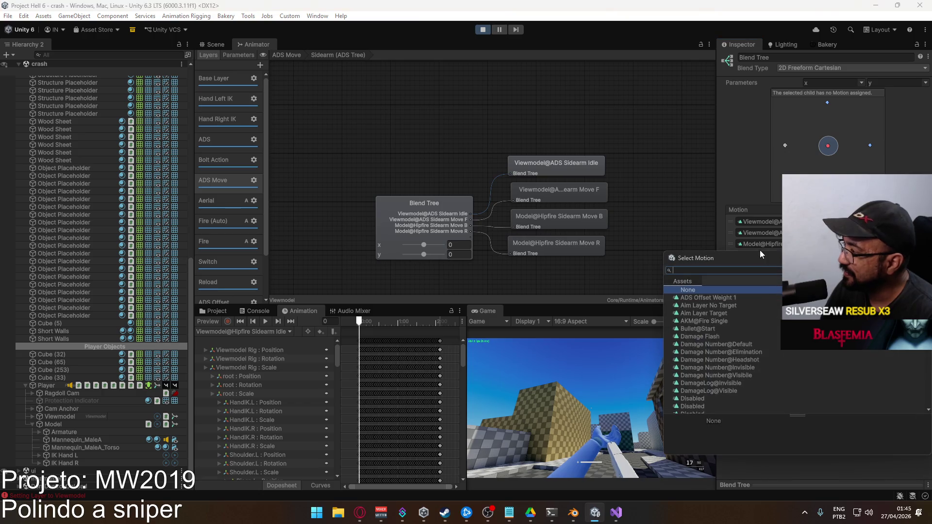
type("sideamr m")
key("BackSpace")
key("BackSpace")
key("BackSpace")
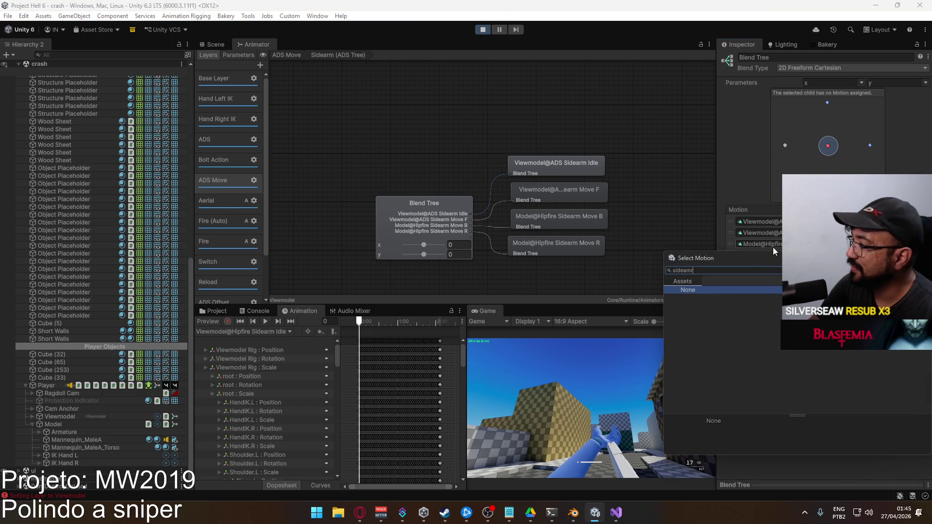
type("rm move")
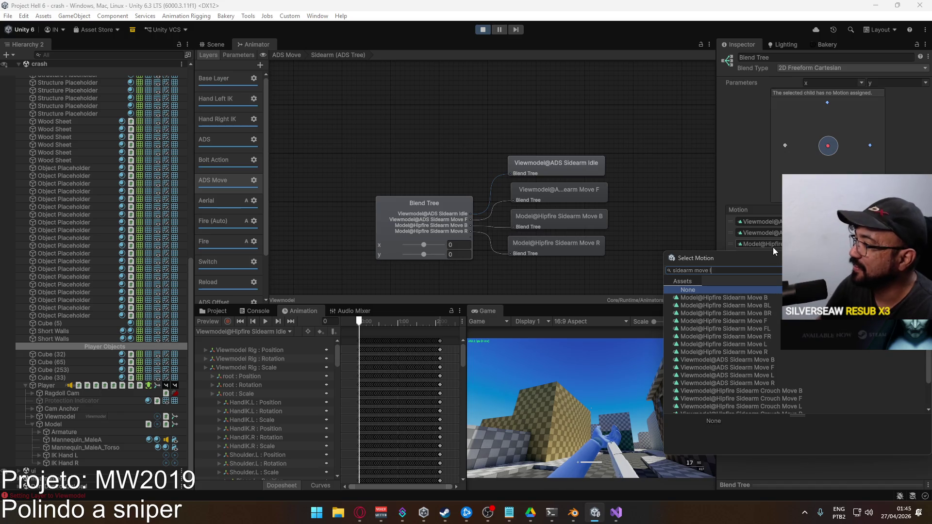
double_click(756, 344)
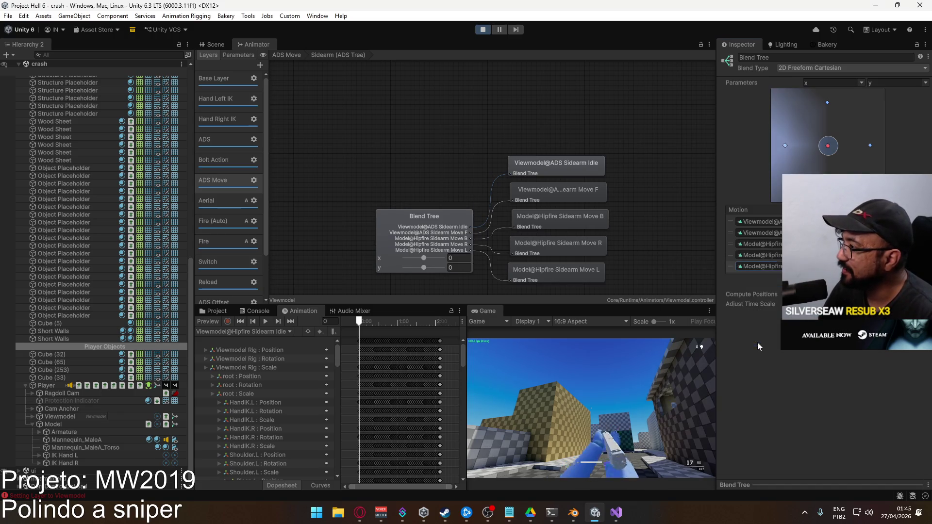
left_click(575, 342)
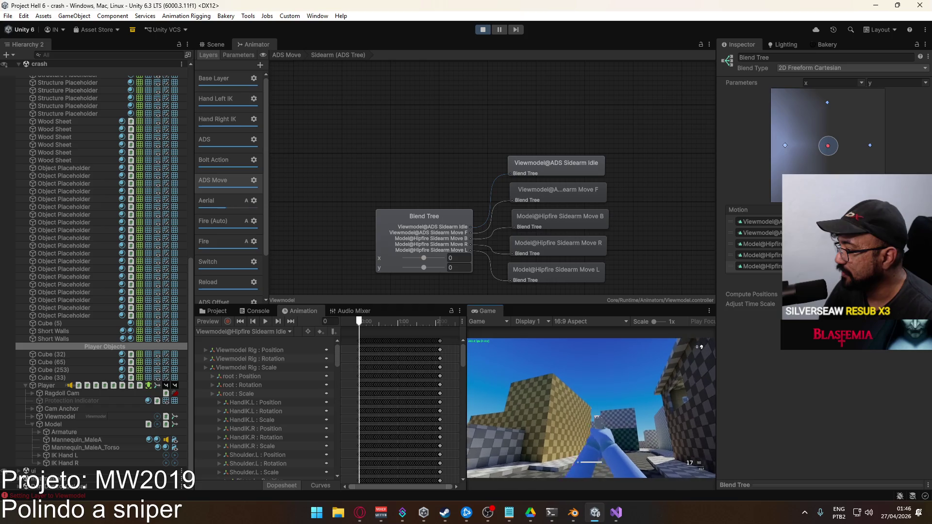
key("d")
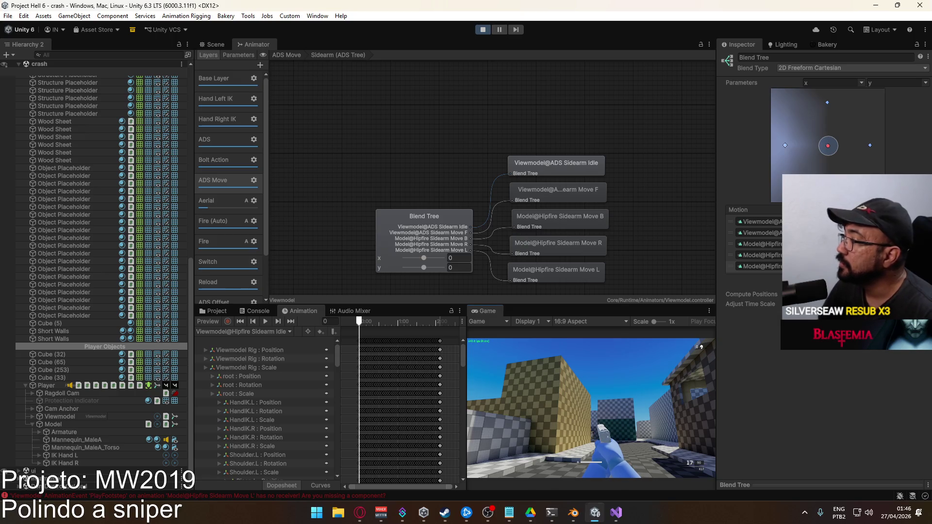
- Replace the back motion with Viewmodel@ADS Sidearm Move B
left_click(920, 244)
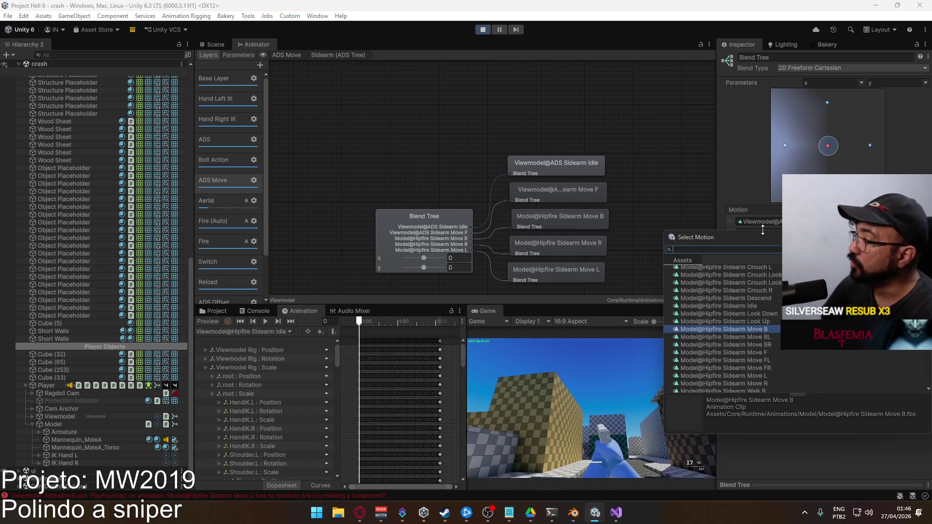
type("viewmodel ")
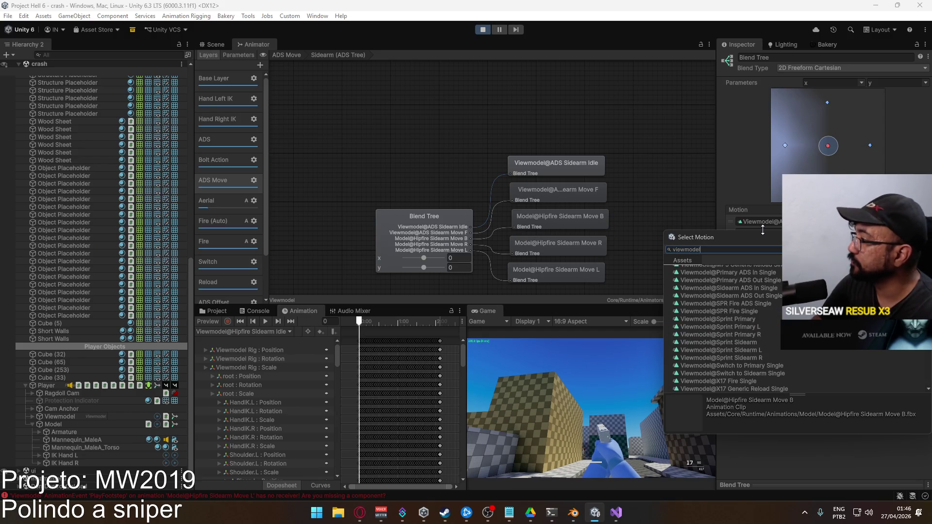
type("ads")
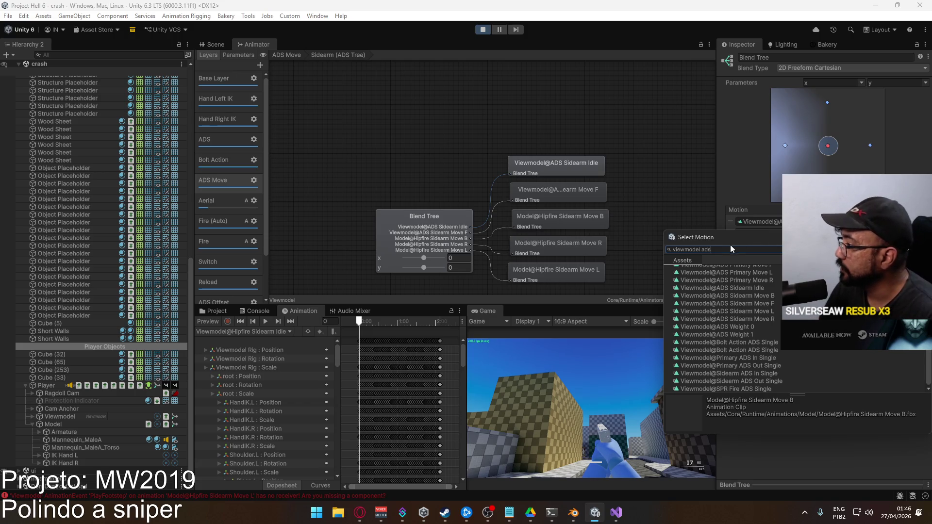
key("ctrl+a")
mouse_move(749, 233)
left_mouse_down()
mouse_move(432, 240)
mouse_move(446, 237)
left_mouse_up()
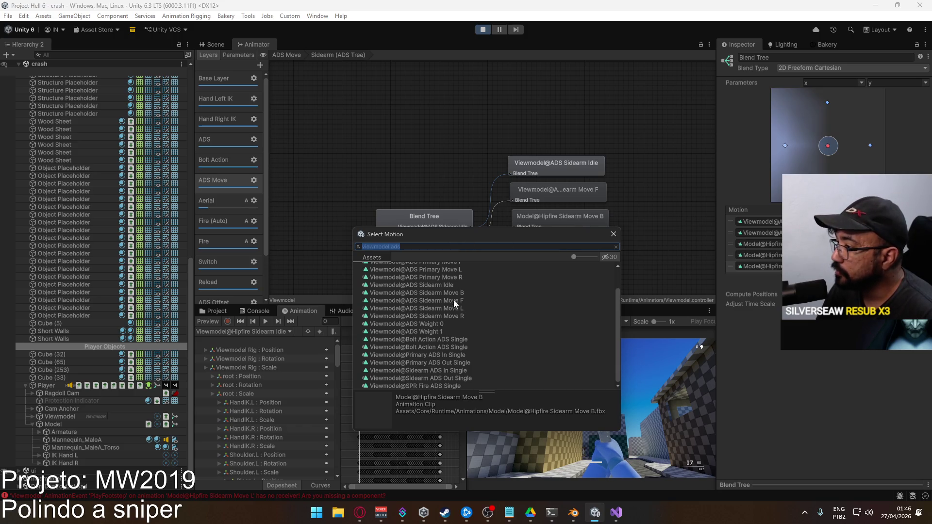
double_click(425, 293)
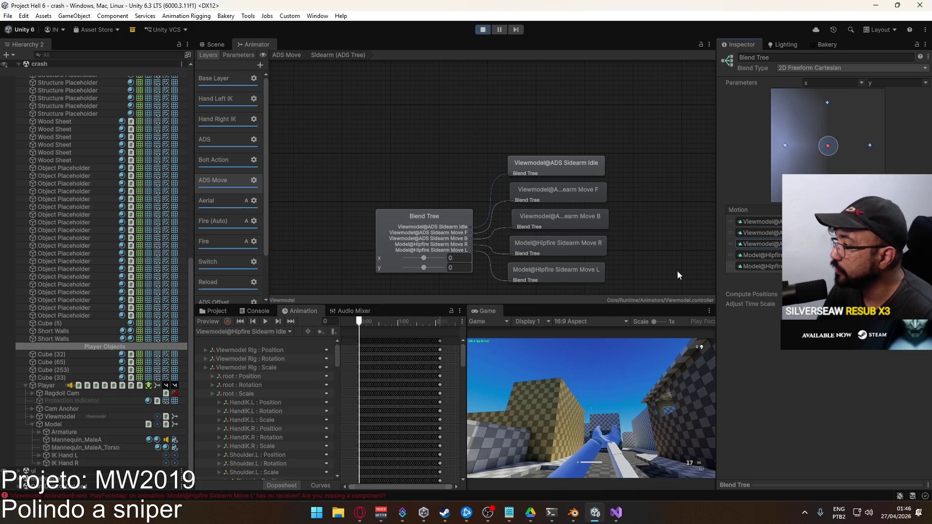
- Set the fourth and fifth motions to Viewmodel@ADS Sidearm Move R and Move L, widening the Inspector
left_click(825, 255)
scroll(751, 299, "down", 2)
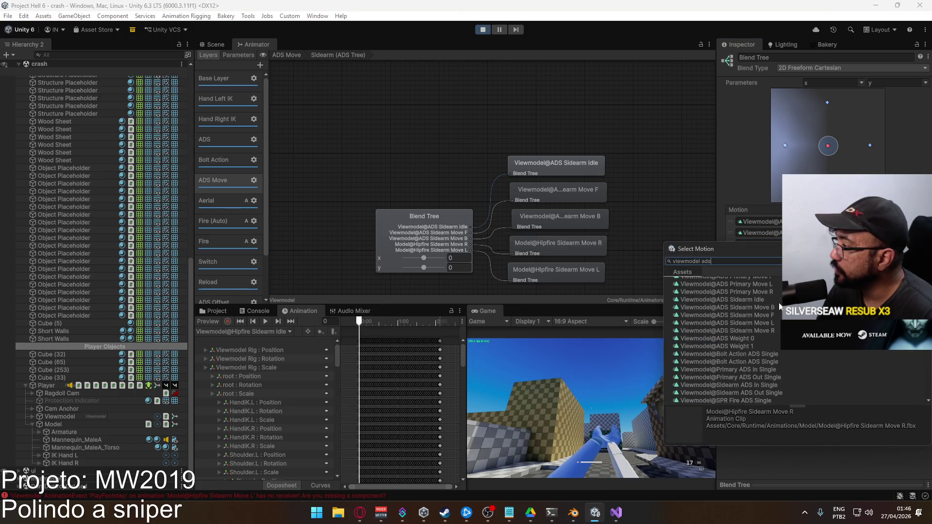
double_click(753, 325)
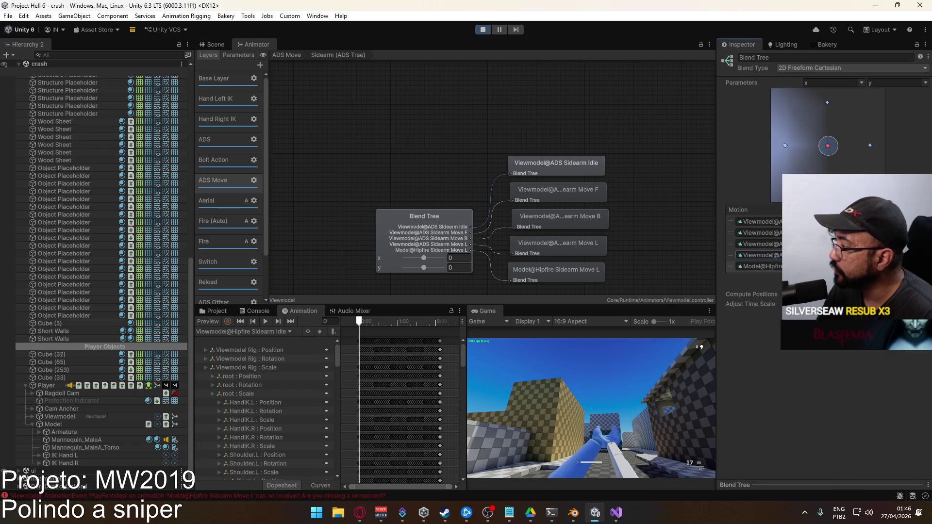
left_click(825, 255)
scroll(759, 291, "down", 2)
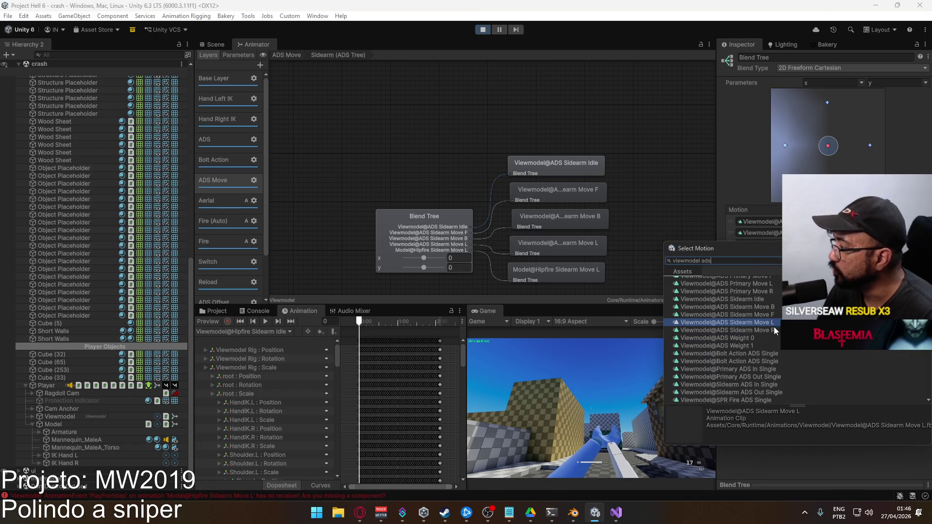
double_click(773, 326)
left_click(825, 266)
scroll(773, 344, "down", 2)
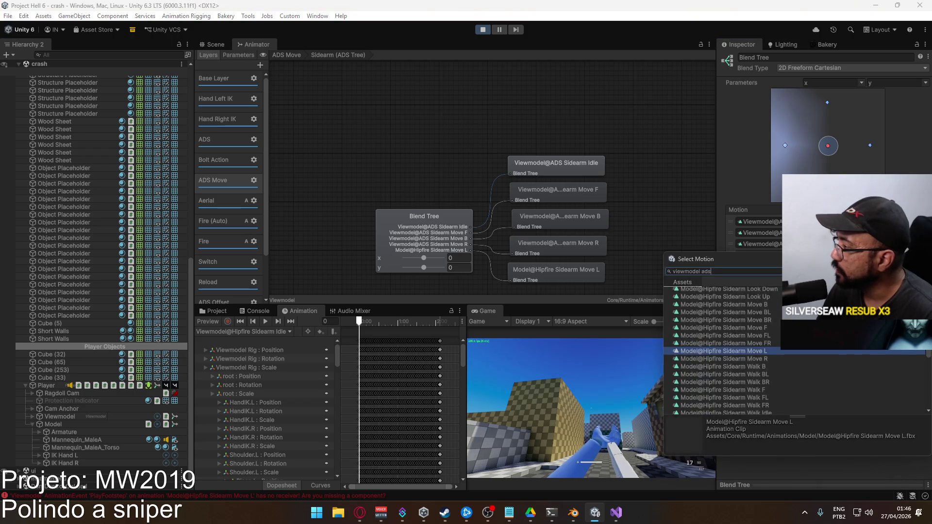
double_click(769, 333)
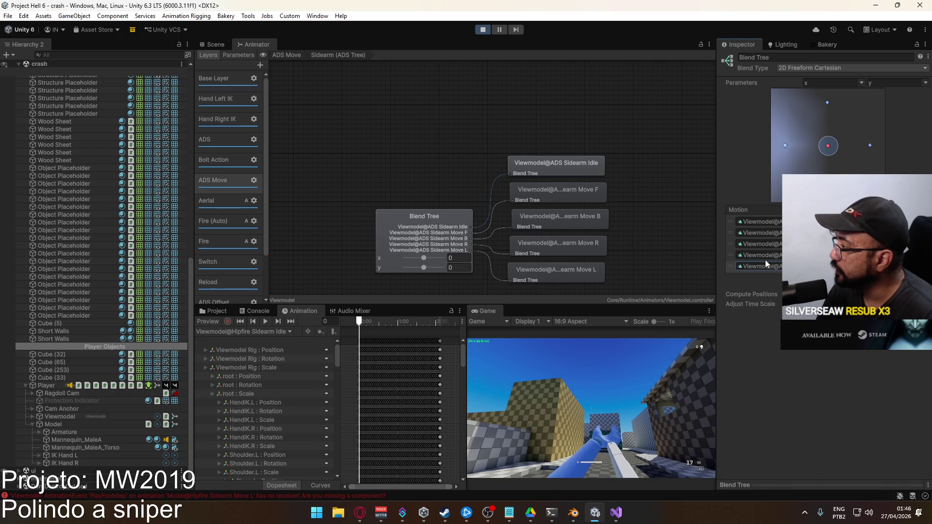
mouse_move(718, 225)
left_mouse_down()
mouse_move(592, 238)
mouse_move(663, 240)
left_mouse_up()
right_click(462, 311)
left_click(515, 340)
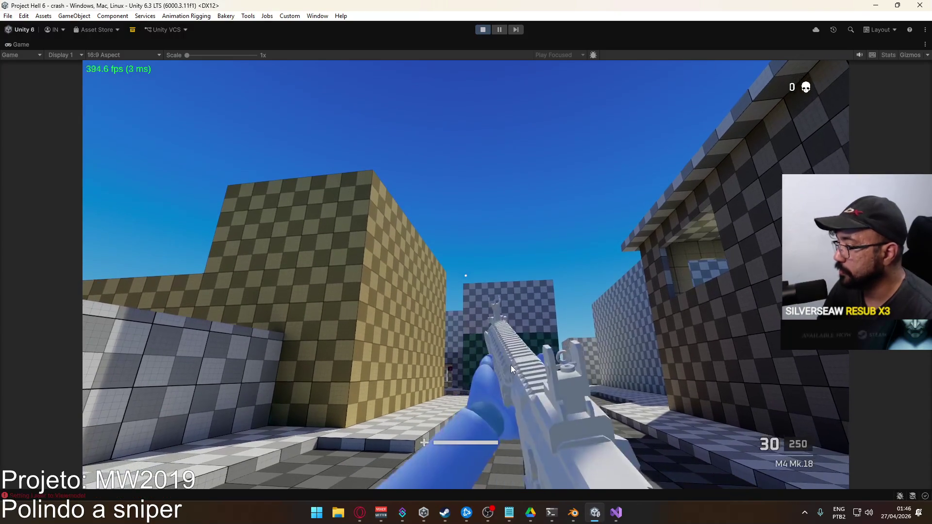
key("2")
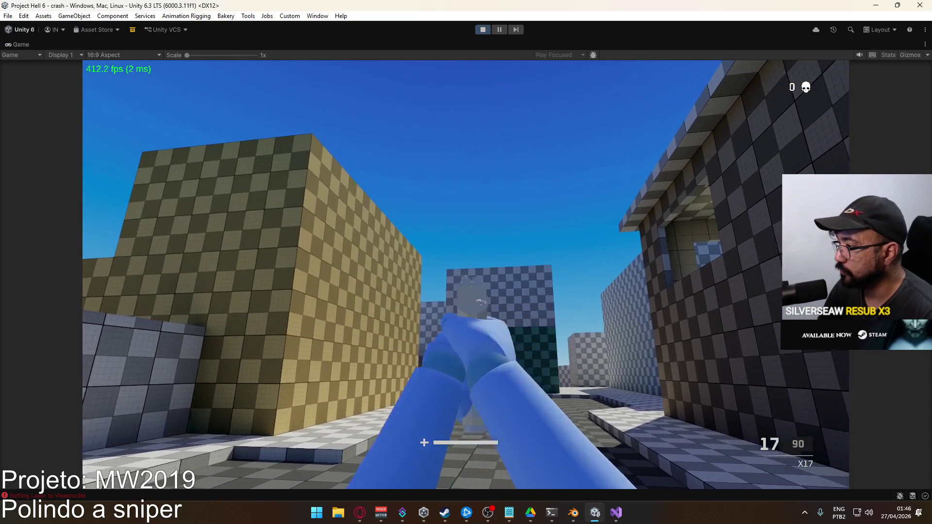
key("w")
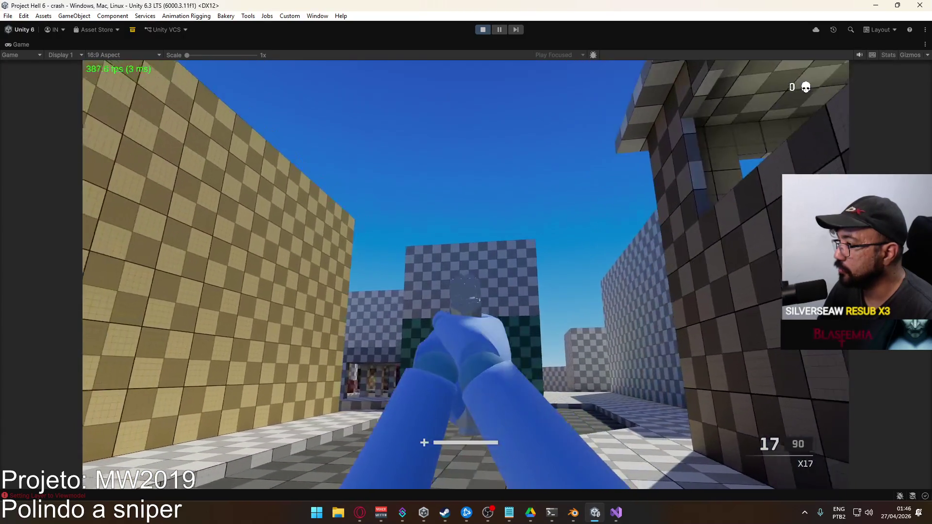
key("w")
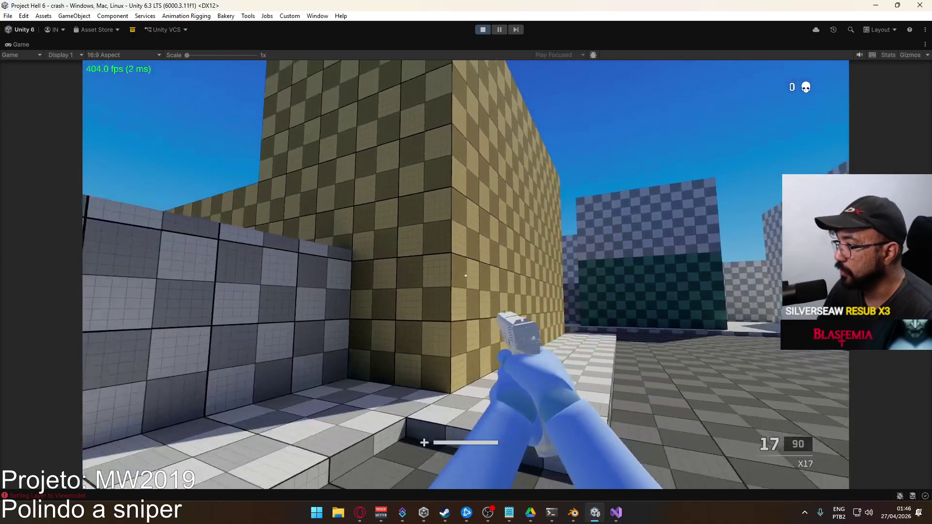
key("1")
key("w")
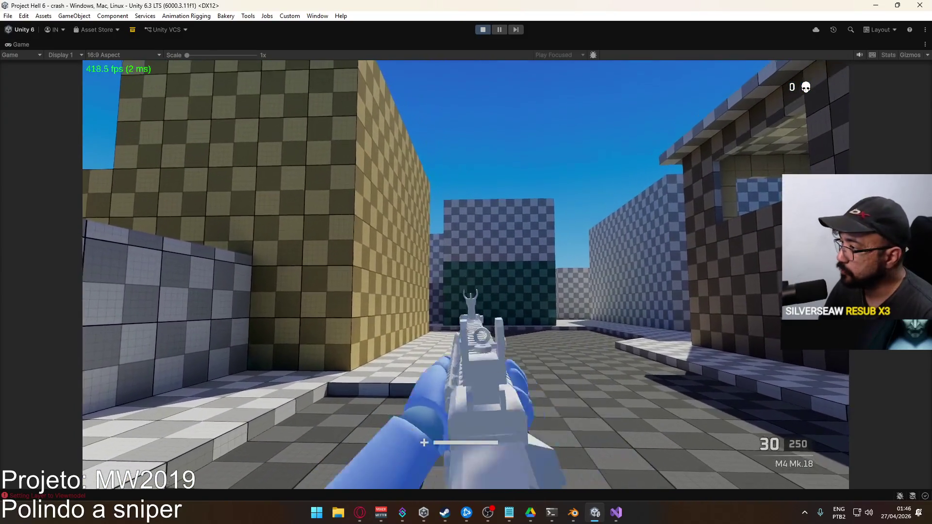
key("super")
right_click(596, 66)
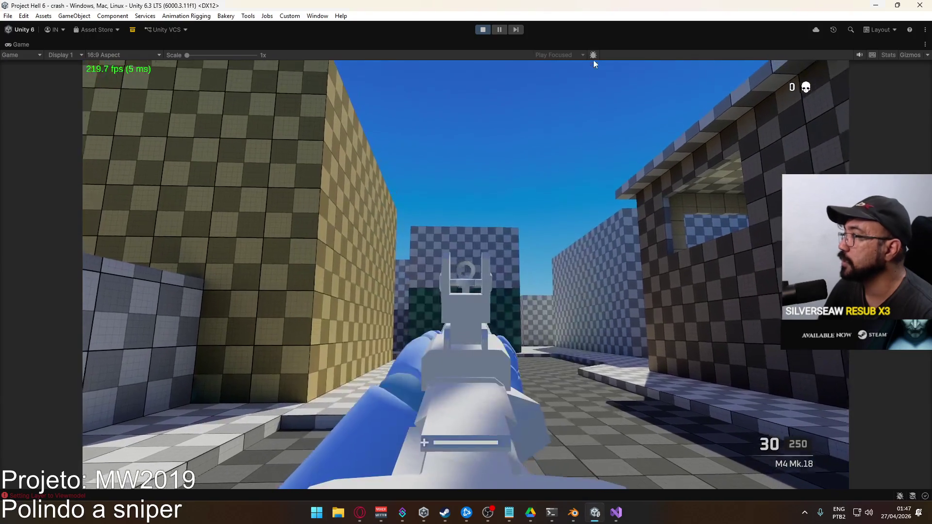
right_click(584, 41)
left_click(609, 73)
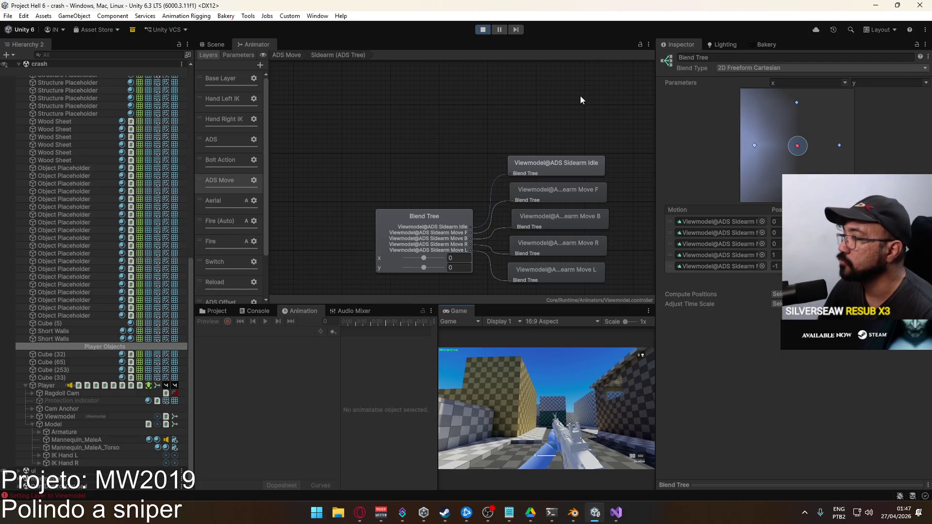
- Switch to the Scene view and select the MK18 Body gun model
left_click(214, 44)
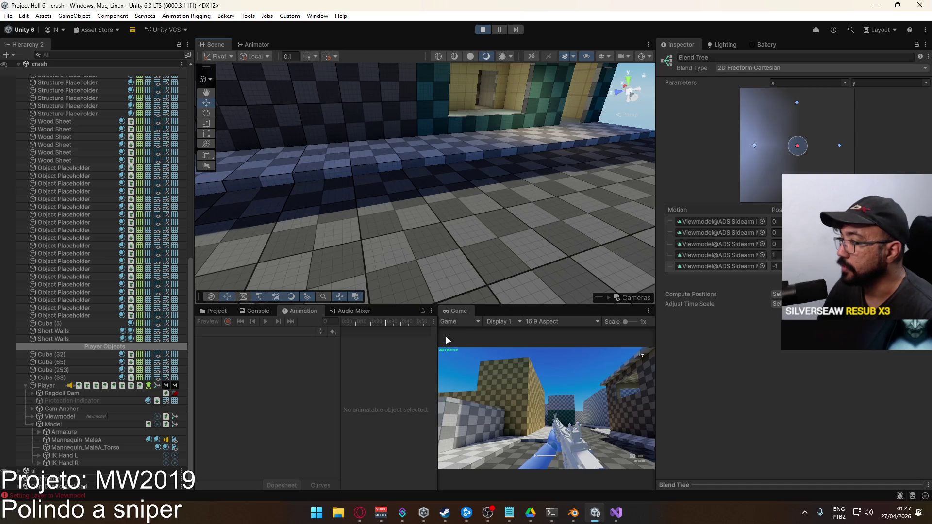
key("super")
key("Escape")
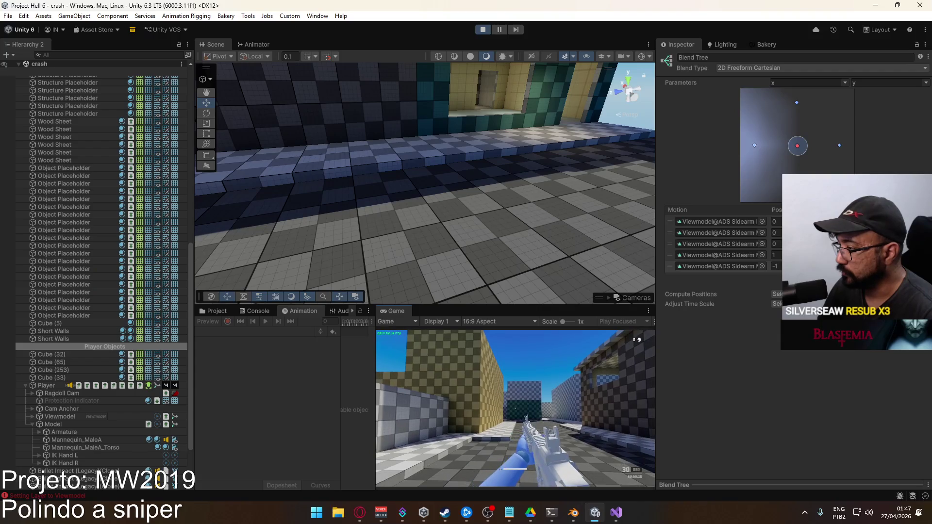
key("super")
key("Escape")
right_click_drag(382, 179, 371, 177)
left_click(507, 206)
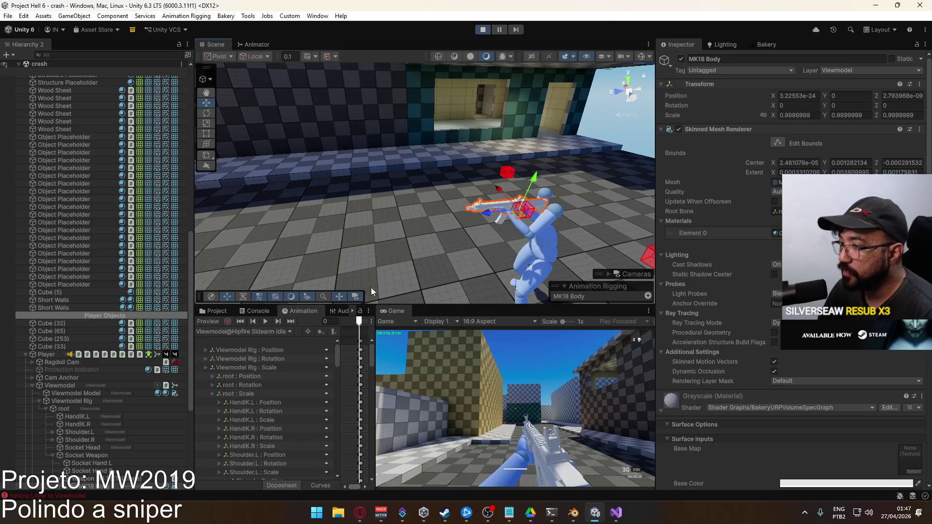
- Open ScriptableObjects > Weapons in the Project window with the file pane widened
left_click(213, 313)
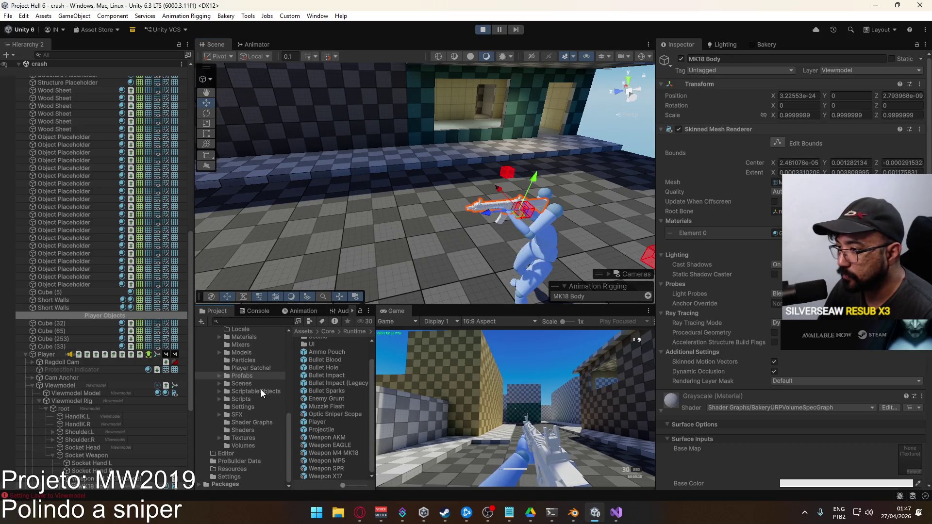
left_click(261, 390)
left_click_drag(373, 428, 413, 430)
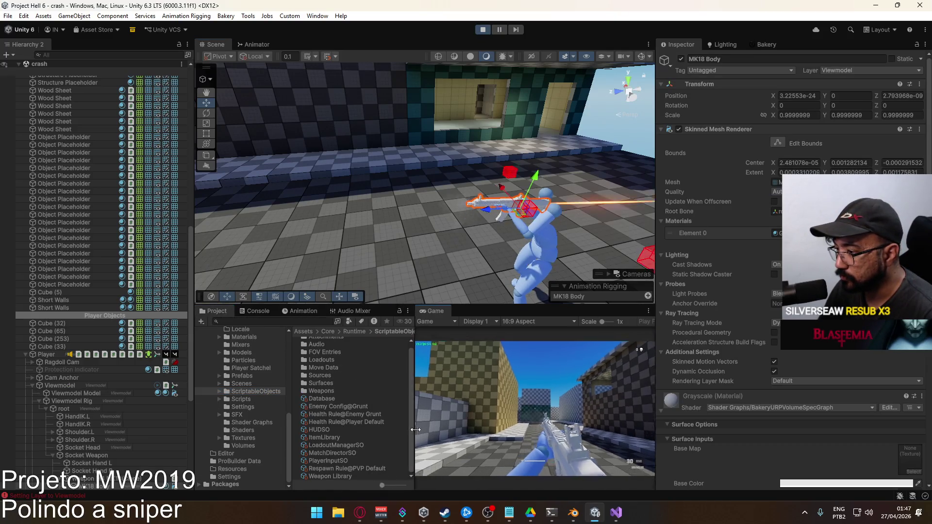
double_click(331, 392)
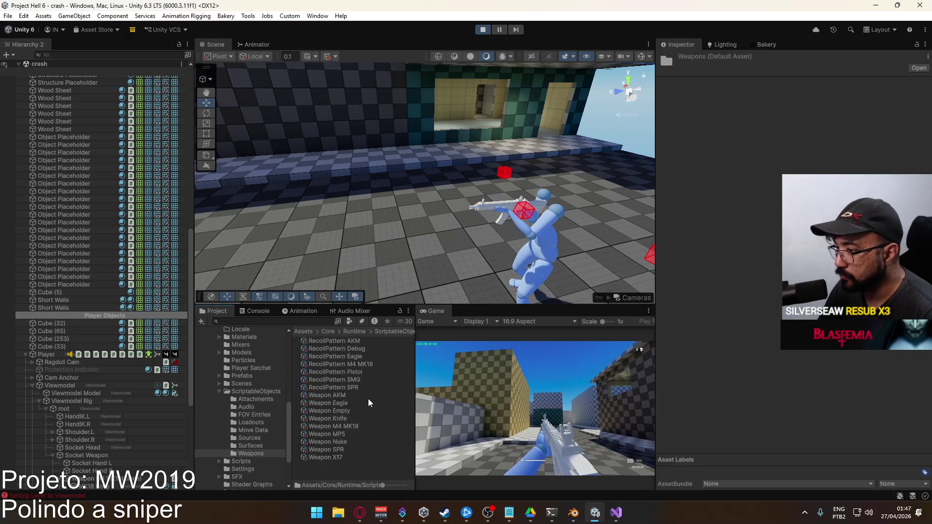
- Select Weapon M4 MK18 and scroll its Inspector to the Model Config and Handling Profile settings
left_click(341, 427)
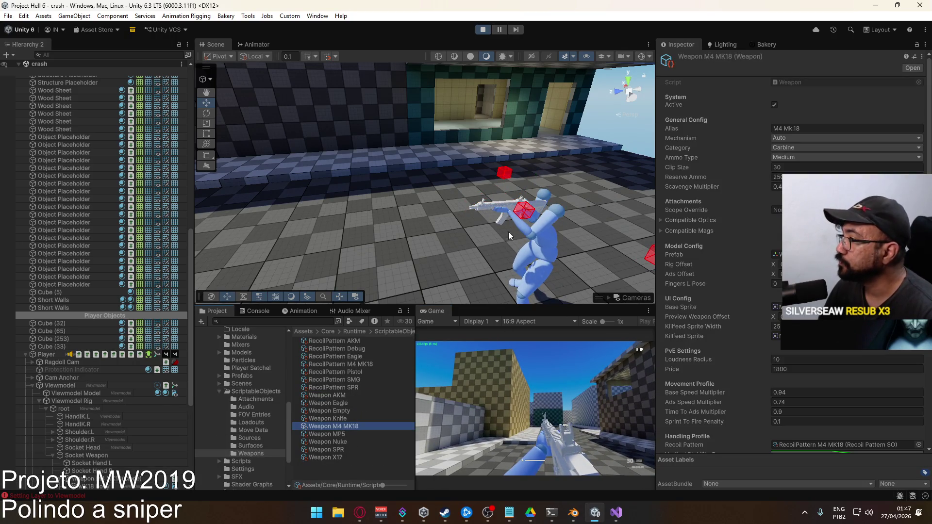
scroll(730, 264, "down", 5)
scroll(761, 246, "down", 3)
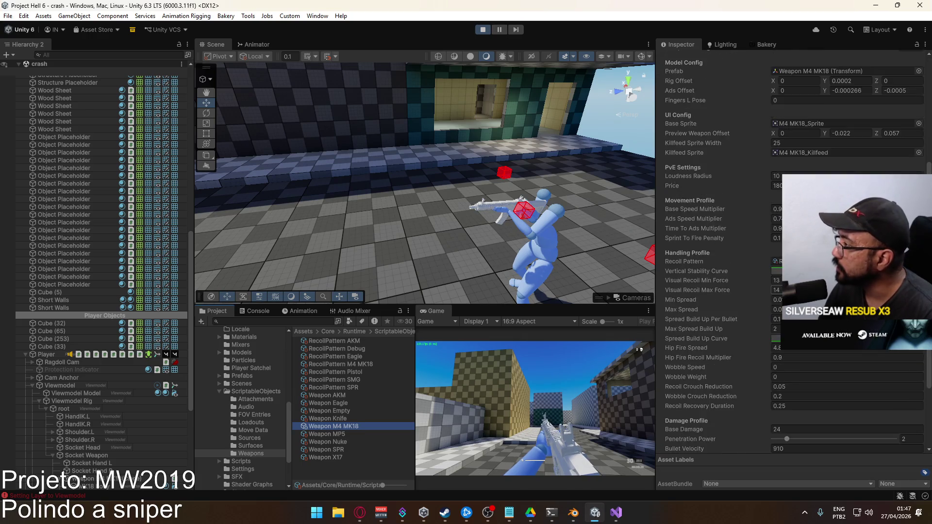
scroll(761, 246, "up", 3)
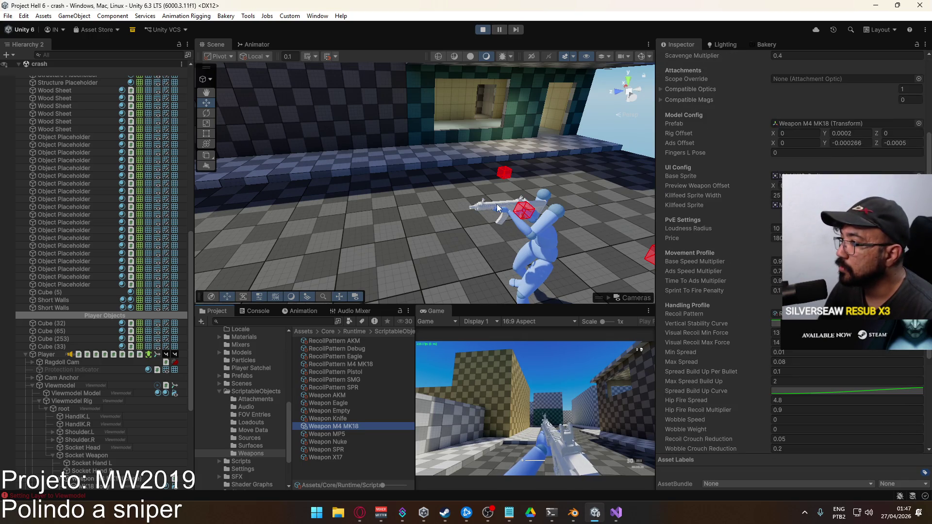
scroll(95, 387, "down", 3)
scroll(93, 378, "down", 5)
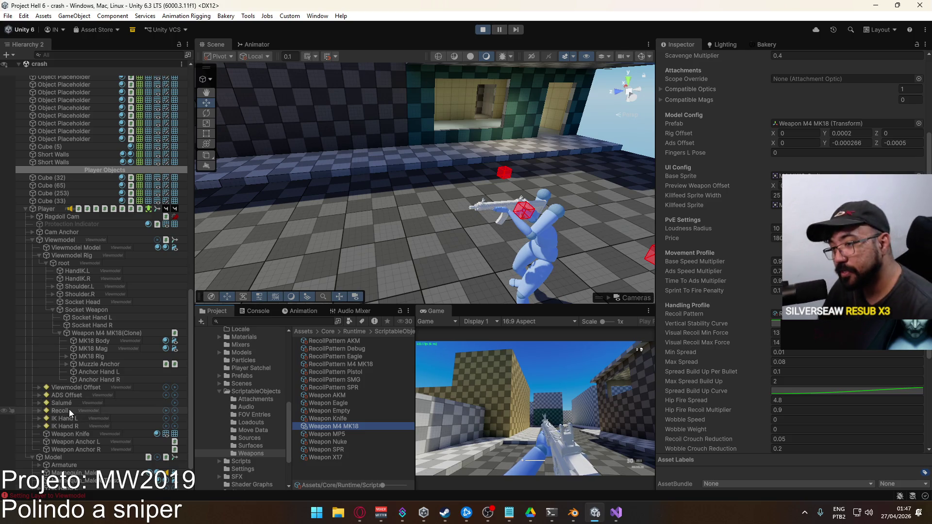
- Select the Viewmodel Offset's child Offset Pivot and set its Position Y to 0.0005
left_click(69, 410)
left_click(71, 402)
left_click(71, 395)
left_click(74, 388)
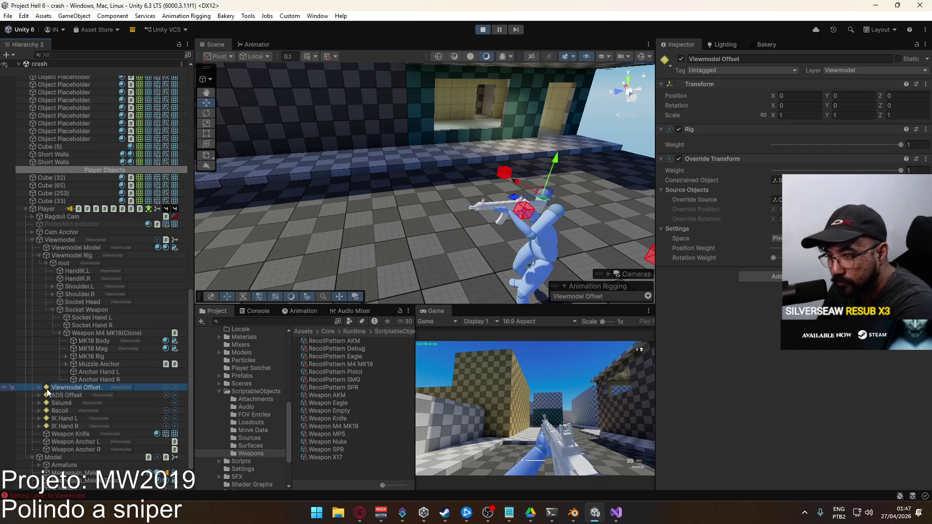
left_click(40, 387)
left_click(66, 394)
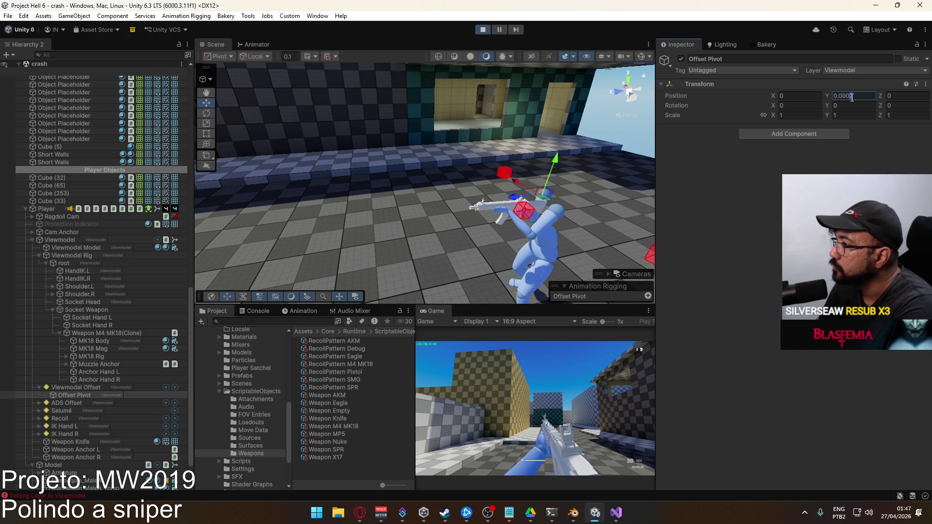
type("5")
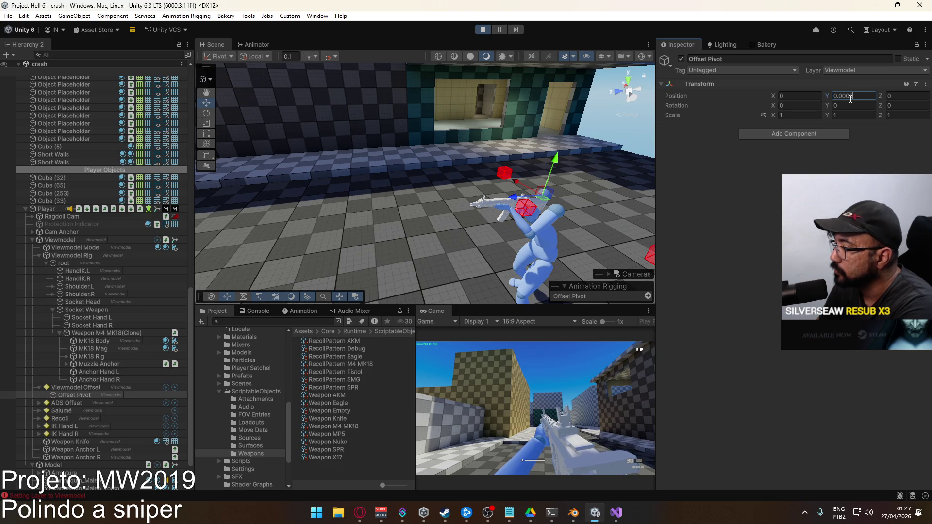
- Play-test walking, switching between the X17 and M4 MK18, and aiming down sights
left_click(533, 408)
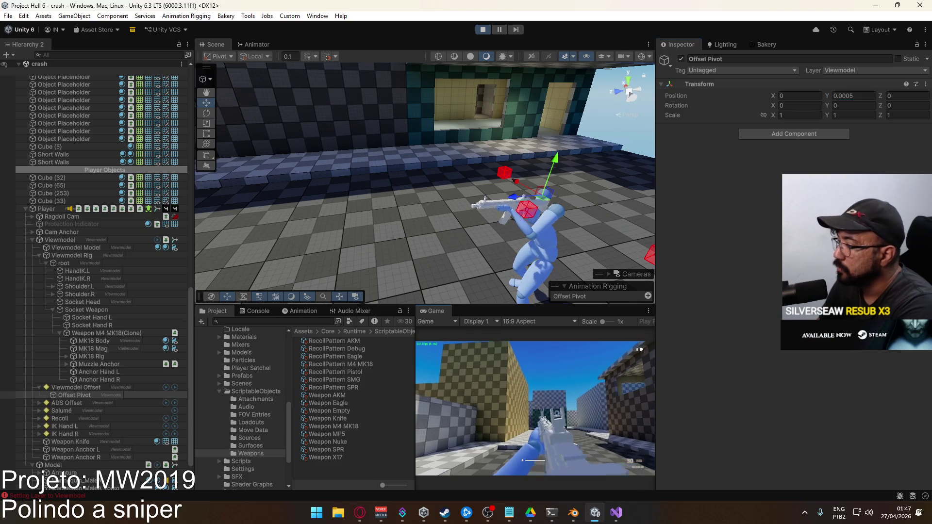
key("w")
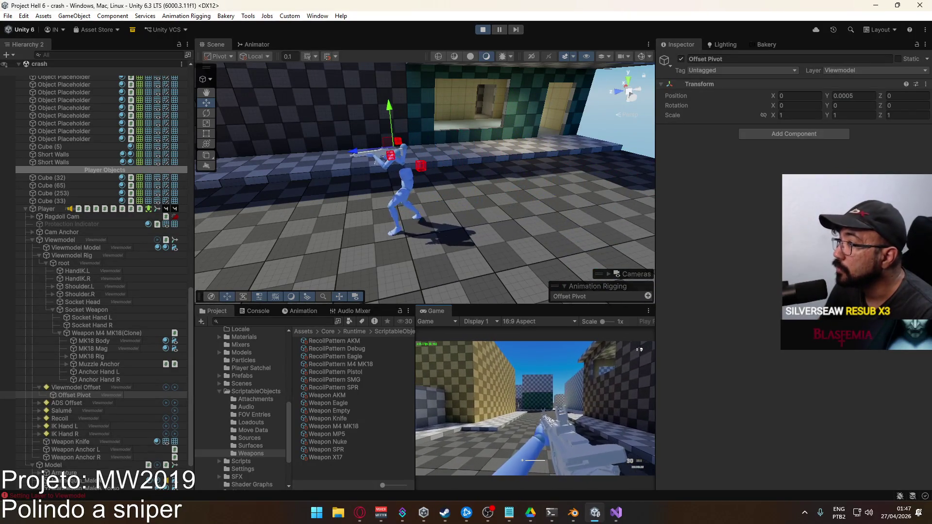
key("2")
key("1")
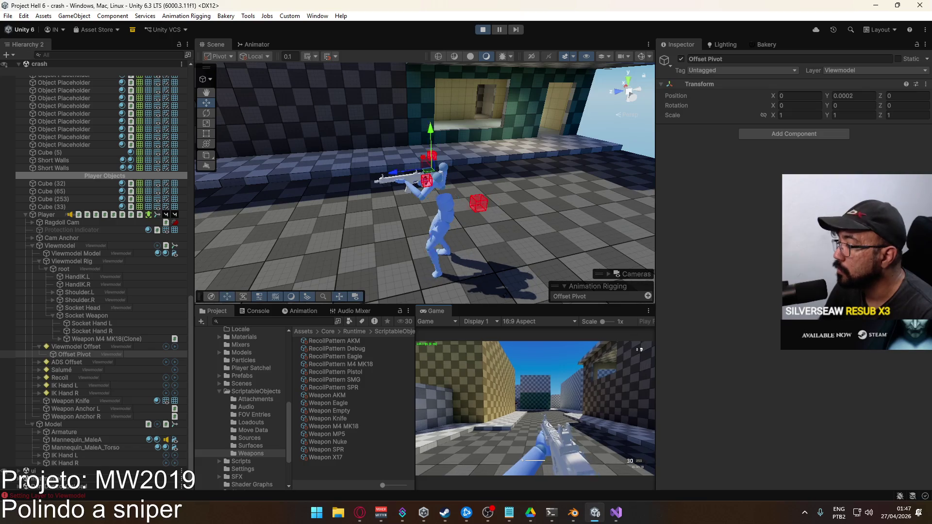
key("w")
key("s")
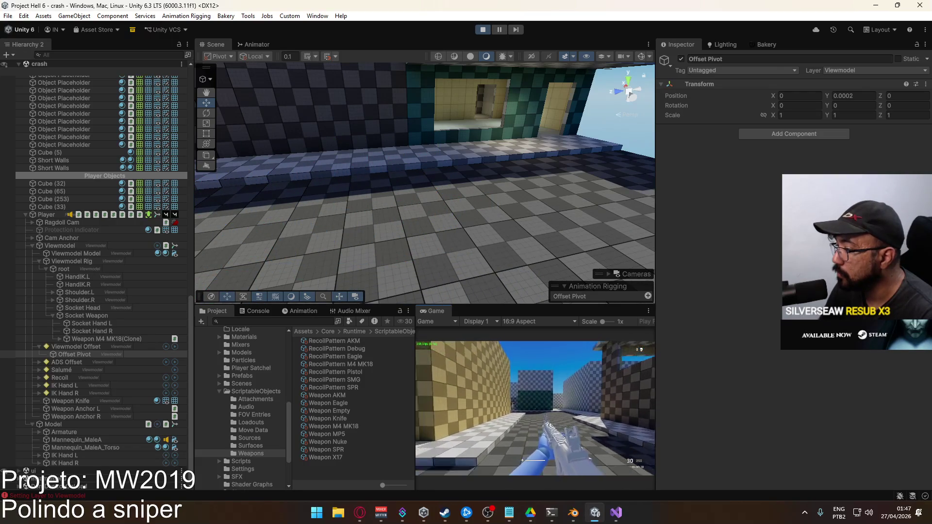
key("w")
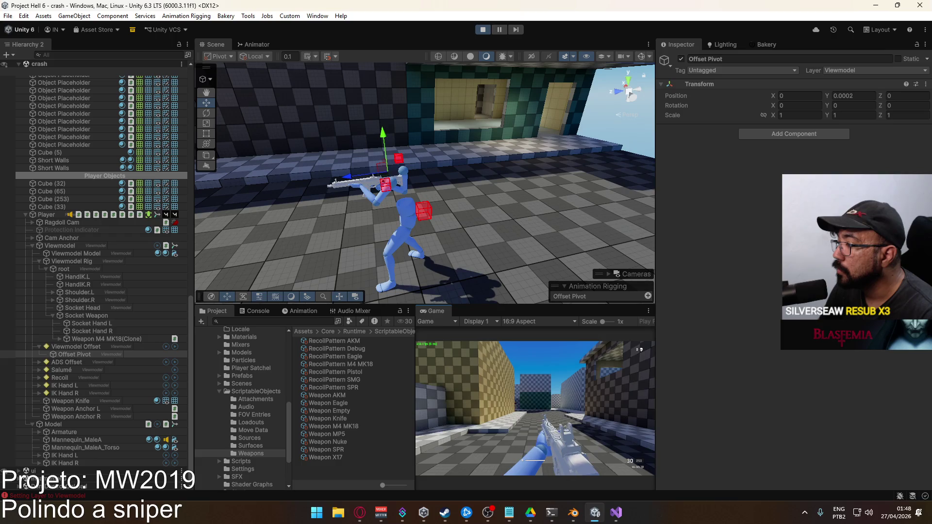
right_click(534, 408)
- Return to the editor and expand ADS Offset in the rig hierarchy
key("super")
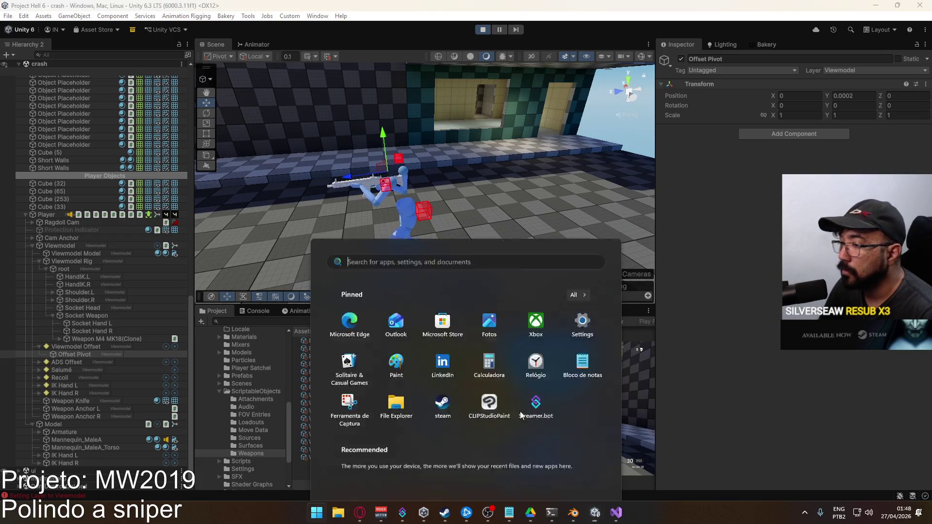
key("super")
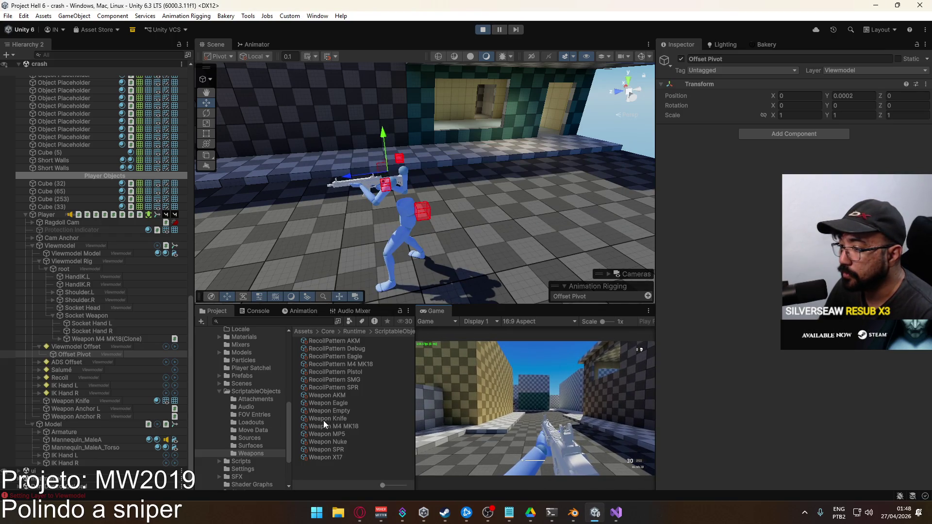
key("super")
key("super")
key("super")
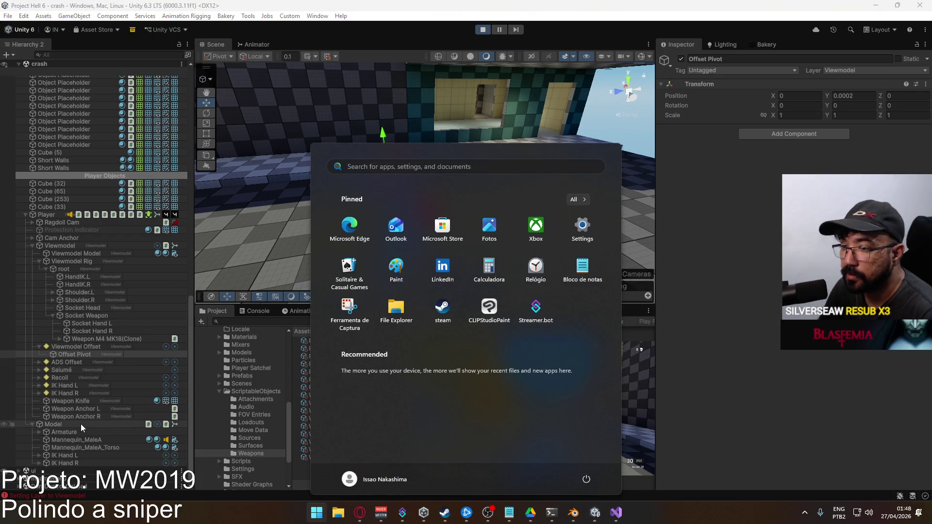
left_click(83, 357)
left_click(40, 362)
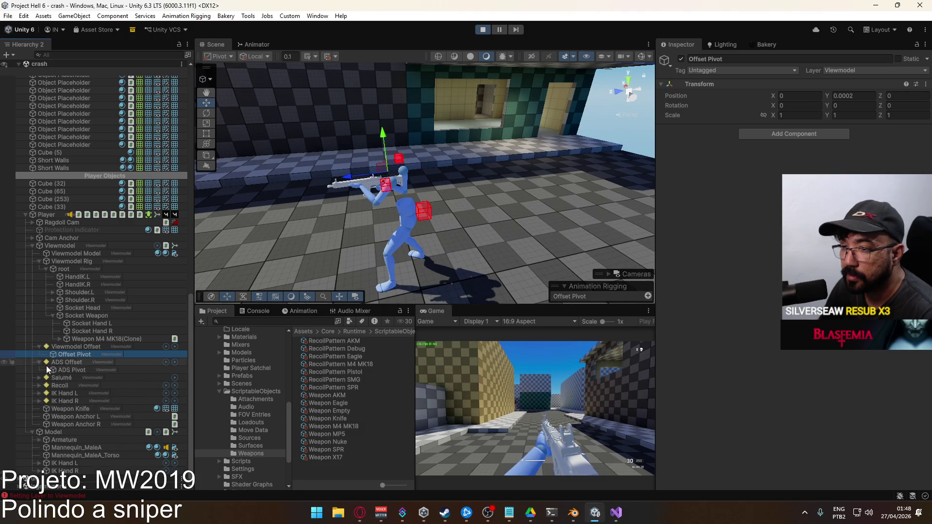
- Drop the ADS Offset rig weight to 0, set it back to 1, and aim in-game
left_click(76, 362)
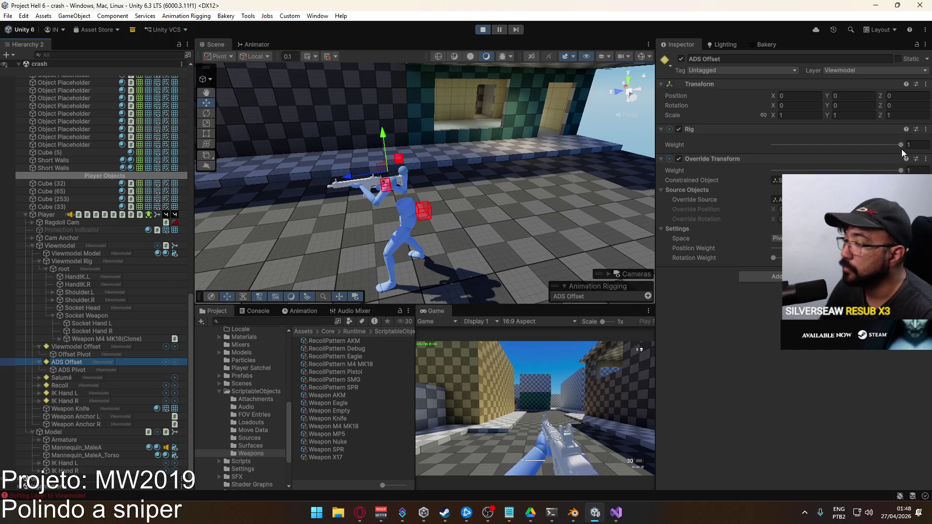
left_click_drag(897, 145, 730, 153)
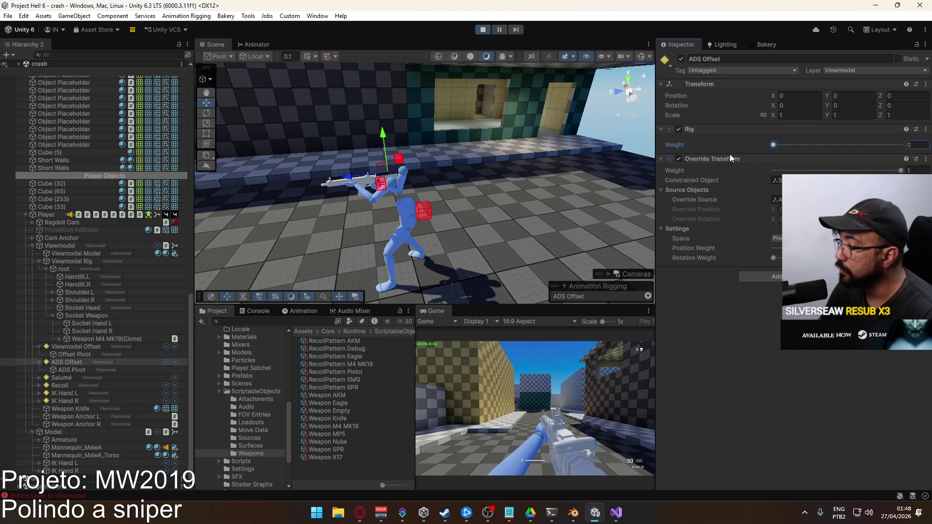
type("1")
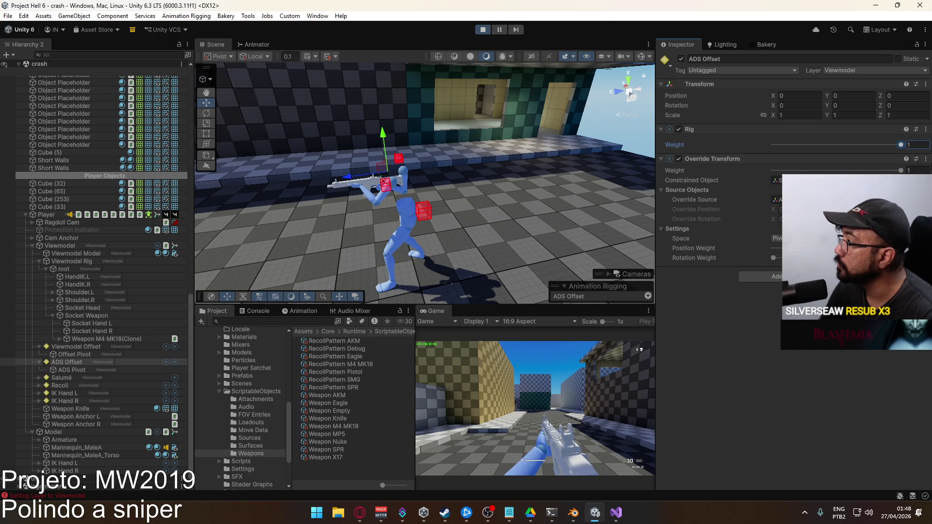
left_click(548, 375)
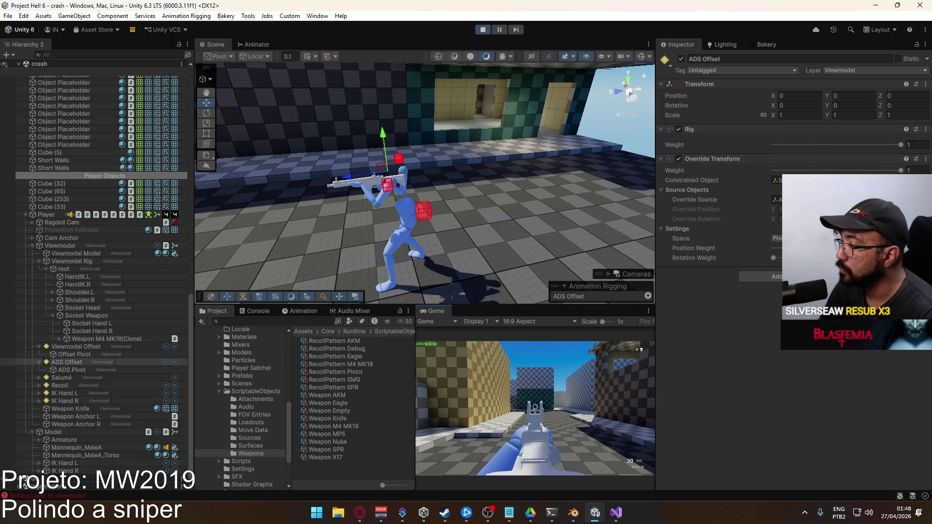
- Inspect the ADS Pivot and ADS Offset objects, then stop play mode
key("super")
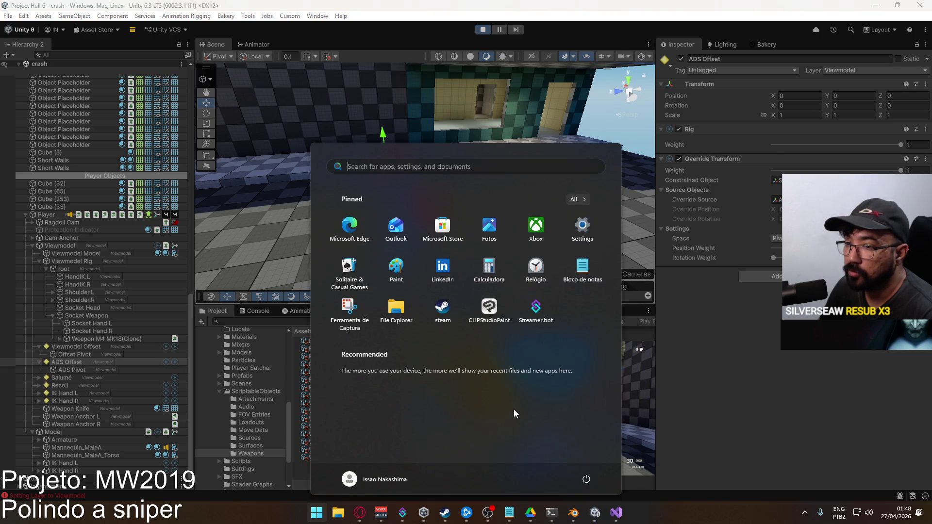
left_click(110, 362)
left_click(95, 368)
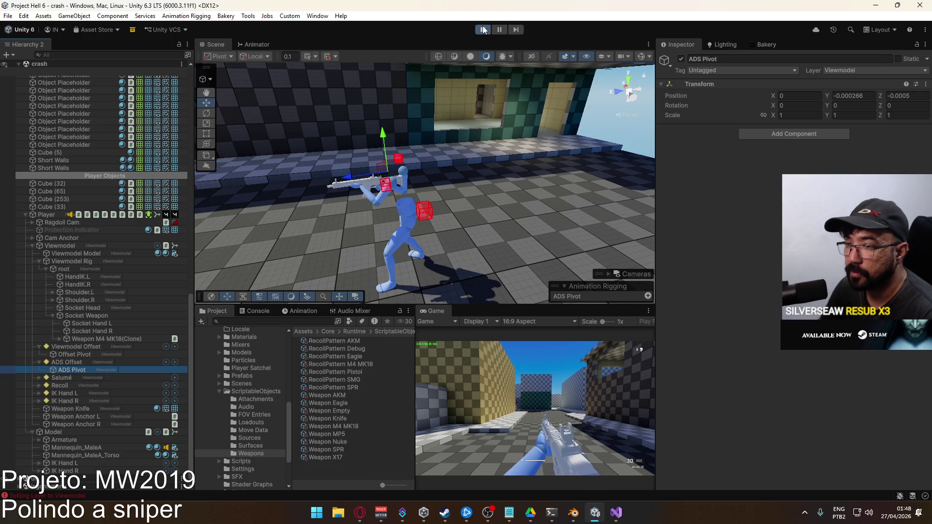
left_click(98, 363)
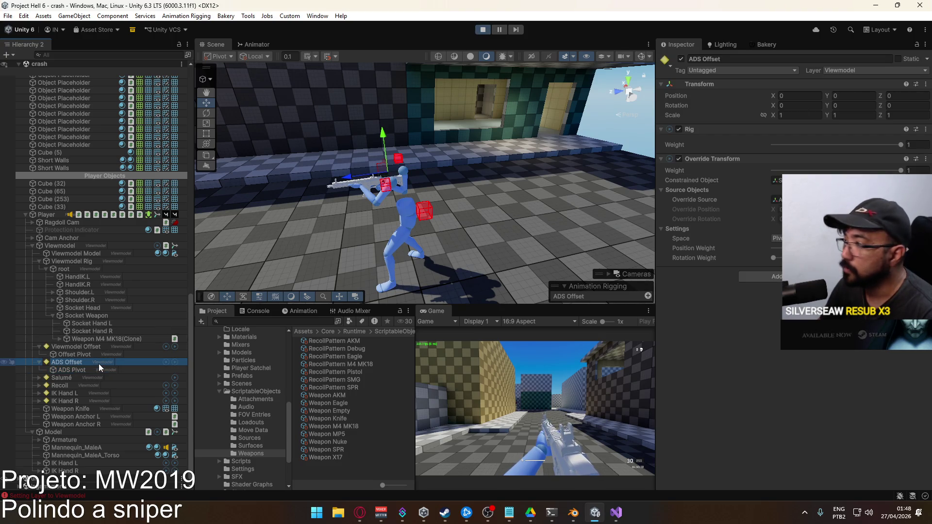
left_click(483, 31)
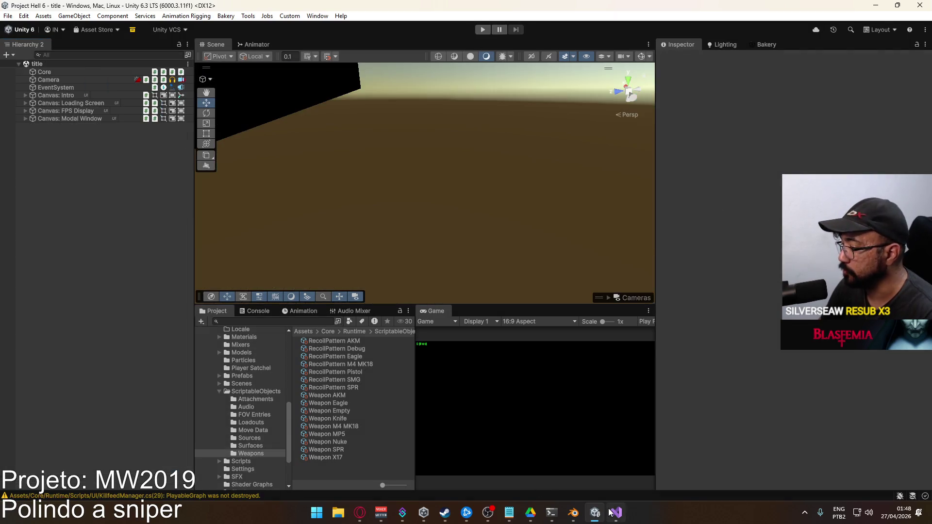
- Open PlayerScript from the Scripts folder in Visual Studio
left_click(610, 512)
key("Down")
key("Down")
key("Down")
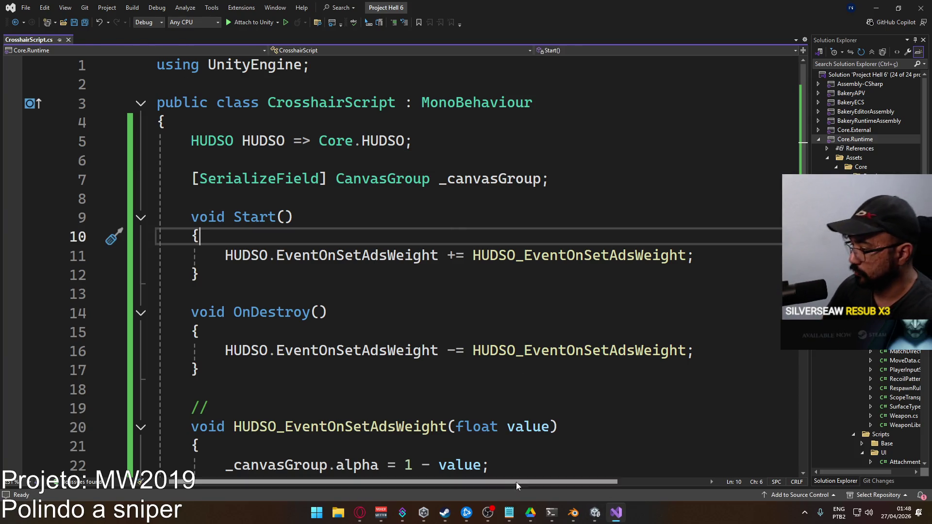
left_click(594, 513)
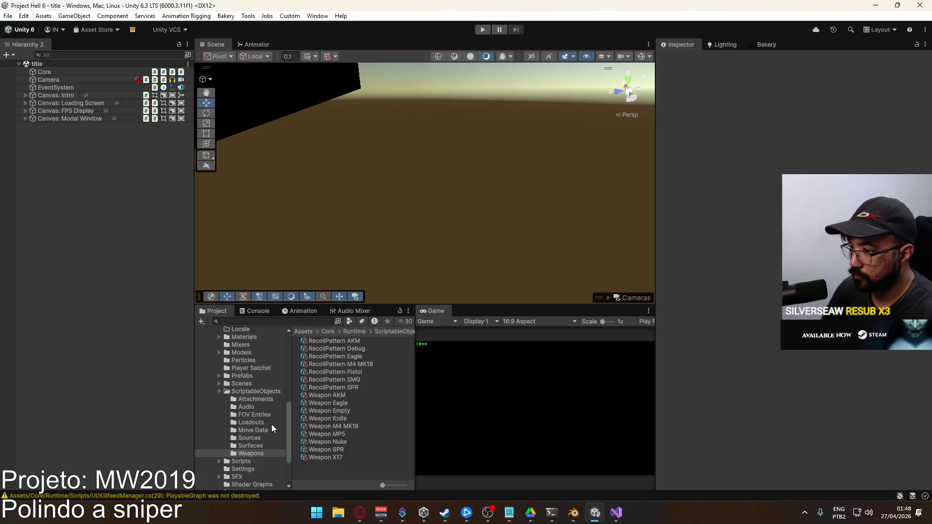
scroll(250, 372, "down", 3)
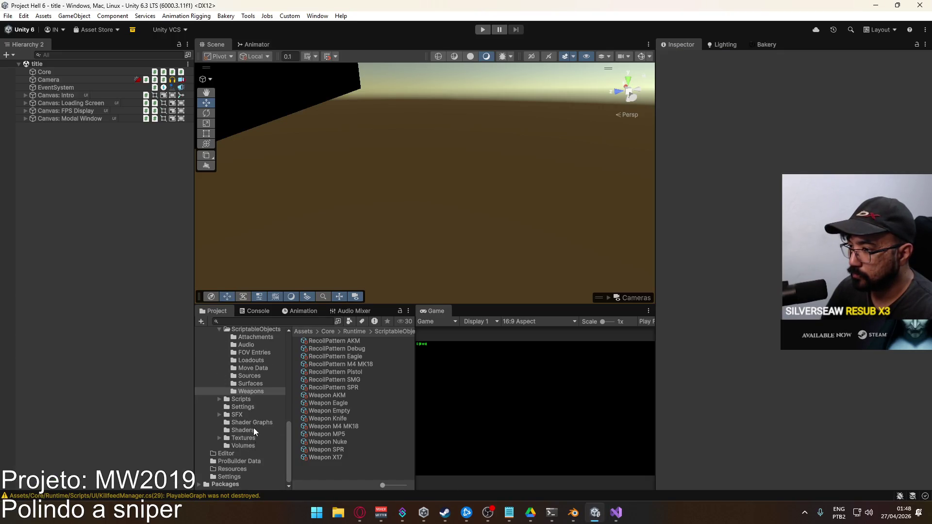
left_click(243, 400)
scroll(332, 392, "down", 10)
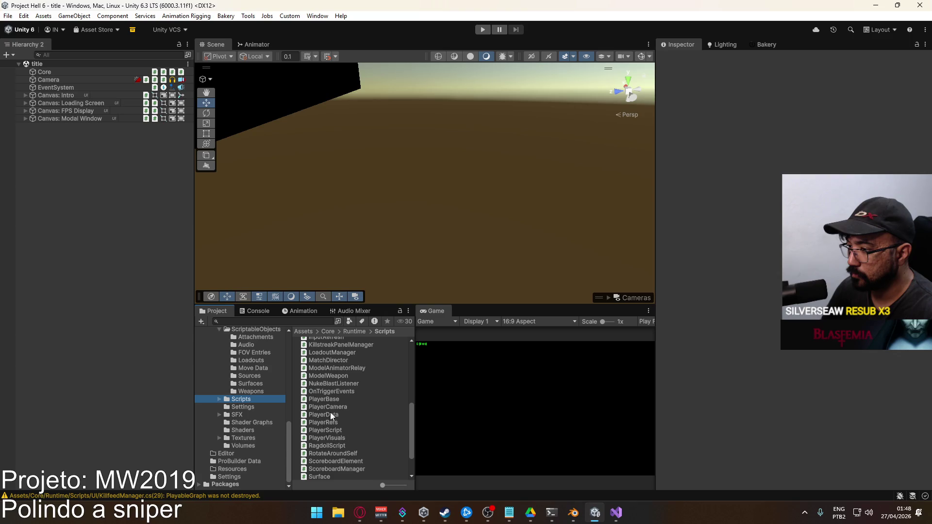
left_click(329, 431)
double_click(330, 430)
double_click(420, 236)
- Search PlayerScript for 'adsoffset', then close the search and scroll up to the fields
key("ctrl+f")
type("adsoffset")
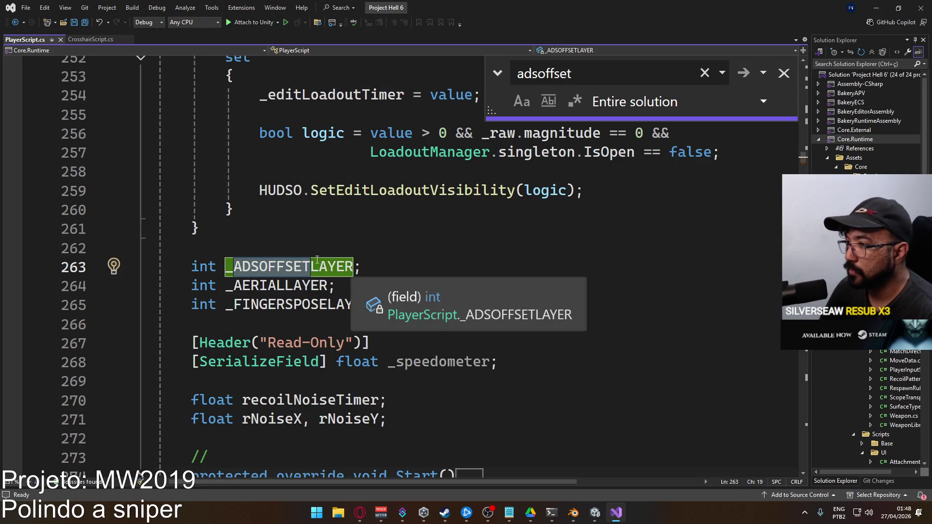
left_click(784, 73)
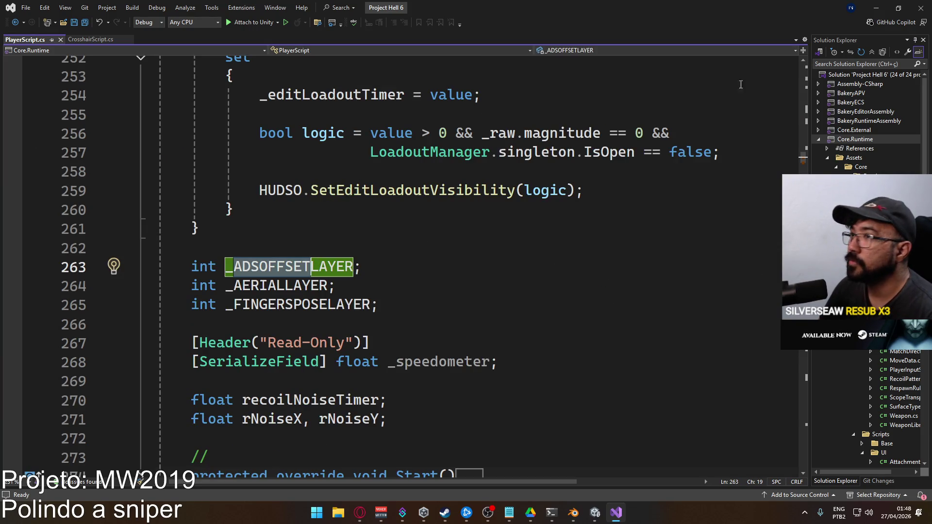
scroll(436, 231, "up", 15)
scroll(435, 230, "up", 4)
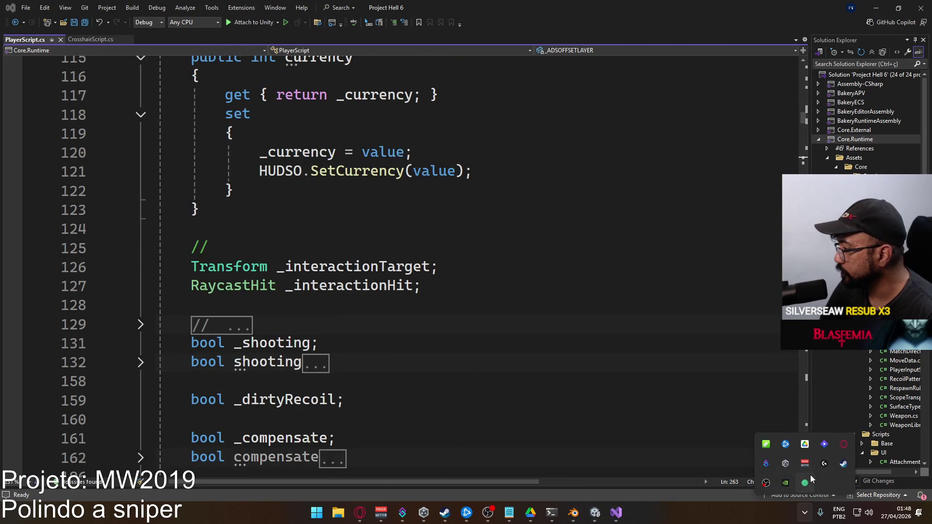
- Open M45A1 High.blend from Google Drive's Sync activity list
left_click(803, 443)
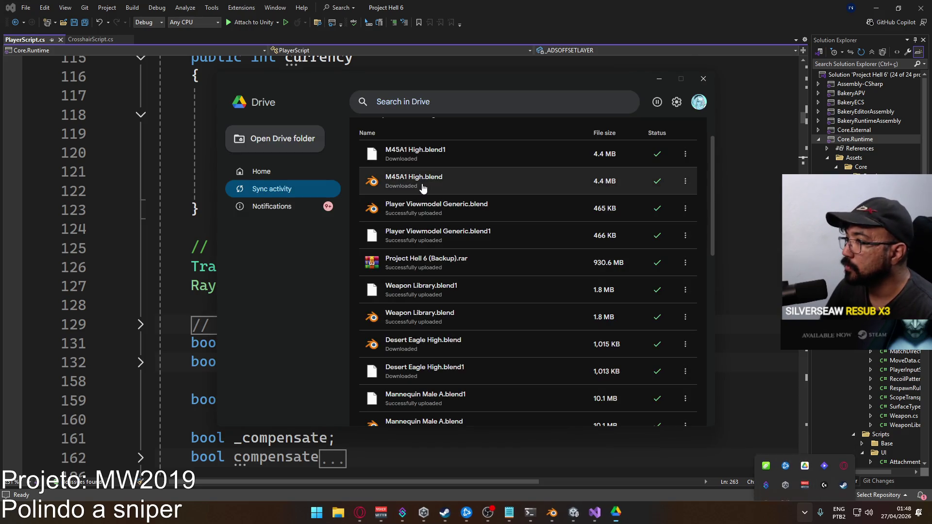
left_click(483, 182)
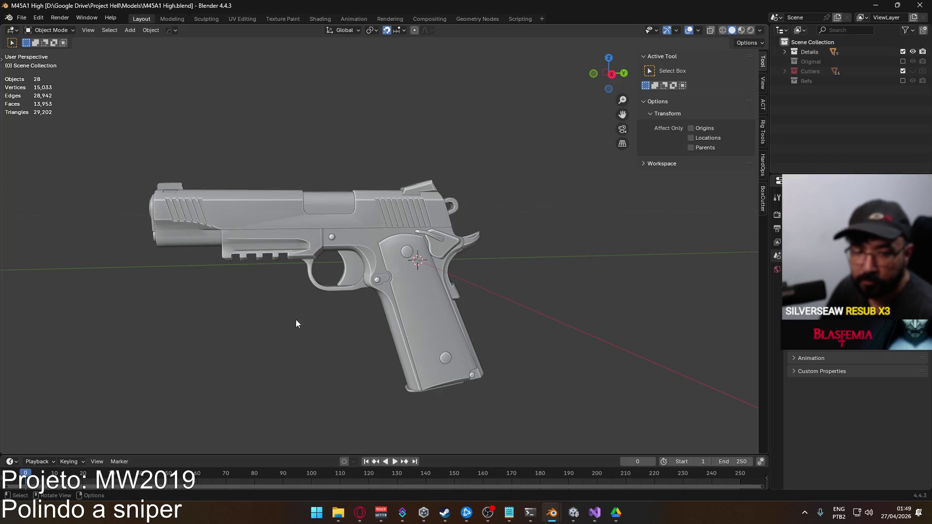
- Inspect the pistol in Right view, then exclude the Details collection and enable Original
key("KP_3")
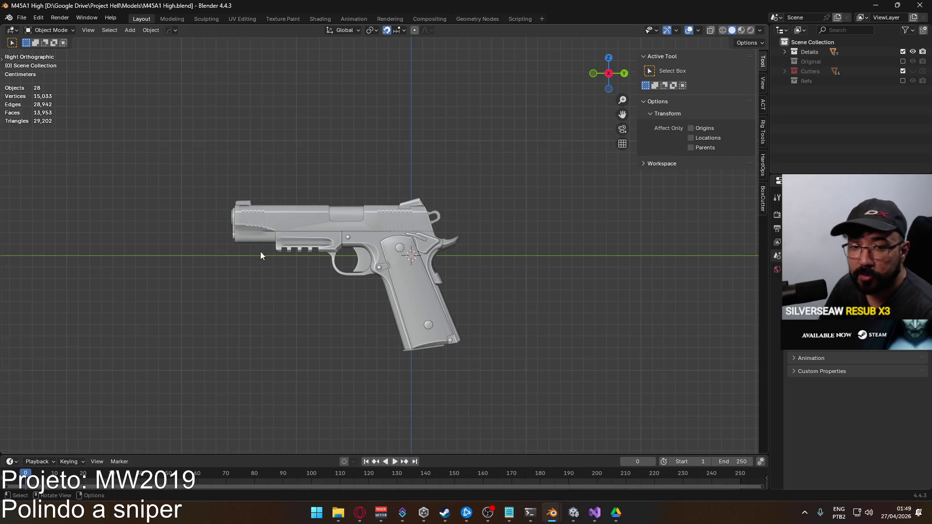
mouse_move(291, 262)
middle_mouse_down()
mouse_move(450, 256)
mouse_move(437, 242)
mouse_move(450, 200)
mouse_move(398, 241)
middle_mouse_up()
left_click(398, 242)
key("KP_Decimal")
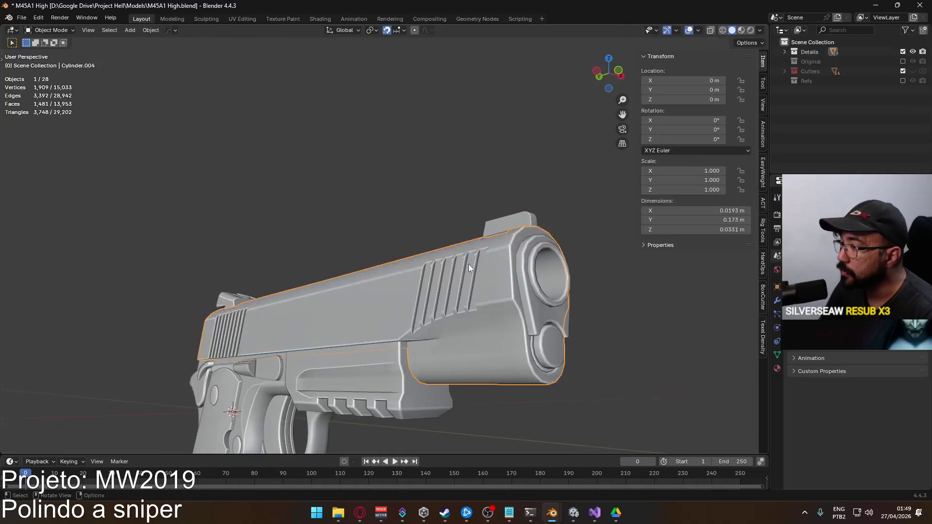
mouse_move(441, 278)
middle_mouse_down()
mouse_move(338, 234)
mouse_move(345, 257)
mouse_move(407, 291)
mouse_move(432, 292)
mouse_move(409, 313)
mouse_move(399, 264)
middle_mouse_up()
key("KP_3")
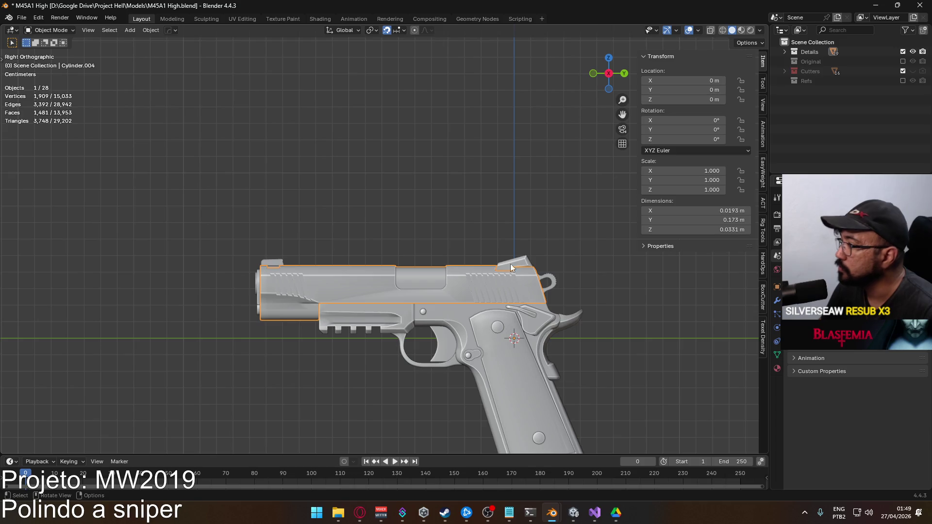
scroll(487, 302, "down", 3)
scroll(499, 328, "up", 2)
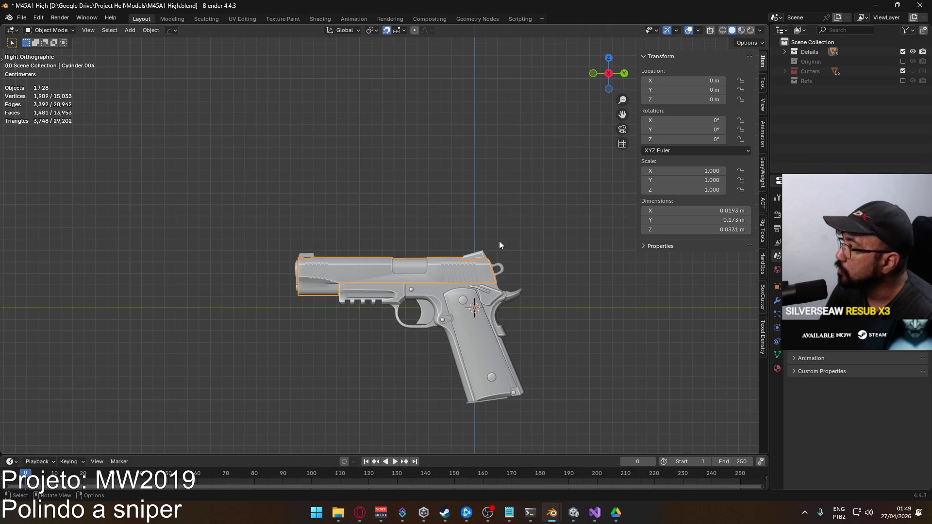
left_click(903, 51)
left_click(903, 62)
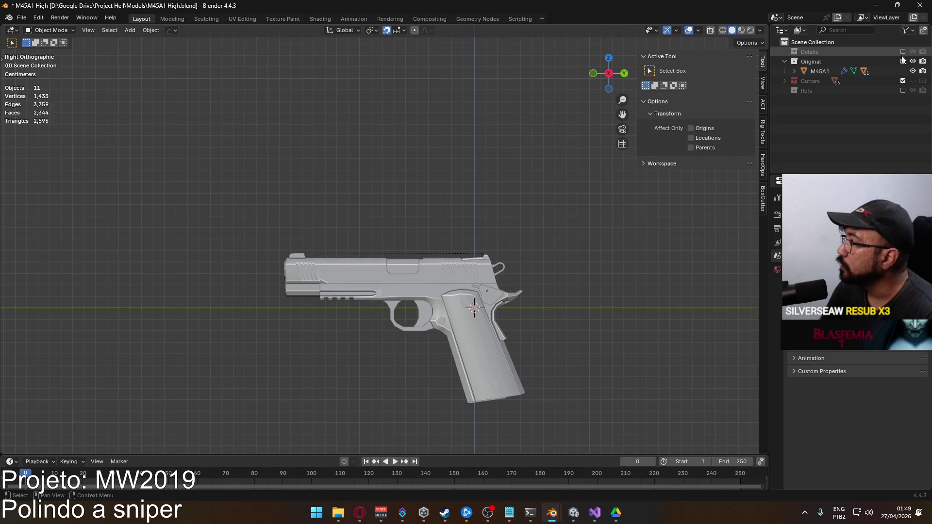
- Re-enable Details and move M45A1 about 0.22 m along Y beside the detailed pistol
left_click(902, 51)
left_click(829, 74)
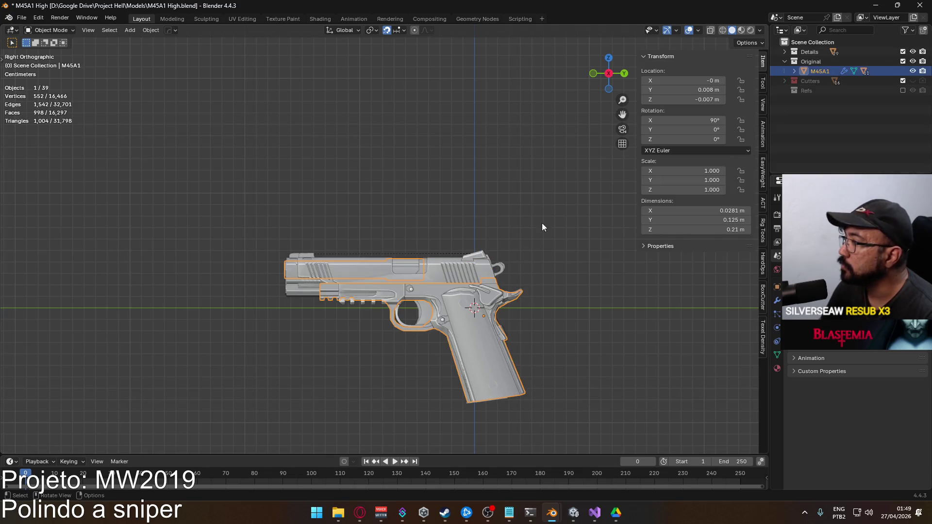
middle_click_drag(417, 293, 379, 249, "shift")
key("g")
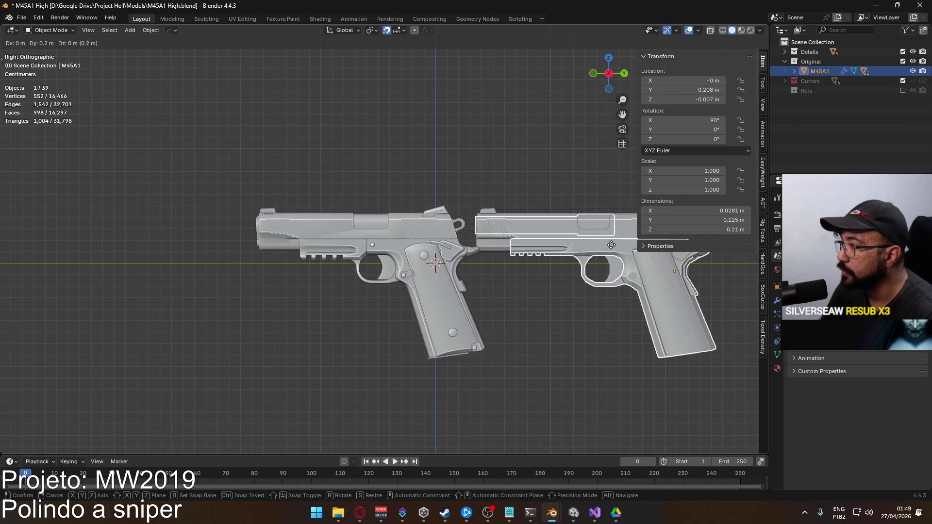
left_click(626, 248)
middle_click_drag(515, 244, 377, 237, "shift")
left_click(456, 167)
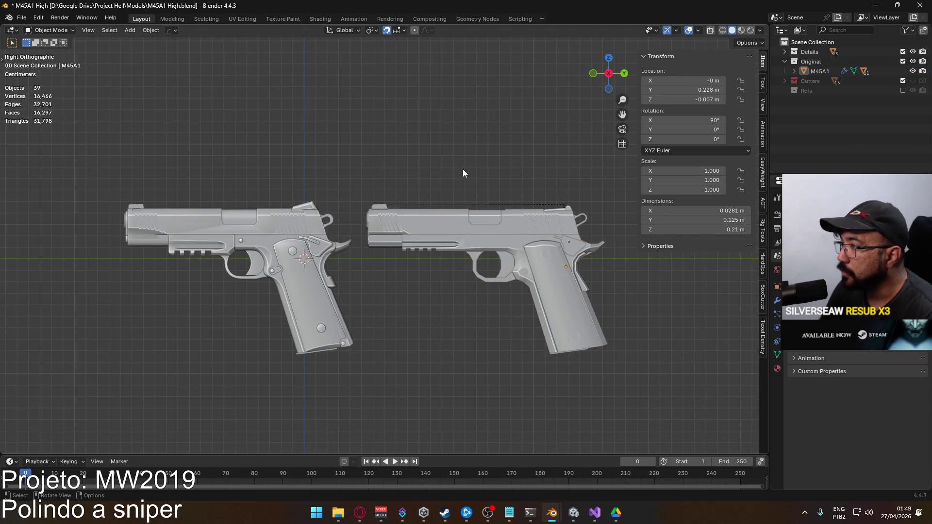
scroll(390, 196, "up", 3)
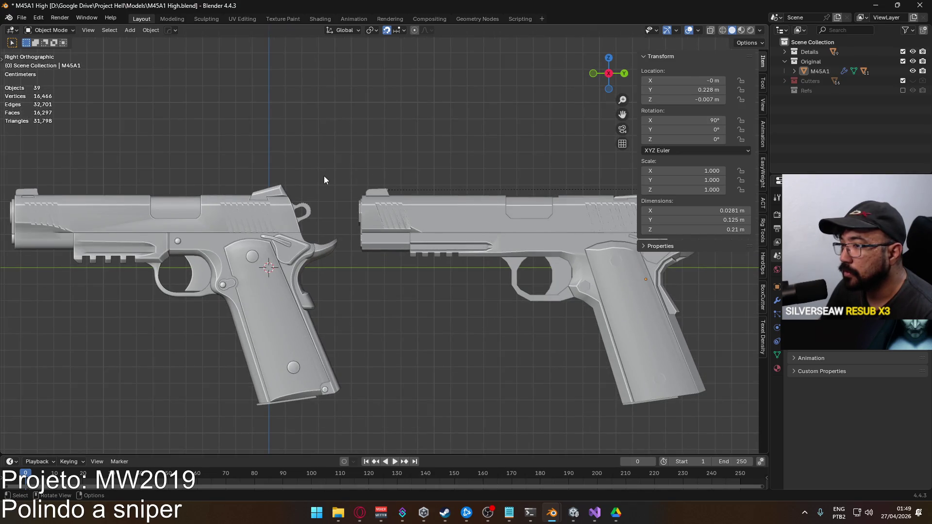
- Inspect the M45A1, Trigger.002 and trigger guard Trigger.001 meshes in Edit Mode
left_click(518, 272)
key("Tab")
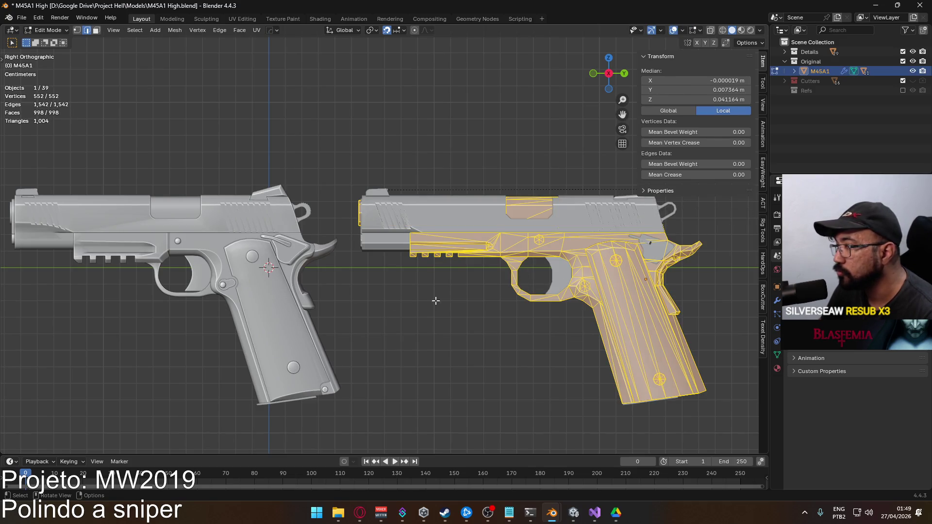
key("Tab")
left_click(243, 263)
key("Tab")
scroll(231, 235, "up", 2)
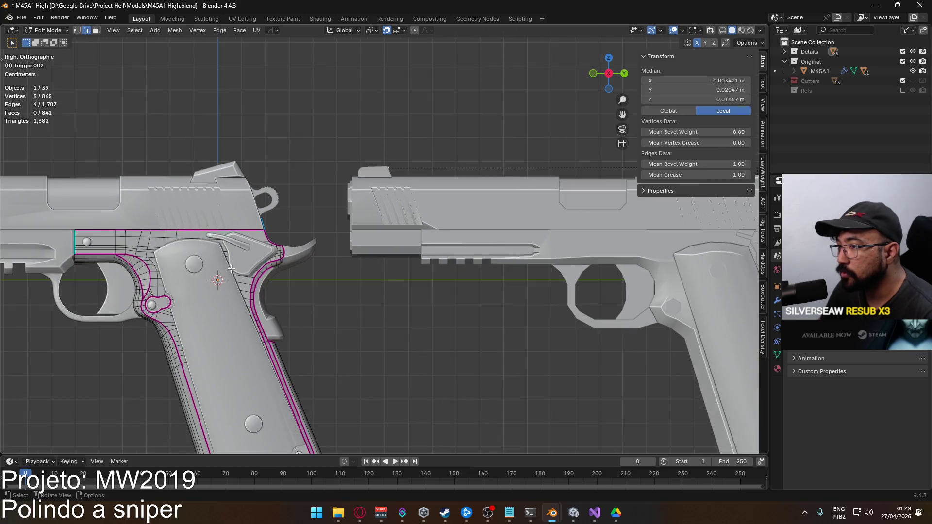
scroll(222, 278, "down", 3)
key("Tab")
left_click(221, 278)
key("Tab")
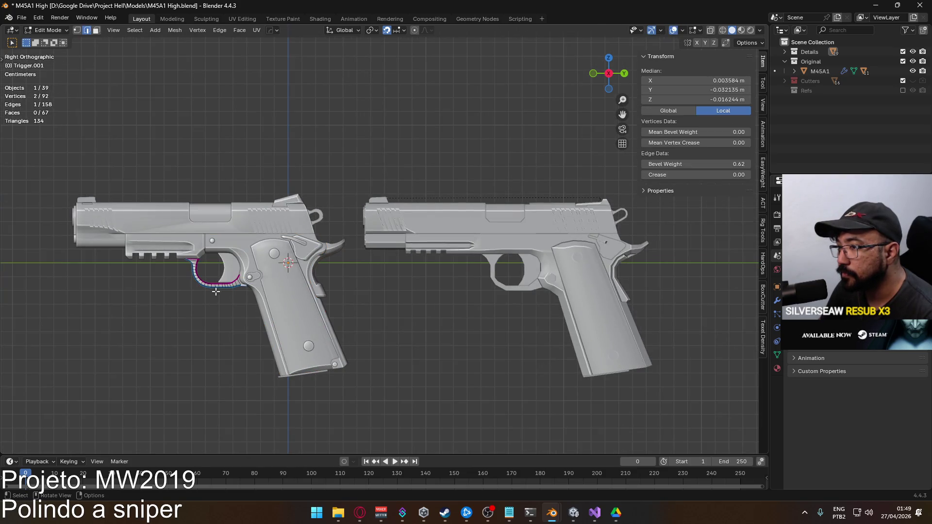
scroll(223, 291, "up", 5)
middle_click_drag(226, 292, 369, 243, "shift")
key("Tab")
mouse_move(204, 253)
middle_mouse_down()
mouse_move(179, 236)
mouse_move(240, 240)
mouse_move(264, 217)
mouse_move(222, 229)
mouse_move(282, 241)
mouse_move(211, 243)
mouse_move(348, 252)
middle_mouse_up()
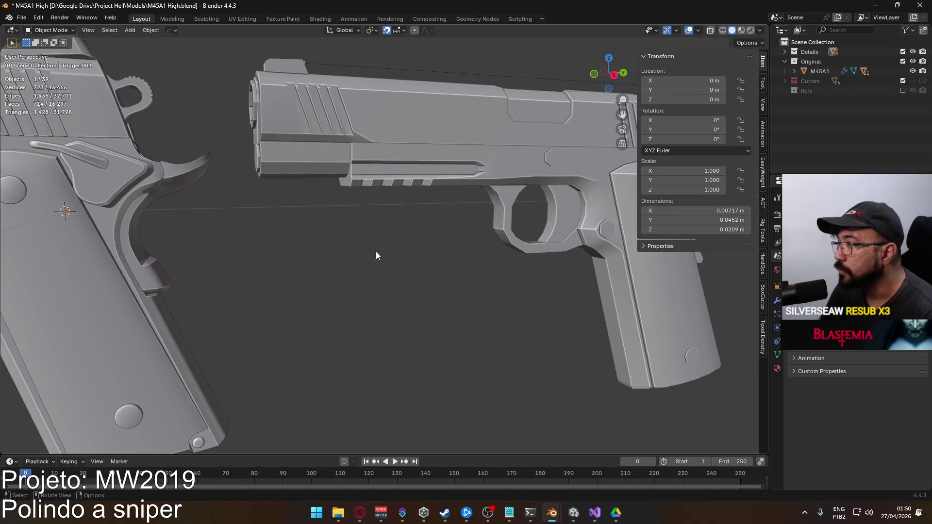
- Inspect the rail piece and rear sight from the pistol's underside, barrel and rear
middle_click_drag(395, 177, 546, 246)
left_click(369, 194)
mouse_move(369, 194)
middle_mouse_down()
mouse_move(452, 208)
mouse_move(330, 223)
middle_mouse_up()
scroll(274, 225, "up", 3)
mouse_move(274, 226)
middle_mouse_down()
mouse_move(382, 231)
mouse_move(351, 272)
mouse_move(432, 279)
mouse_move(459, 232)
mouse_move(318, 261)
mouse_move(196, 246)
mouse_move(193, 326)
mouse_move(229, 260)
mouse_move(336, 266)
mouse_move(328, 249)
mouse_move(336, 234)
mouse_move(313, 254)
mouse_move(339, 236)
mouse_move(339, 252)
middle_mouse_up()
scroll(335, 267, "up", 4)
left_click(322, 190)
middle_click_drag(322, 191, 354, 261)
scroll(296, 270, "up", 3)
middle_click_drag(297, 270, 316, 262)
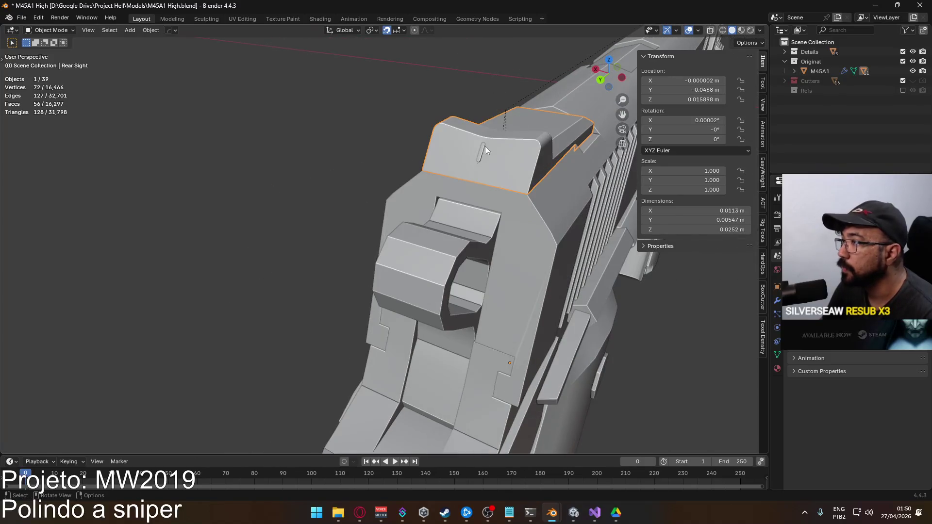
scroll(485, 147, "down", 6)
middle_click_drag(423, 192, 380, 245)
- View the pistols orthographically from behind, select the slide Cylinder.004, then close Blender
key("ctrl+KP_3")
key("ctrl+KP_1")
scroll(418, 234, "up", 4)
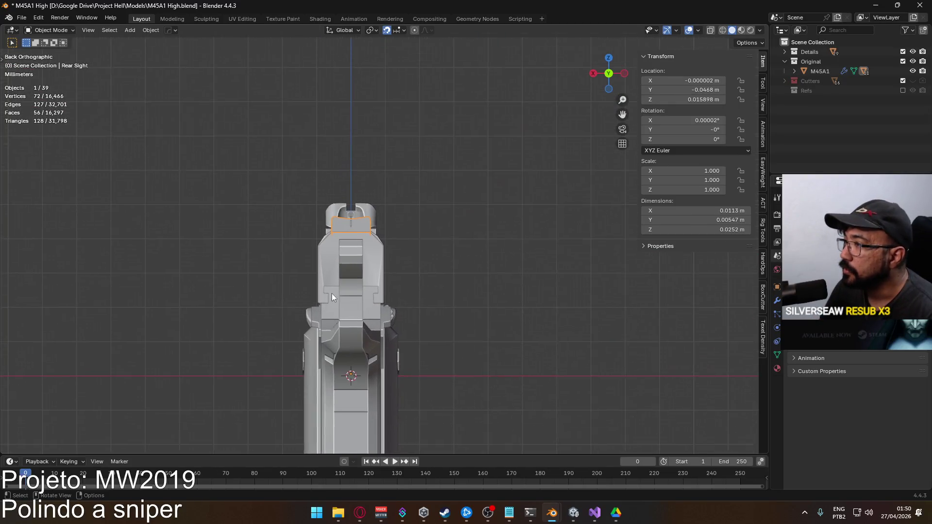
scroll(327, 298, "up", 6)
mouse_move(322, 261)
middle_mouse_down()
mouse_move(334, 260)
mouse_move(327, 271)
mouse_move(347, 293)
mouse_move(307, 283)
mouse_move(497, 249)
mouse_move(485, 229)
middle_mouse_up()
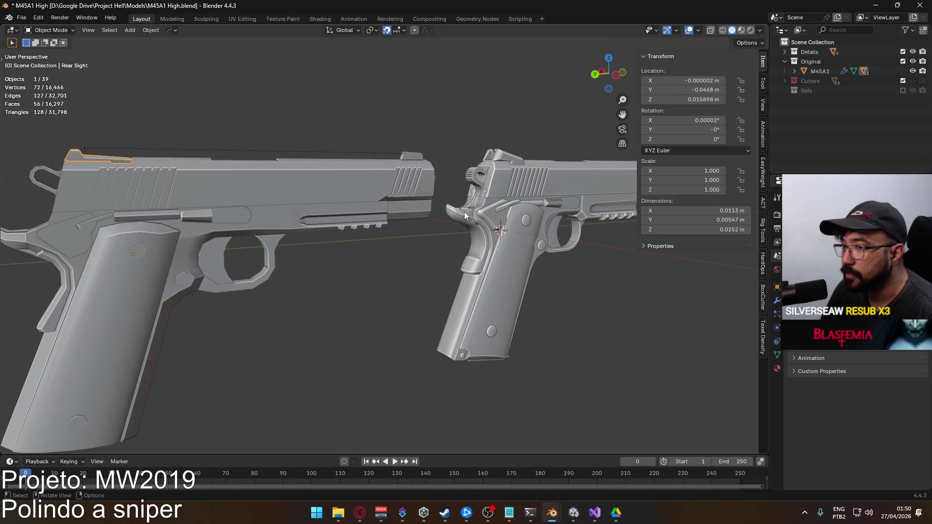
mouse_move(510, 313)
middle_mouse_down()
mouse_move(452, 303)
mouse_move(426, 307)
mouse_move(486, 305)
mouse_move(418, 315)
mouse_move(483, 304)
mouse_move(494, 322)
mouse_move(563, 312)
mouse_move(511, 316)
mouse_move(311, 286)
mouse_move(370, 285)
mouse_move(277, 269)
mouse_move(340, 297)
mouse_move(382, 231)
mouse_move(409, 266)
mouse_move(368, 248)
middle_mouse_up()
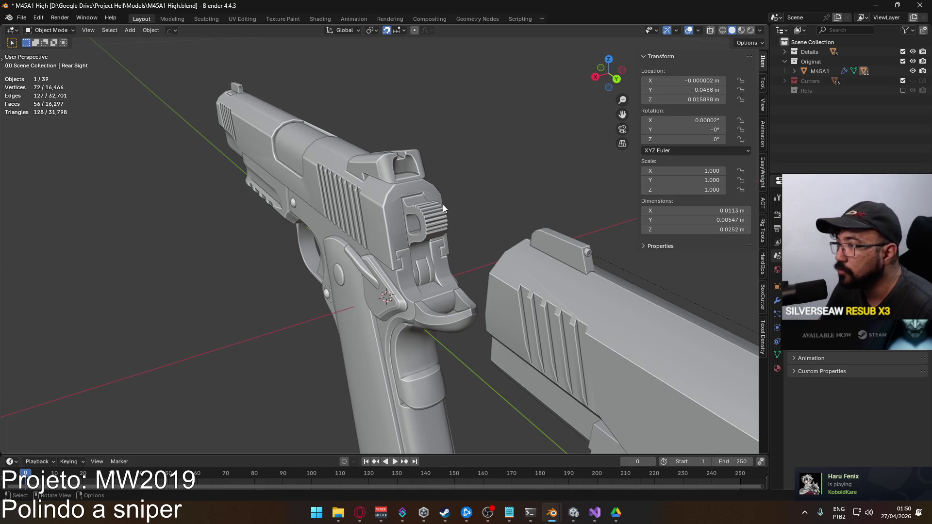
scroll(402, 194, "up", 4)
left_click(410, 149)
scroll(410, 150, "down", 4)
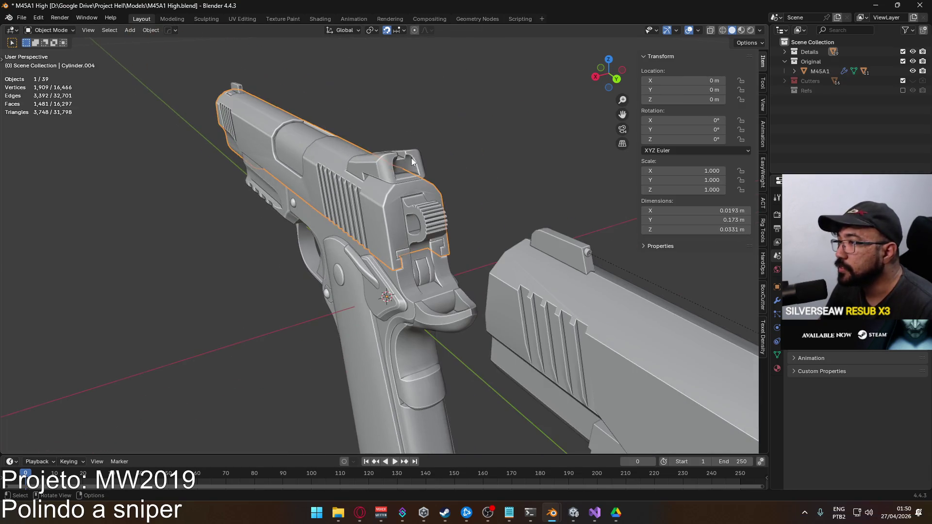
left_click(920, 5)
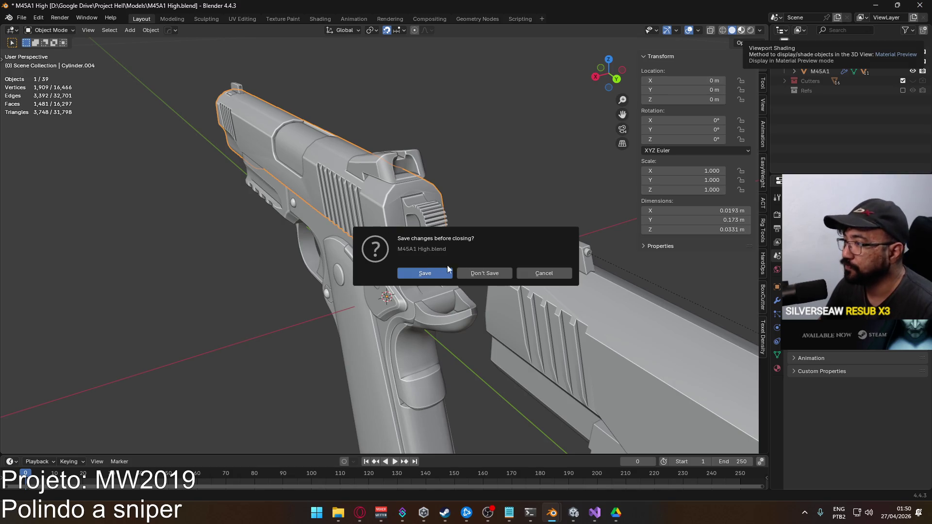
- Answer Blender's save prompt, minimize Google Drive, and scroll PlayerScript.cs back to line 1
left_click(491, 275)
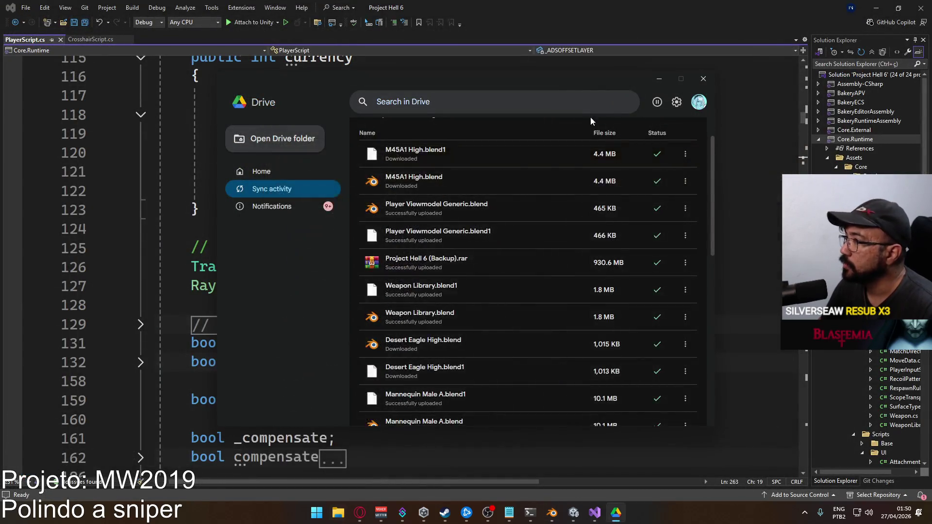
left_click(658, 78)
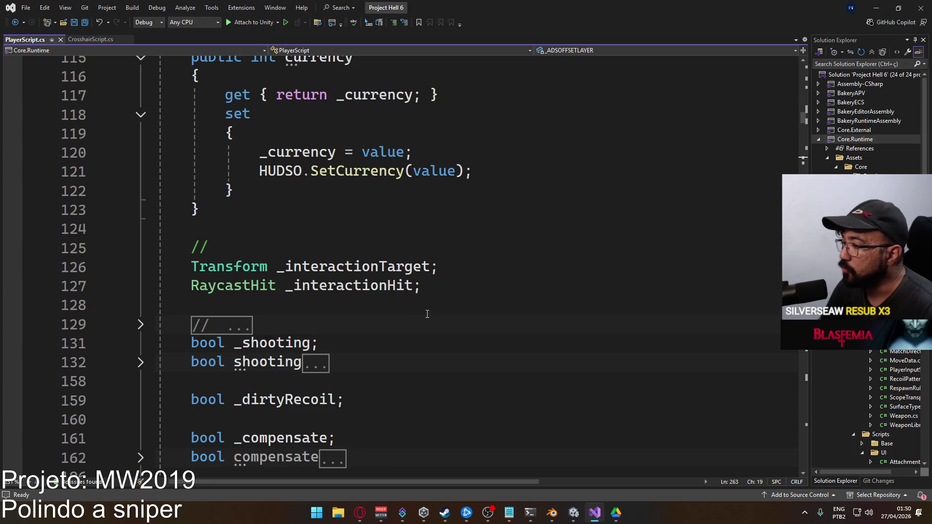
scroll(424, 281, "up", 20)
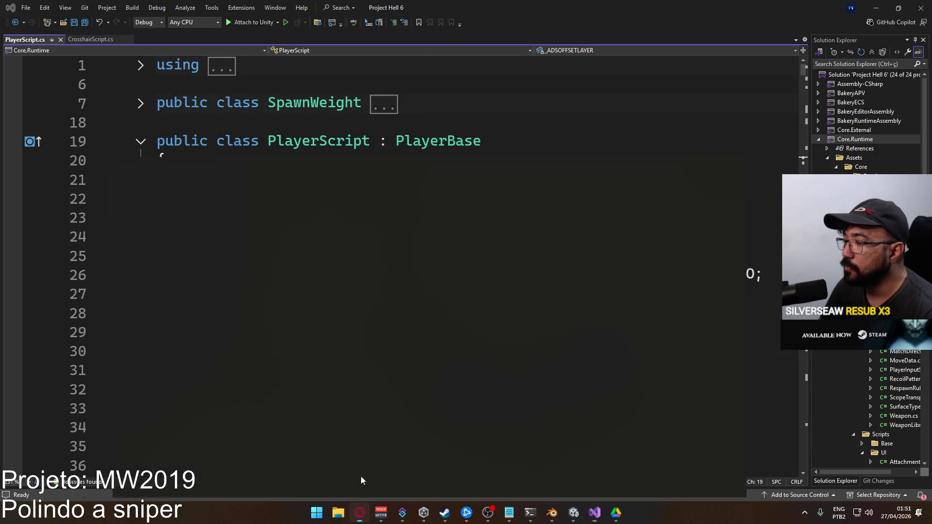
left_click(360, 512)
- Search the web for 'basemesh' and browse The Base Mesh homepage
key("ctrl+t")
type("basemesh")
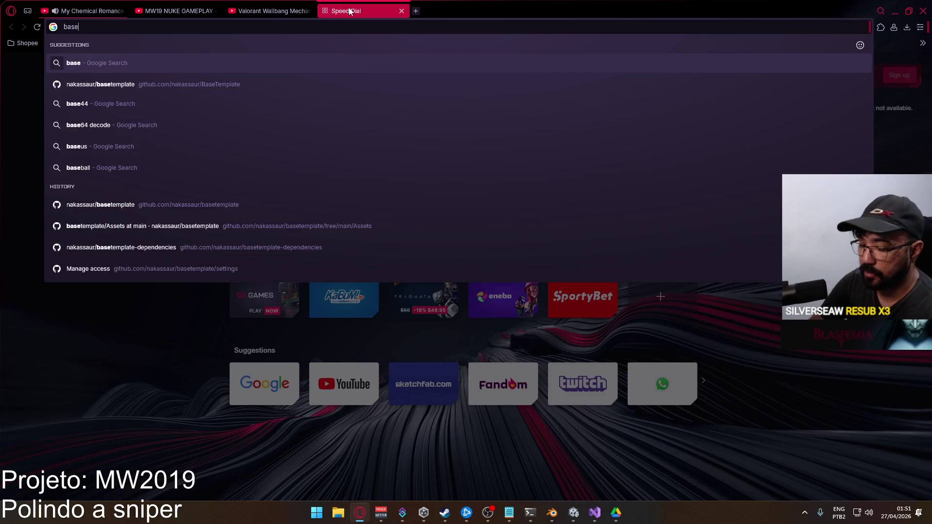
key("Return")
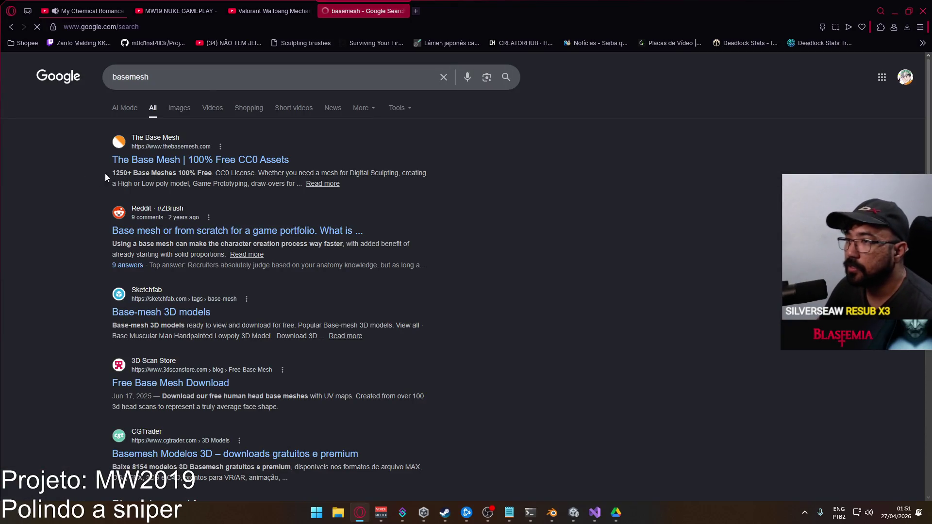
left_click(146, 160)
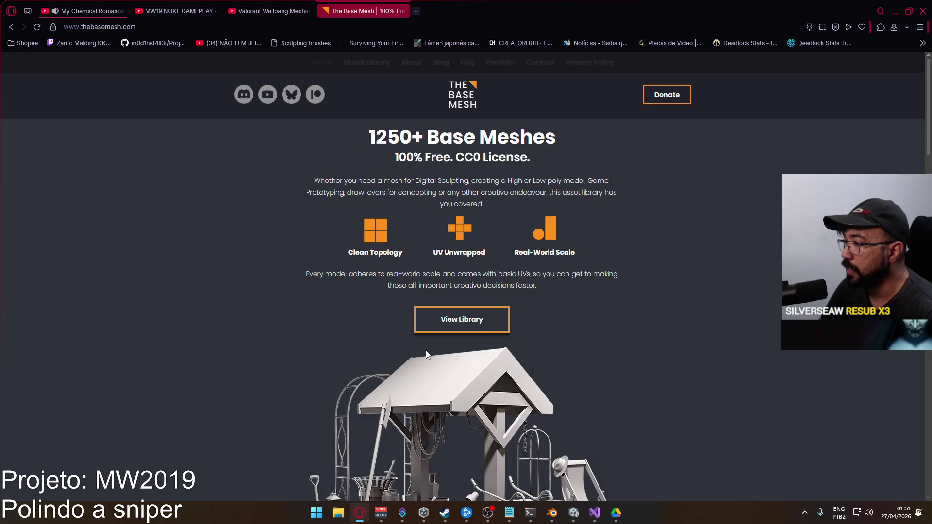
scroll(425, 354, "down", 4)
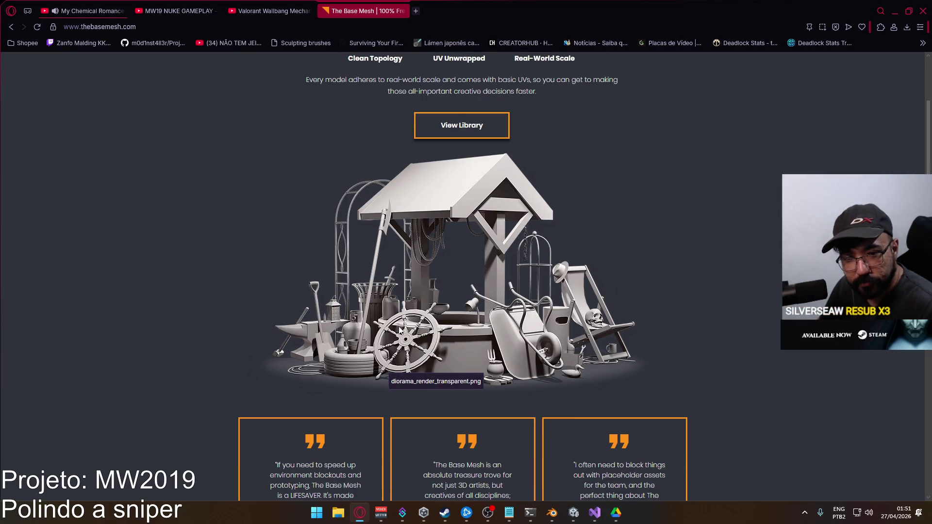
scroll(399, 329, "down", 15)
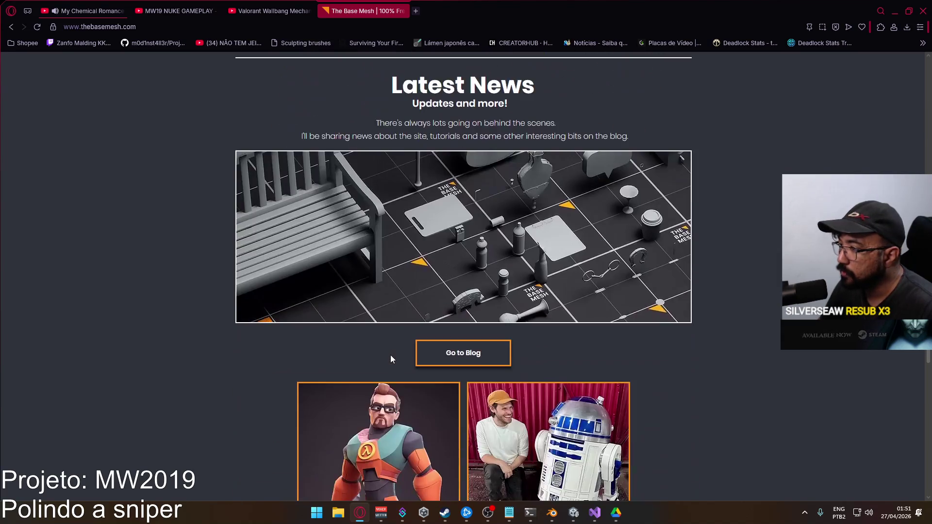
scroll(389, 357, "down", 4)
scroll(288, 331, "up", 14)
scroll(296, 334, "down", 3)
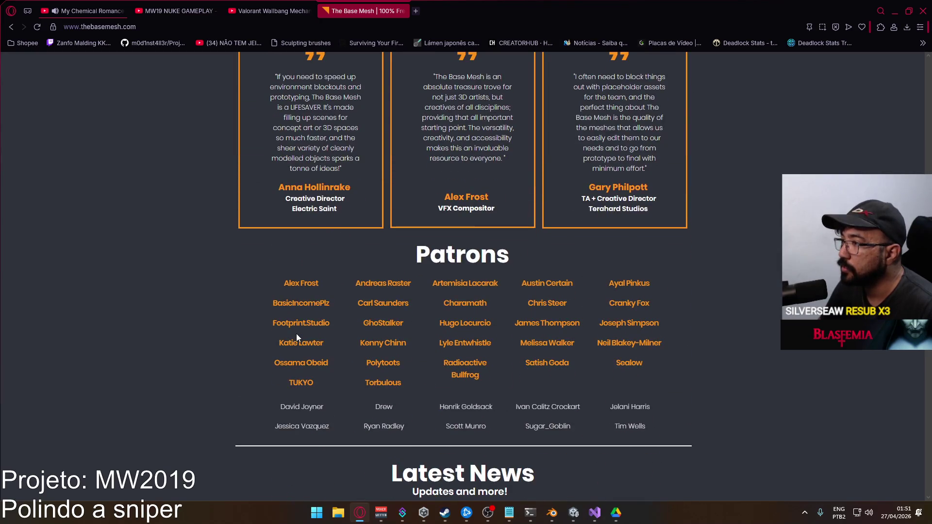
scroll(296, 333, "up", 20)
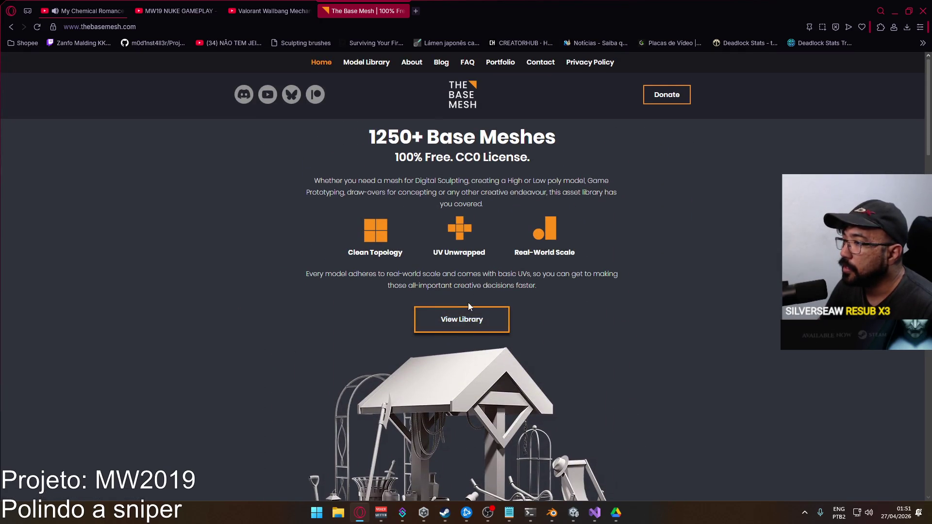
- Scroll through The Base Mesh's full model library, then close the site
left_click(469, 311)
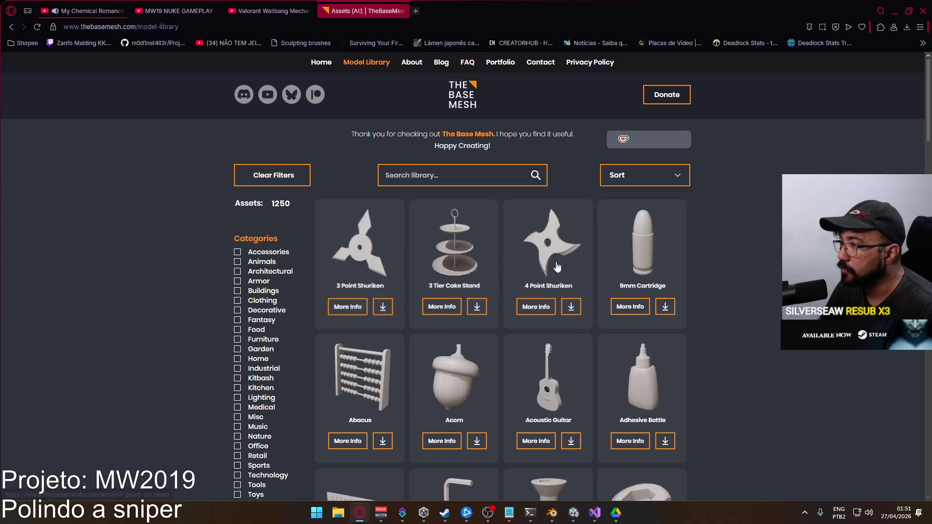
scroll(593, 358, "down", 12)
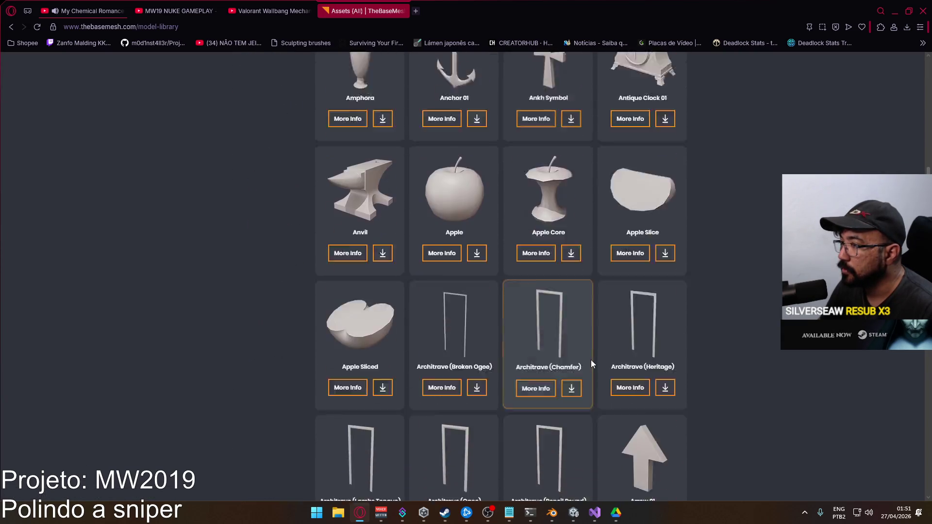
scroll(590, 359, "down", 6)
scroll(580, 365, "down", 10)
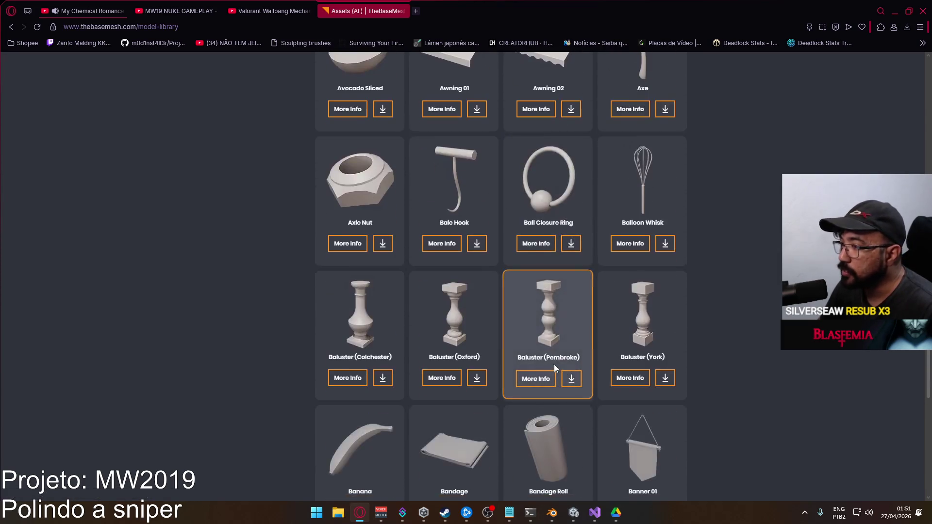
scroll(555, 368, "down", 3)
scroll(461, 371, "down", 6)
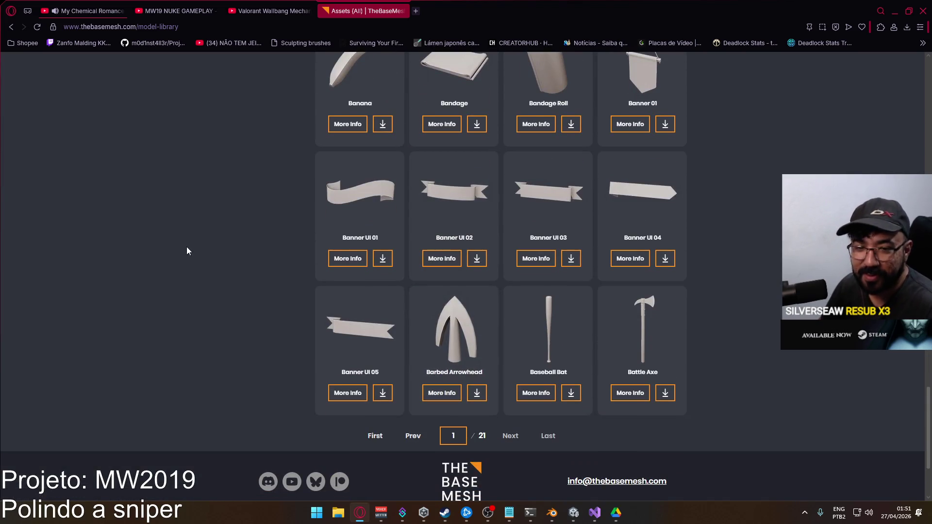
left_click(402, 11)
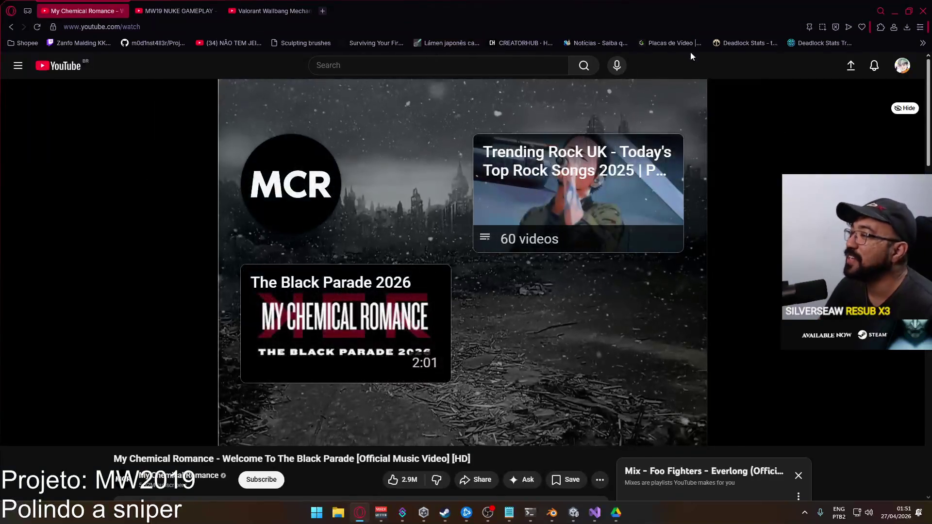
- Collapse the activeSlot property in PlayerScript.cs
left_click(891, 14)
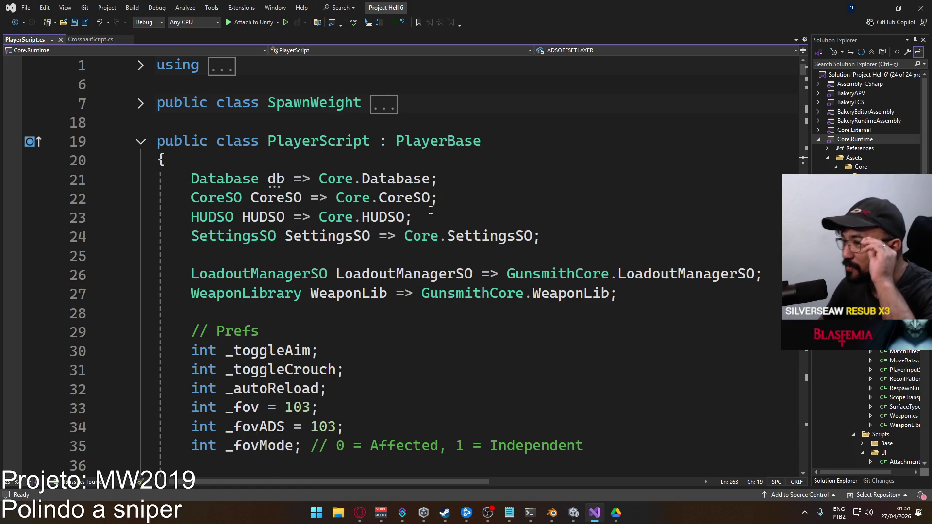
scroll(420, 213, "down", 8)
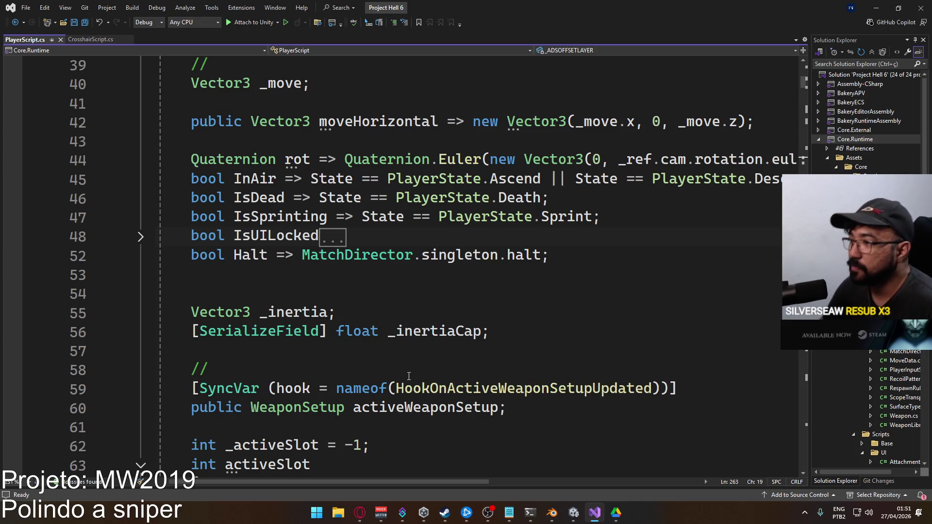
scroll(410, 356, "up", 3)
scroll(435, 319, "up", 5)
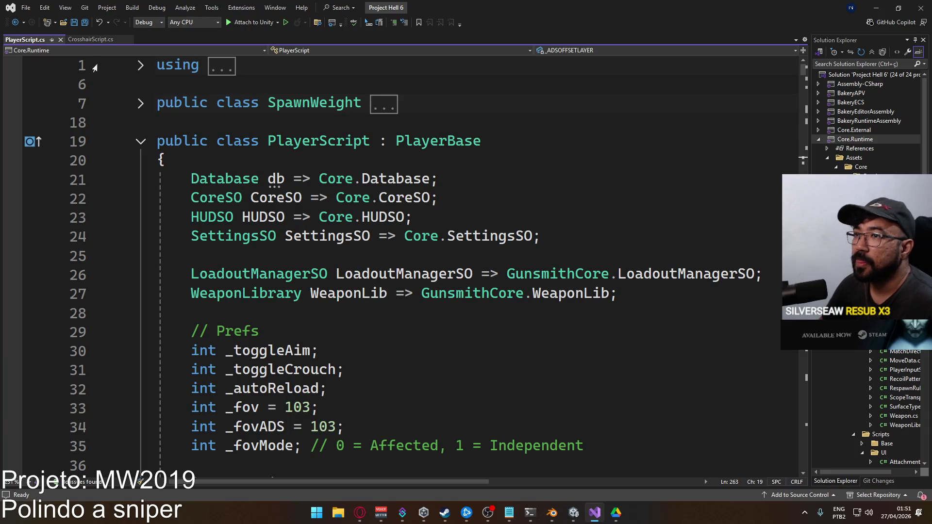
scroll(361, 315, "down", 15)
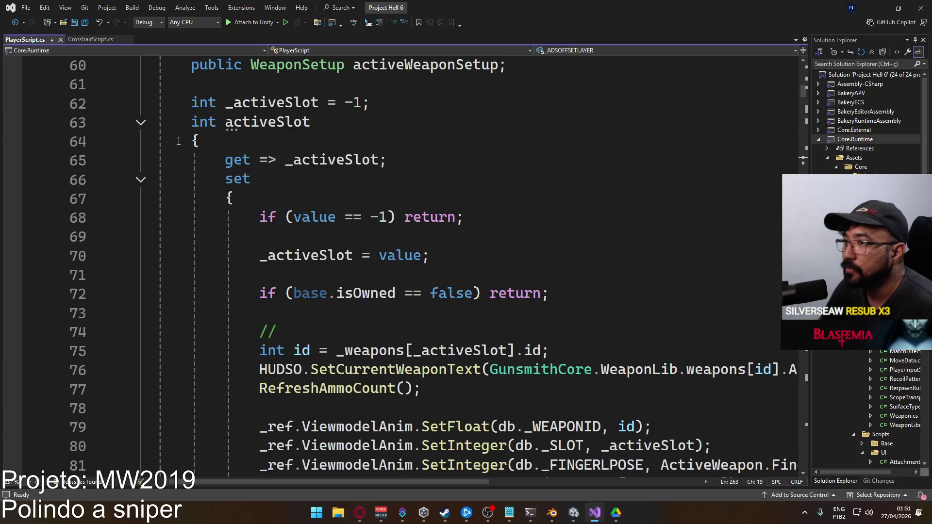
left_click(141, 122)
- Finish reading PlayerScript.cs, return to Unity, and open the PlayerRefs script
scroll(182, 226, "down", 3)
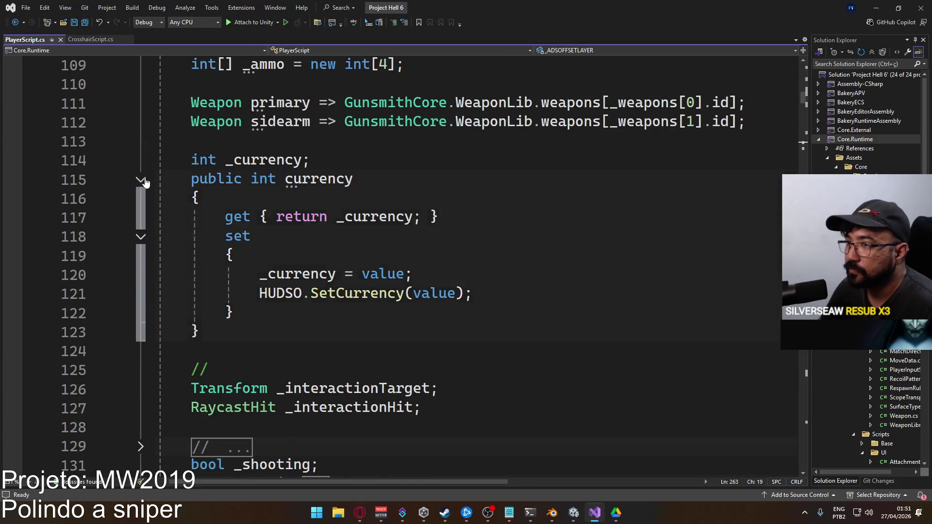
scroll(295, 271, "down", 15)
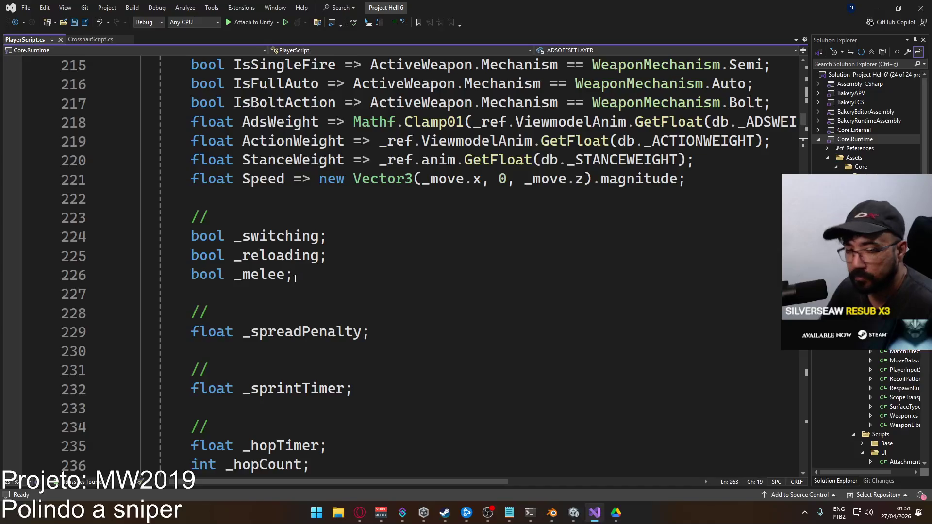
scroll(280, 337, "up", 1)
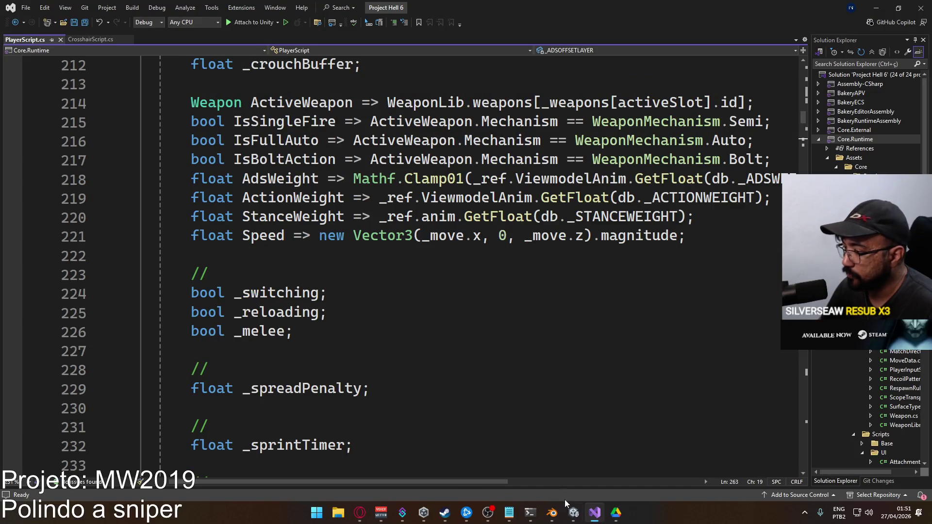
left_click(574, 512)
double_click(325, 422)
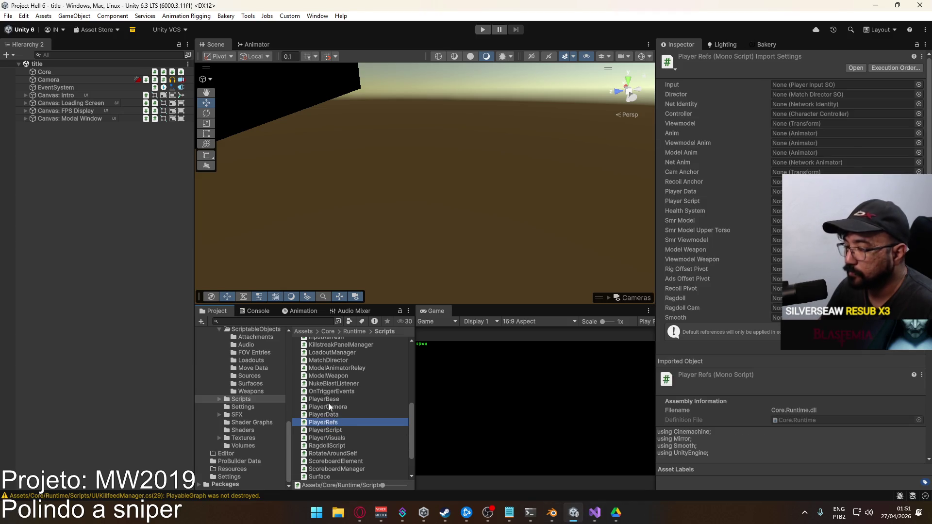
- Review PlayerRefs.cs serialized references like AdsOffsetPivot, _ragdoll and _recoilPivot, then return to Unity
scroll(404, 227, "down", 9)
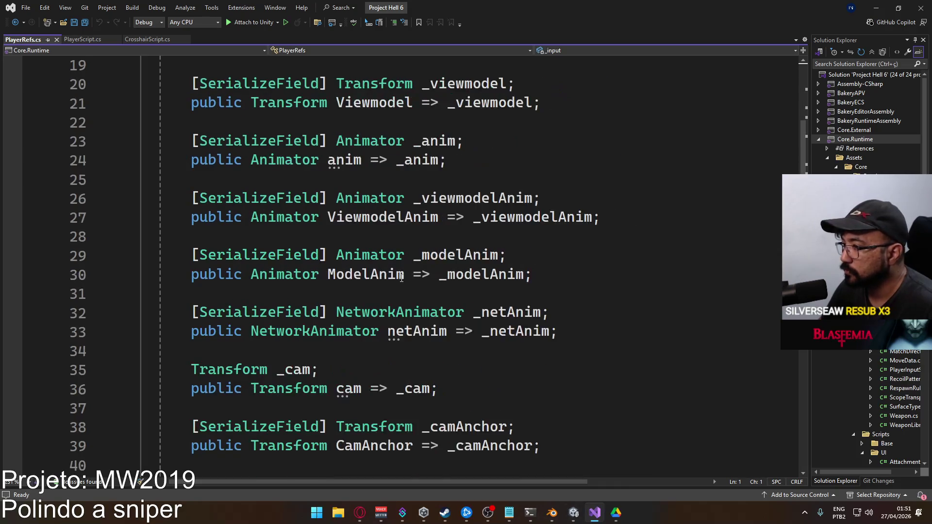
scroll(401, 278, "down", 6)
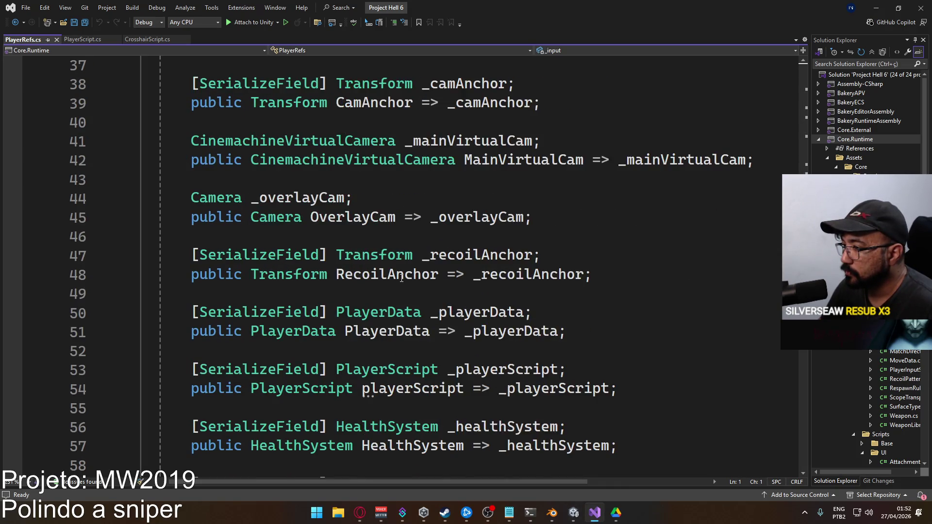
scroll(401, 278, "down", 6)
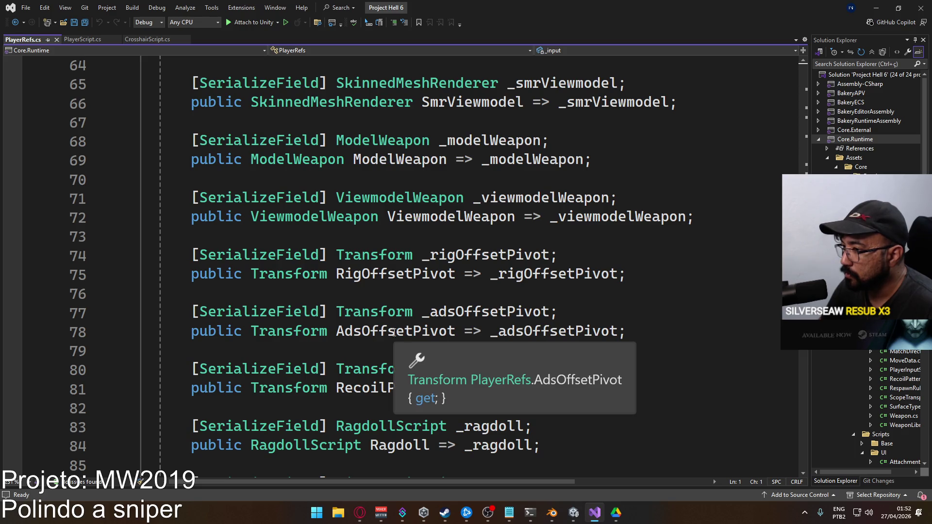
scroll(338, 279, "down", 1)
scroll(337, 279, "down", 3)
scroll(413, 309, "up", 3)
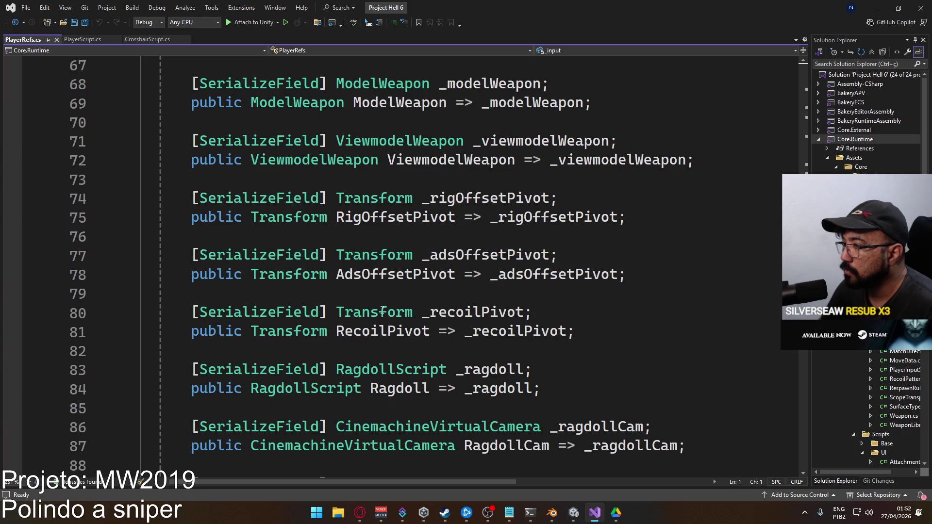
scroll(366, 309, "up", 3)
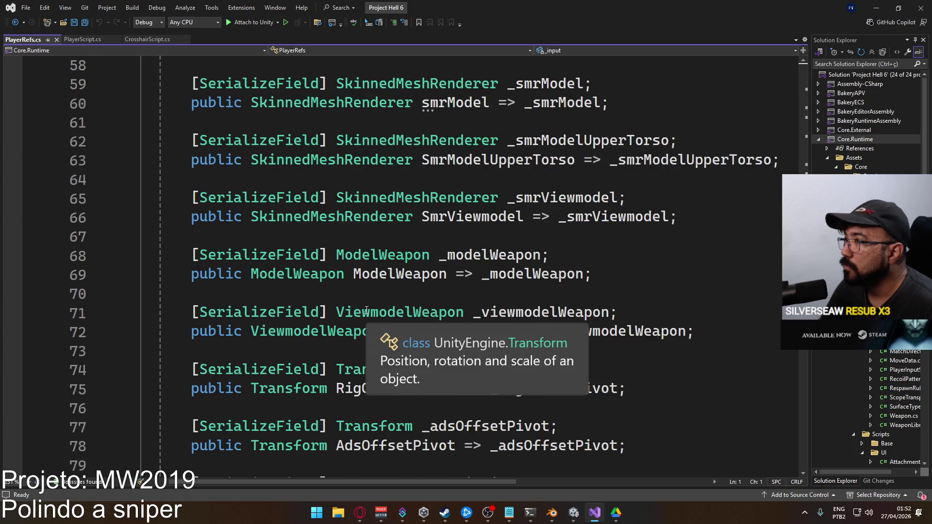
scroll(367, 309, "up", 1)
scroll(366, 309, "up", 1)
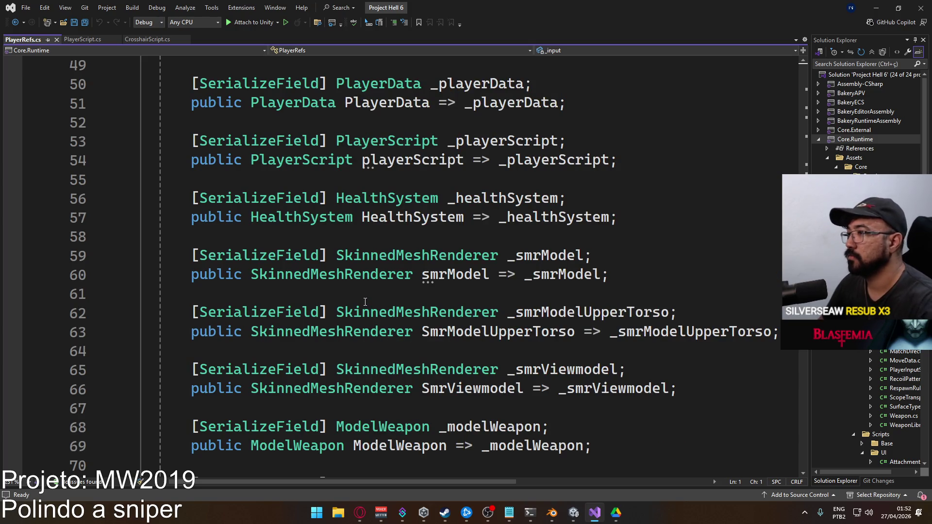
scroll(365, 302, "down", 3)
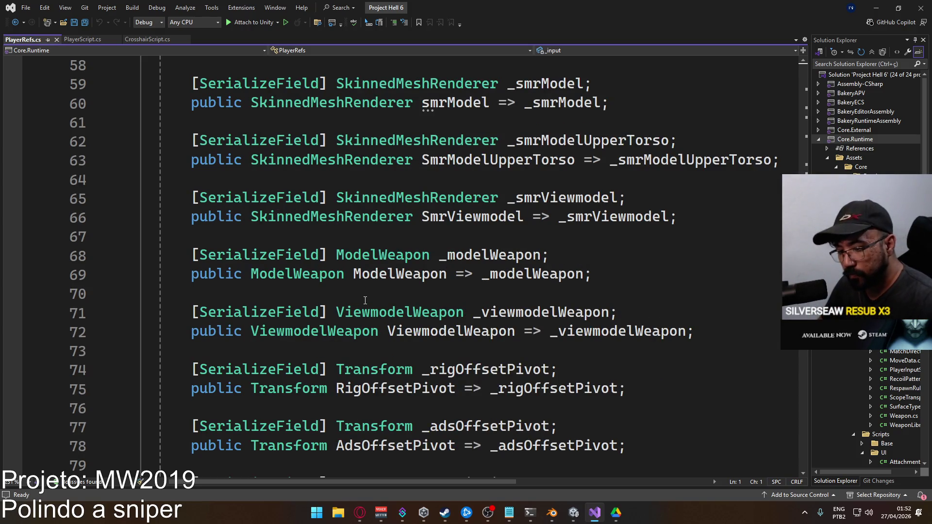
scroll(364, 301, "down", 2)
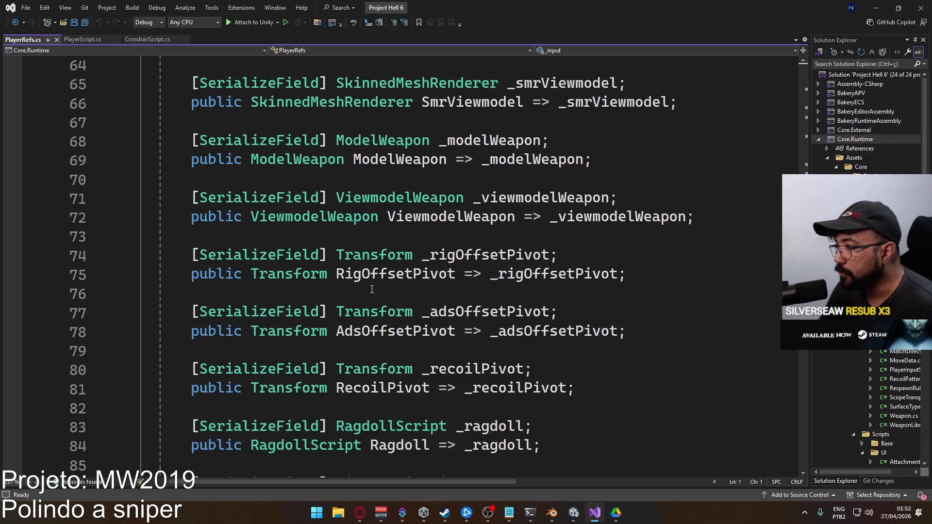
left_click(573, 512)
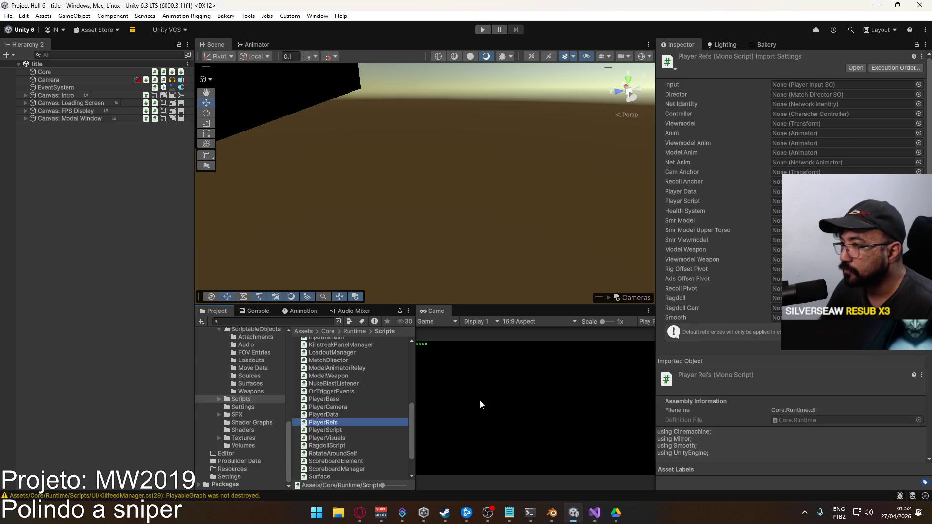
- Open the Player prefab, select Viewmodel, and list its clips such as Hipfire Sidearm Idle
scroll(261, 397, "up", 3)
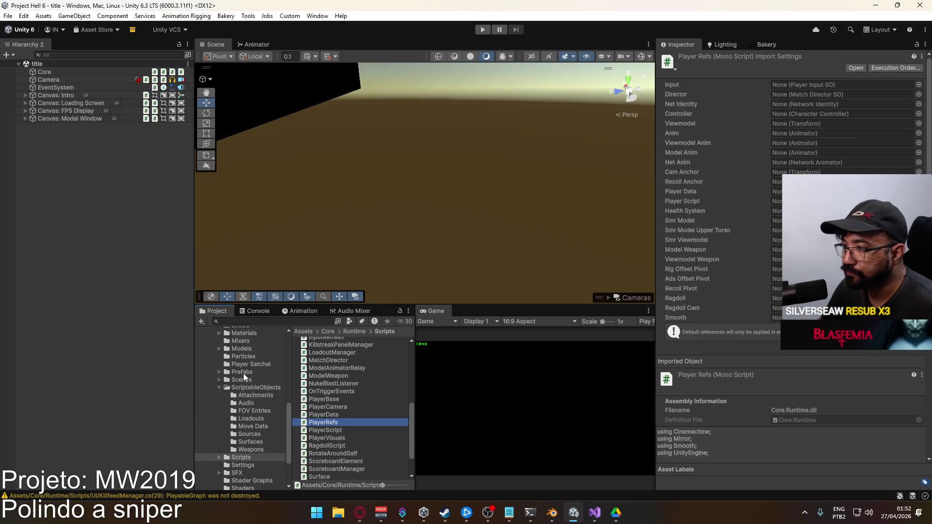
left_click(243, 374)
double_click(329, 421)
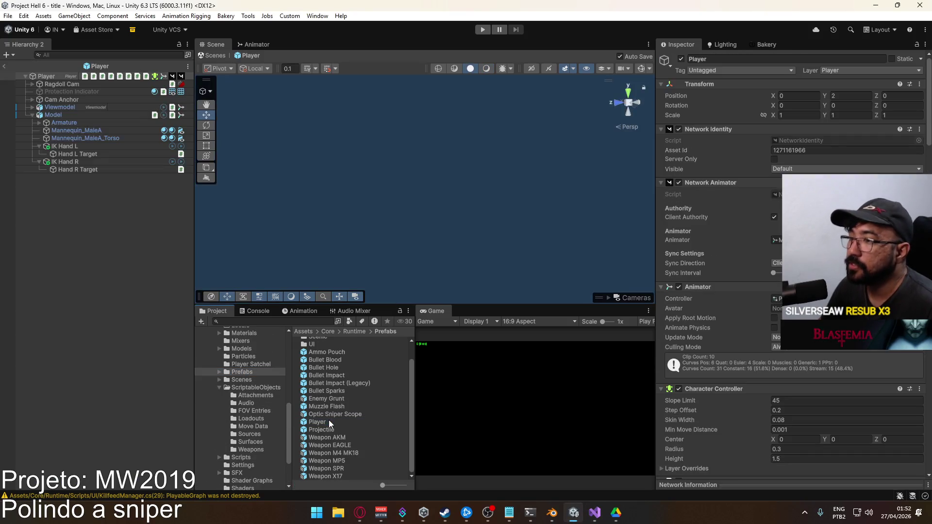
left_click(32, 115)
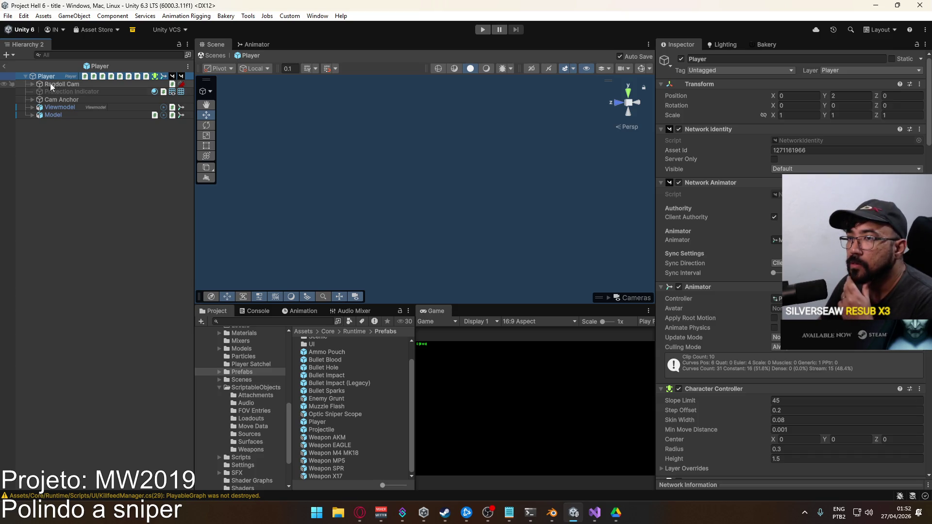
left_click(64, 106)
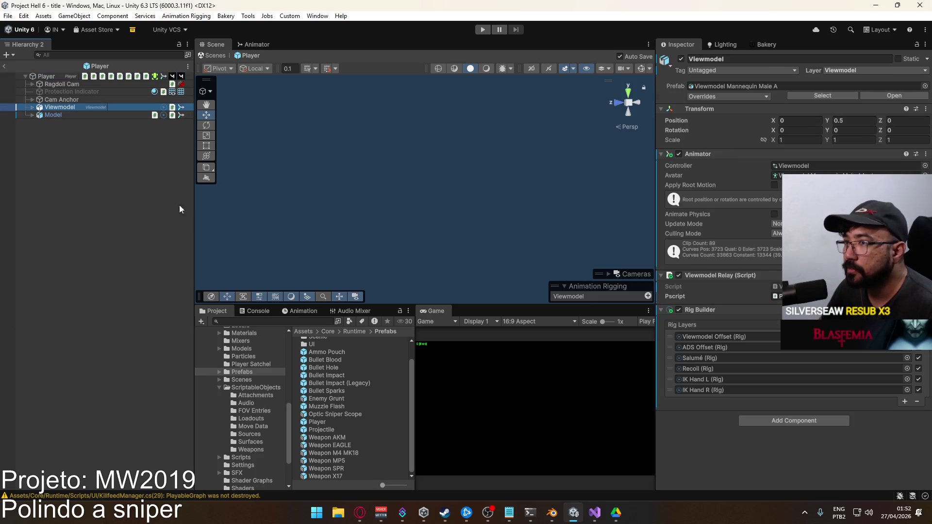
left_click(292, 312)
left_click(242, 332)
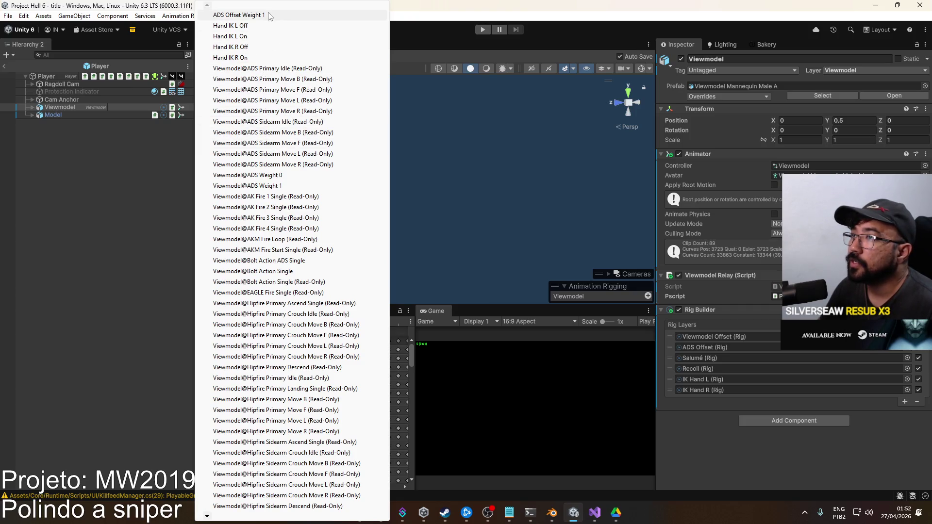
left_click(132, 156)
- Check the Animator's ADS Offset layer state machine, then bring PlayerRefs.cs forward in Visual Studio
left_click(253, 44)
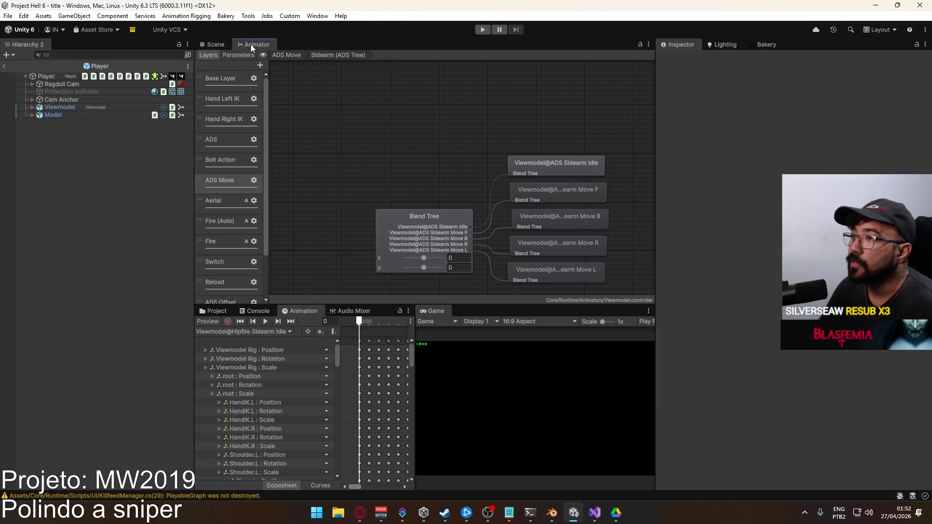
scroll(236, 155, "down", 3)
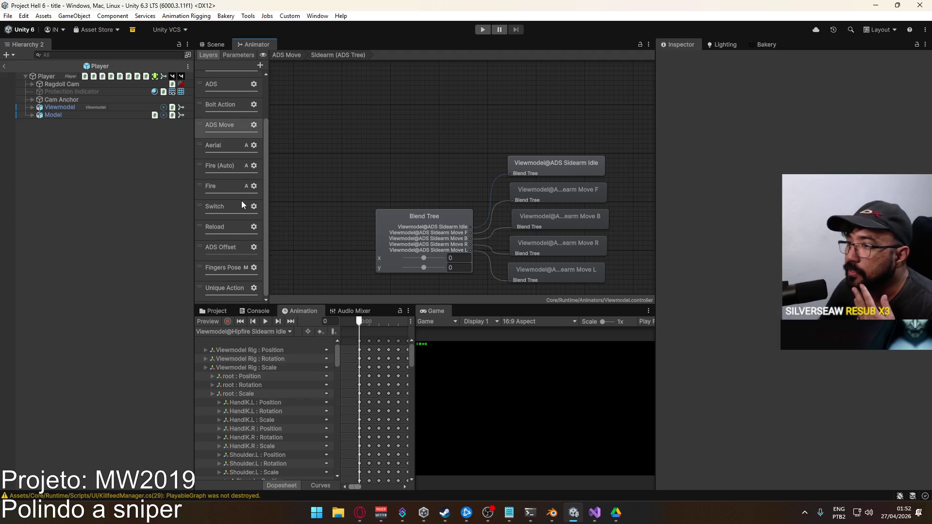
left_click(233, 249)
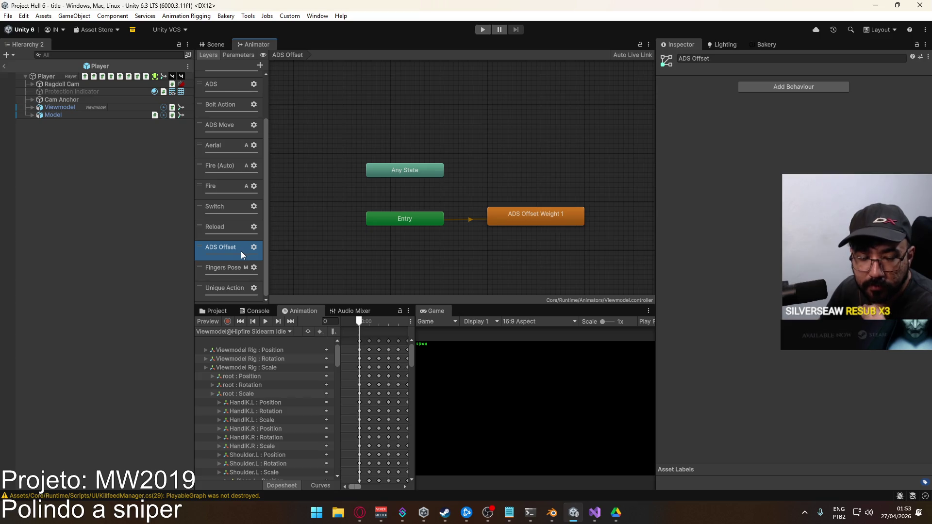
left_click(553, 521)
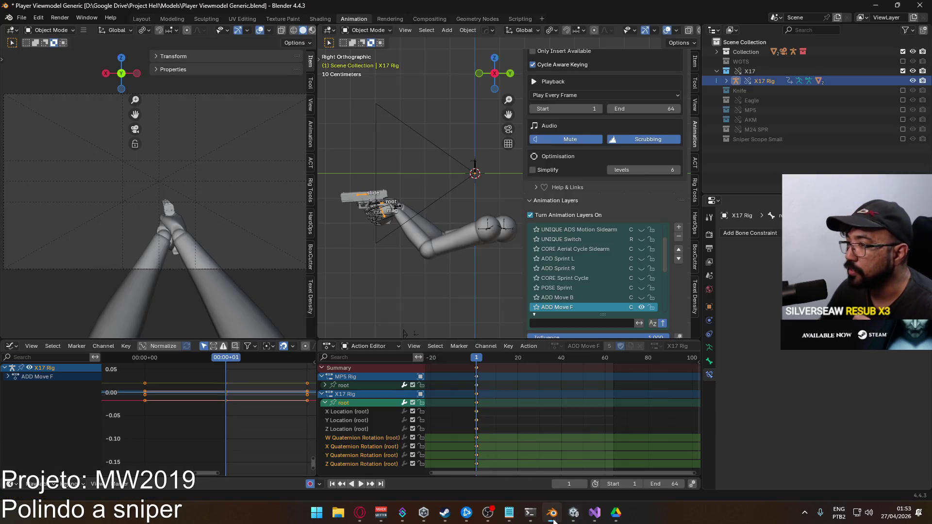
left_click(590, 513)
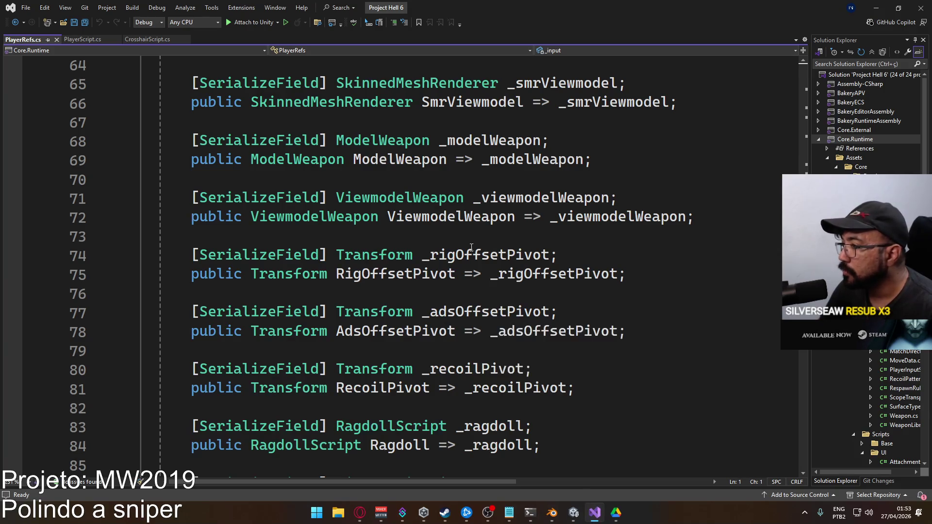
- Collapse the Start() method in PlayerRefs.cs and switch to the PlayerScript.cs tab
scroll(493, 320, "down", 4)
scroll(341, 223, "up", 3)
scroll(340, 223, "up", 9)
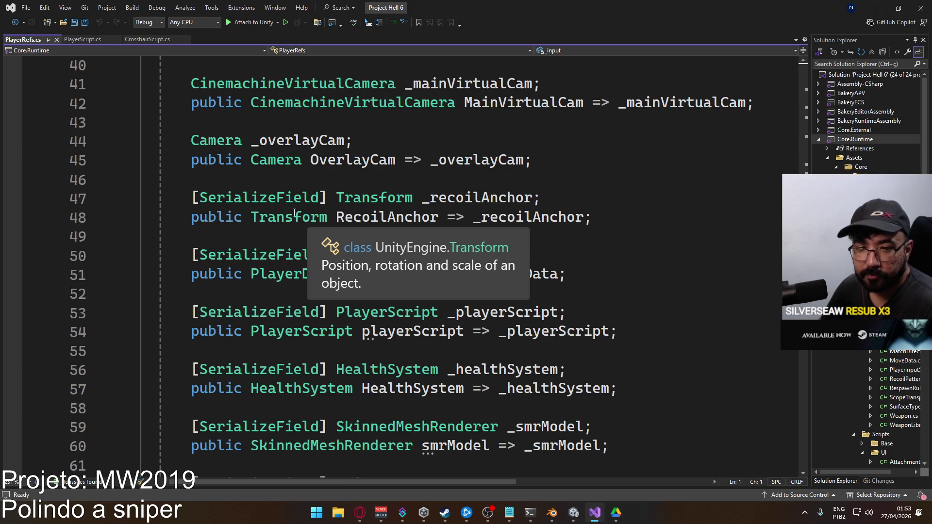
scroll(294, 213, "down", 14)
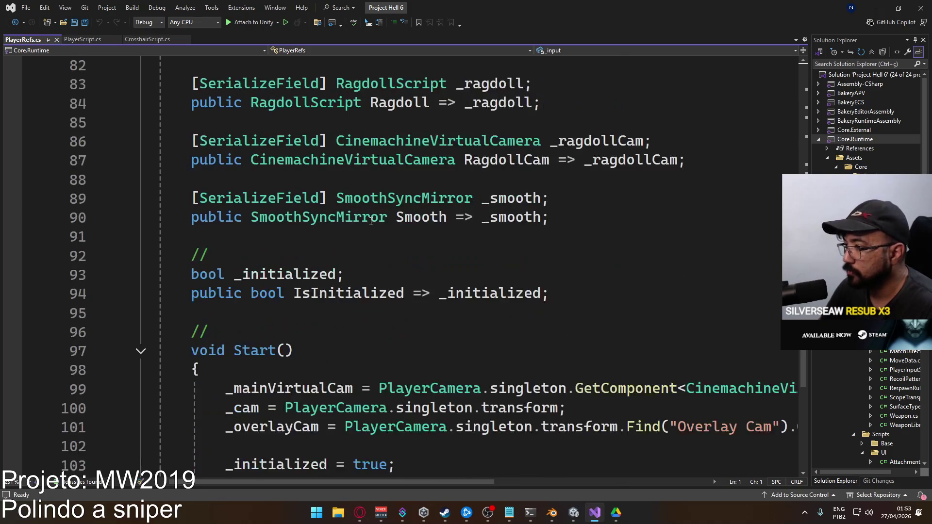
scroll(281, 216, "down", 2)
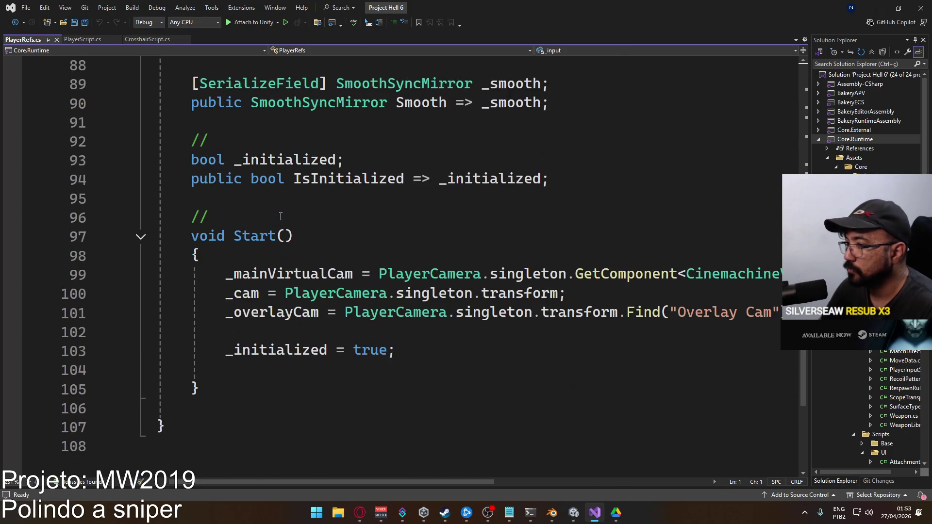
left_click(140, 236)
scroll(274, 279, "up", 5)
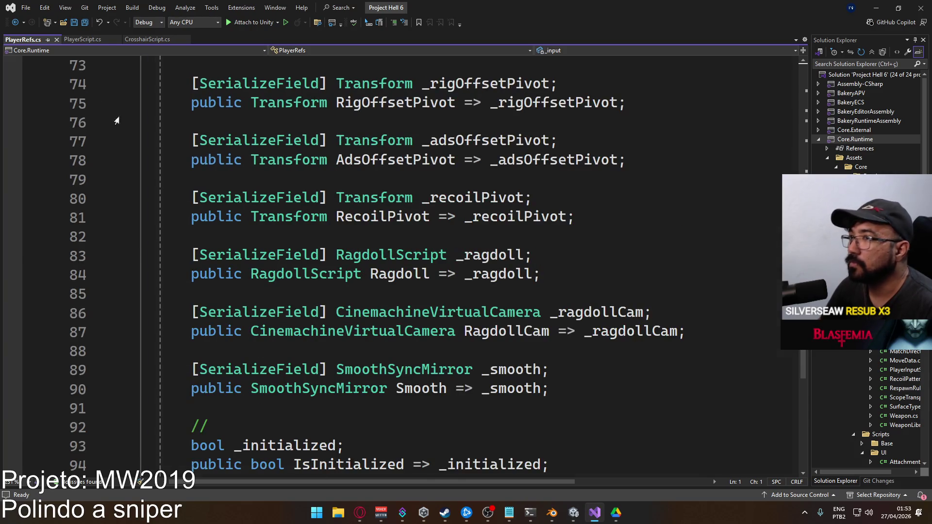
left_click(92, 39)
scroll(353, 195, "down", 9)
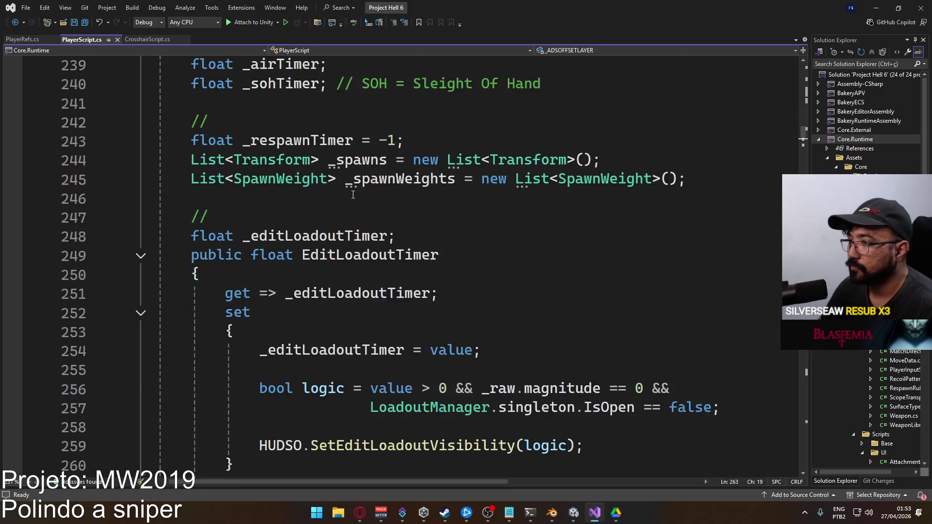
- Fold Update() and FixedUpdate(), then search the solution for _ADSOFFSETLAYER from line 263
scroll(353, 194, "down", 2)
scroll(331, 194, "down", 9)
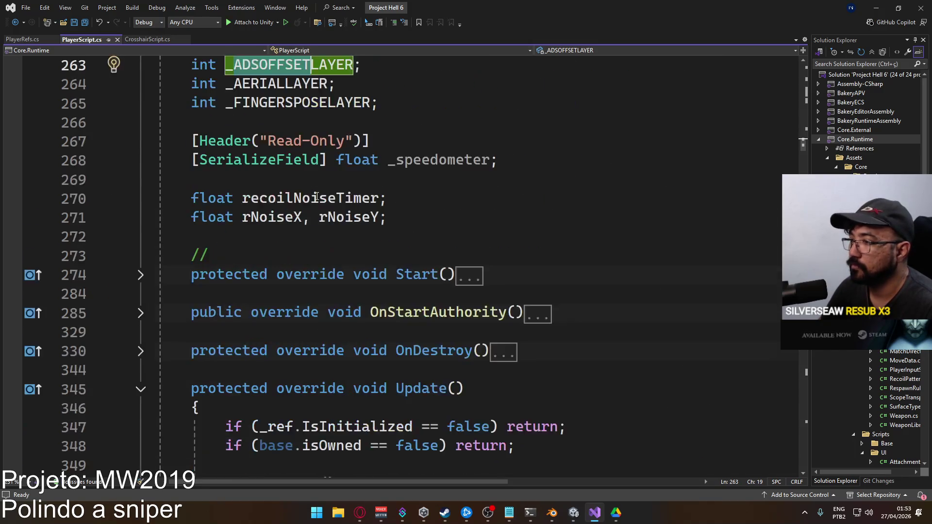
left_click(140, 218)
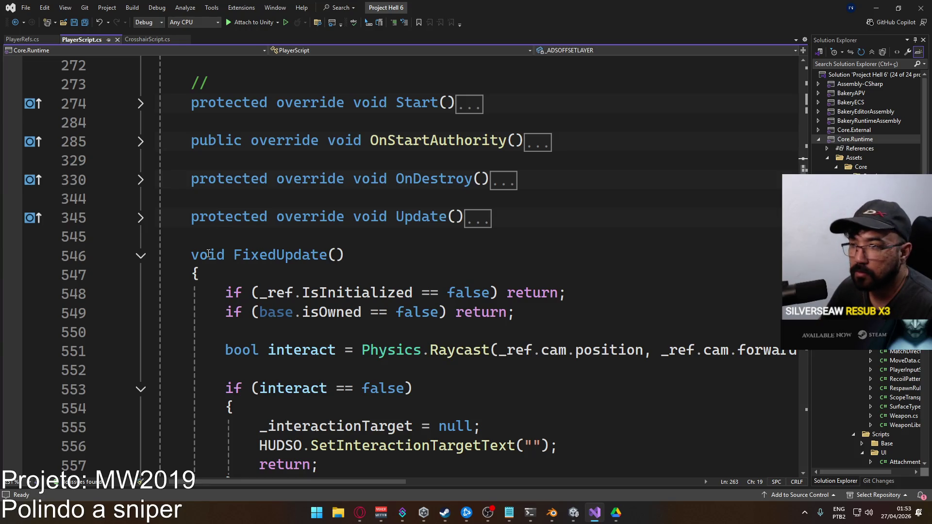
left_click(140, 256)
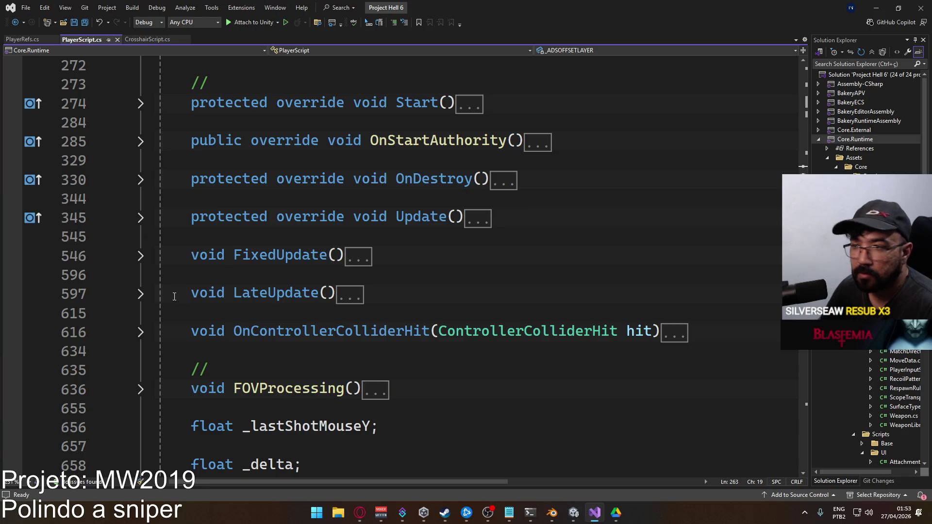
scroll(254, 303, "up", 7)
scroll(314, 341, "down", 1)
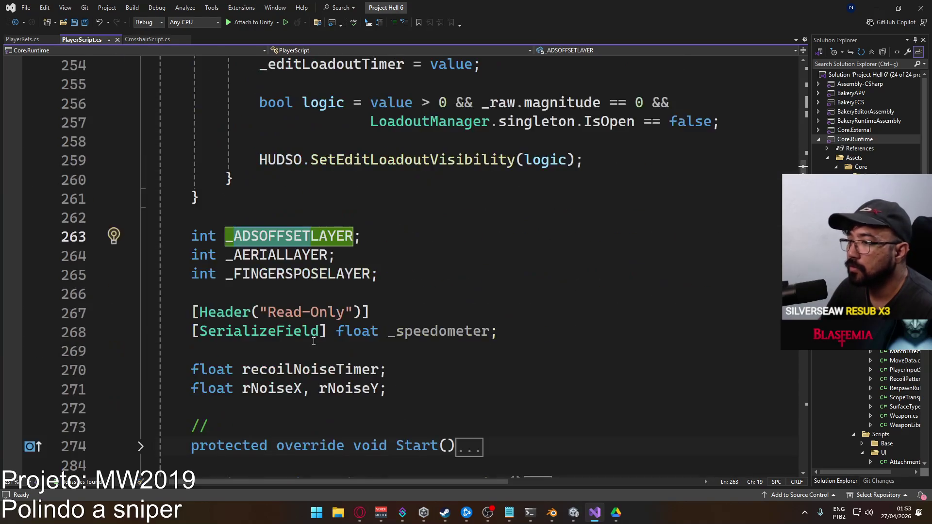
double_click(315, 236)
key("ctrl+f")
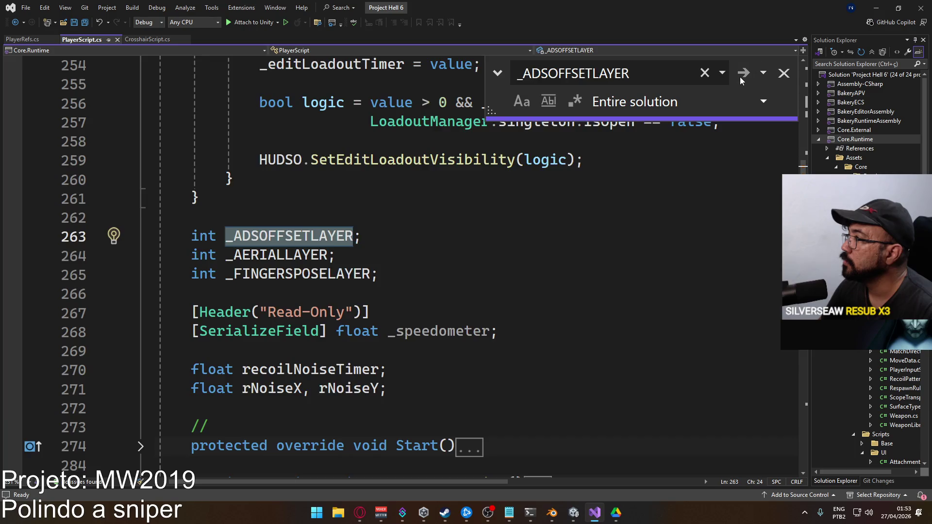
- Step through _ADSOFFSETLAYER matches to line 458's AdsWeight assignment, then show Unity's Scene view
left_click(740, 76)
left_click(739, 76)
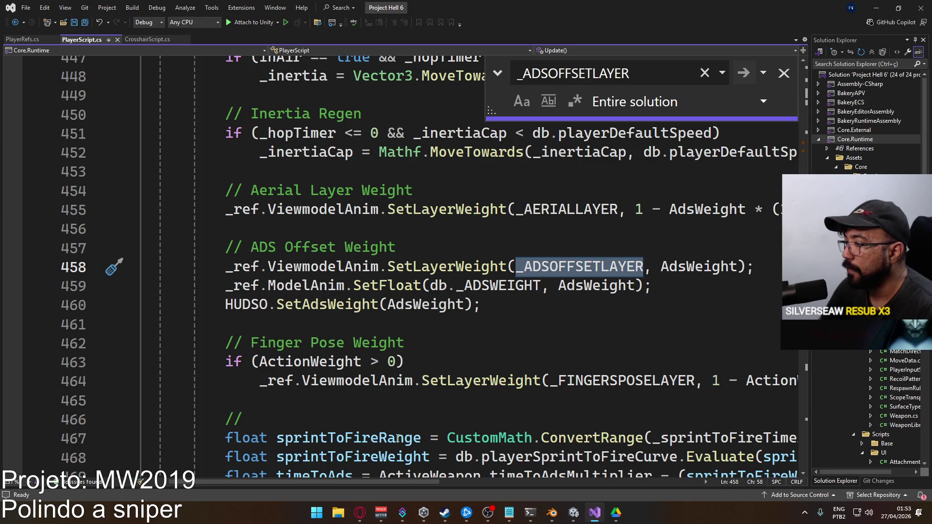
scroll(375, 485, "right", 5)
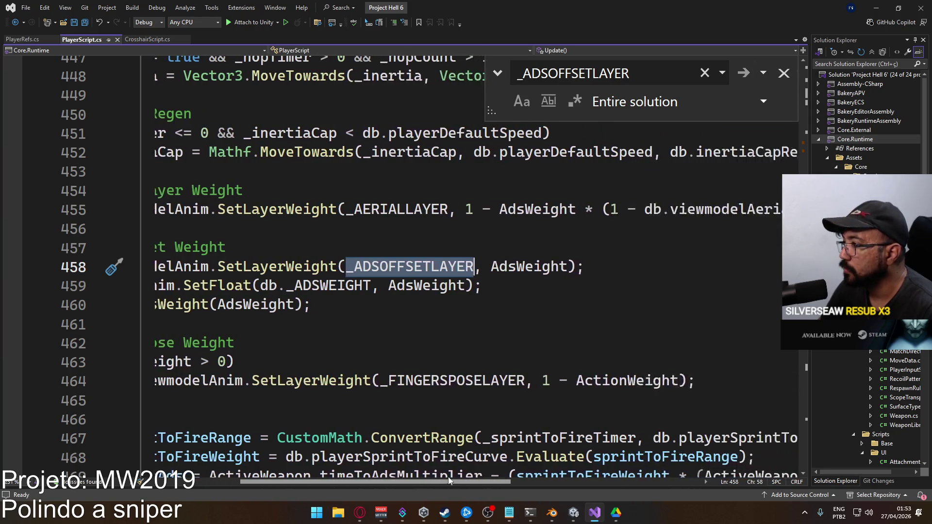
scroll(398, 458, "left", 3)
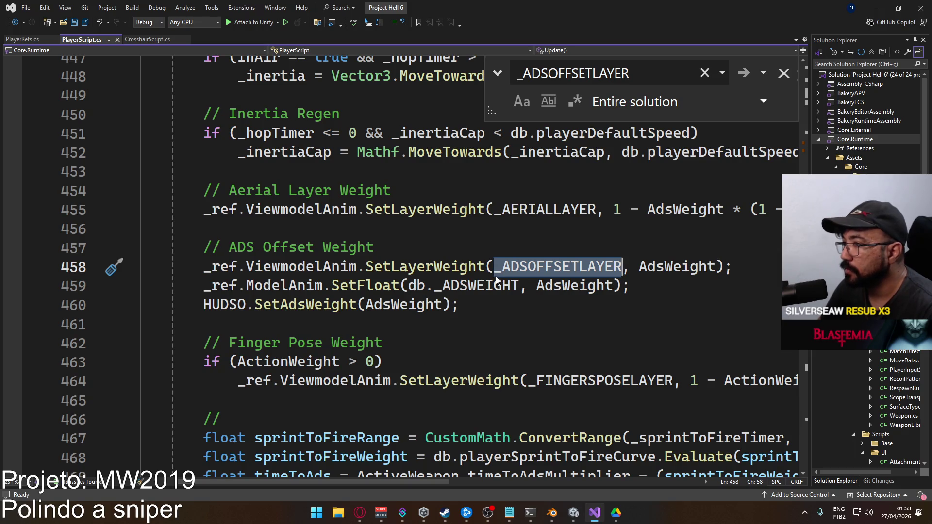
left_click(574, 513)
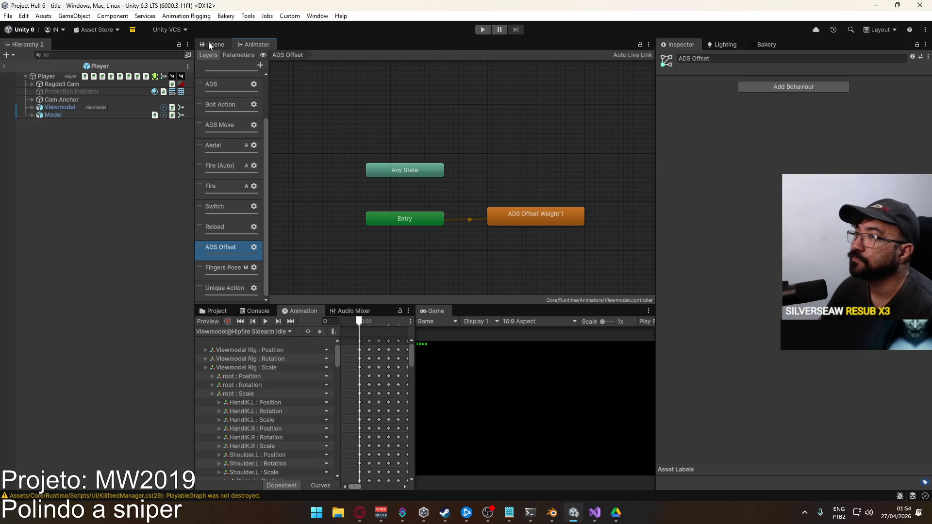
left_click(209, 44)
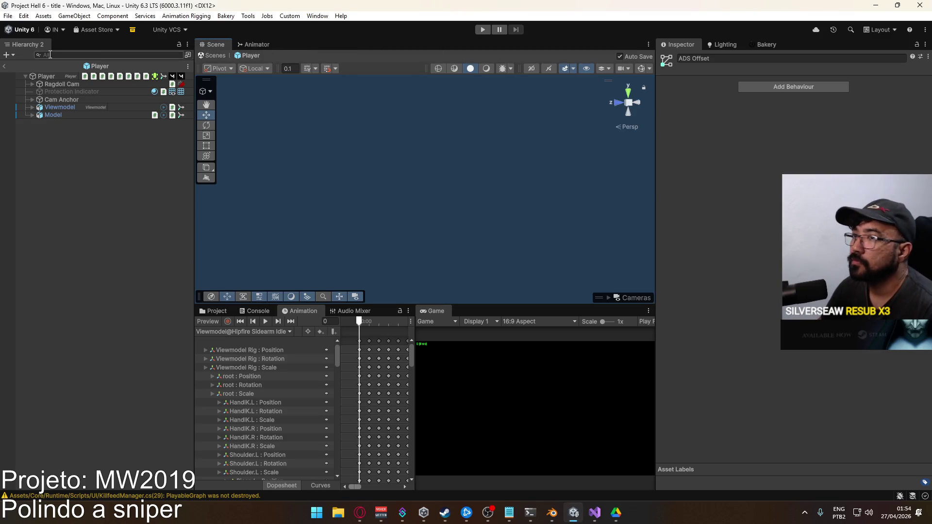
- Enter Play mode, host a match on the crash map, and walk the player outside
left_click(483, 29)
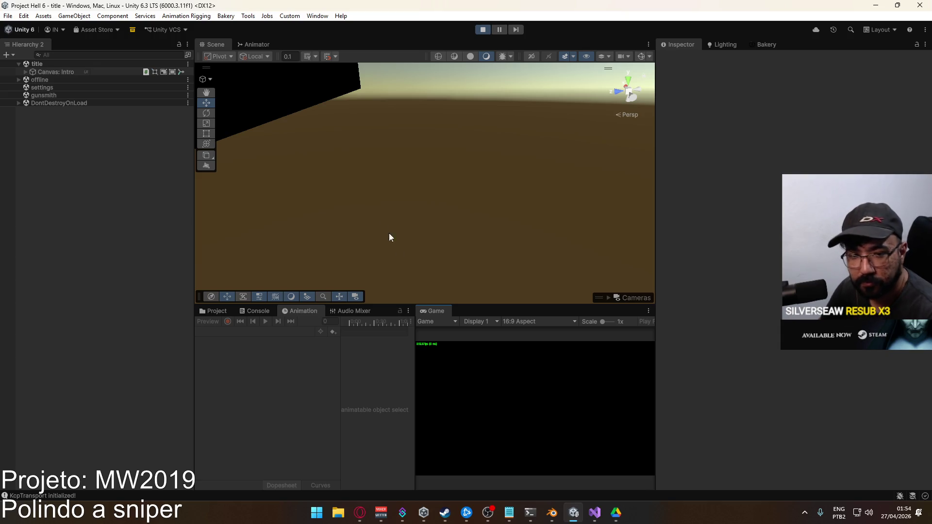
left_click(436, 443)
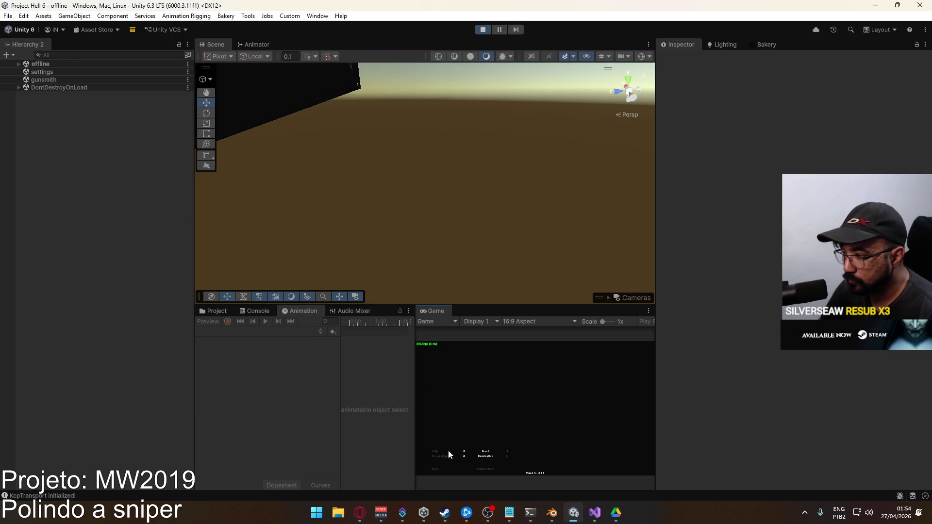
left_click(479, 466)
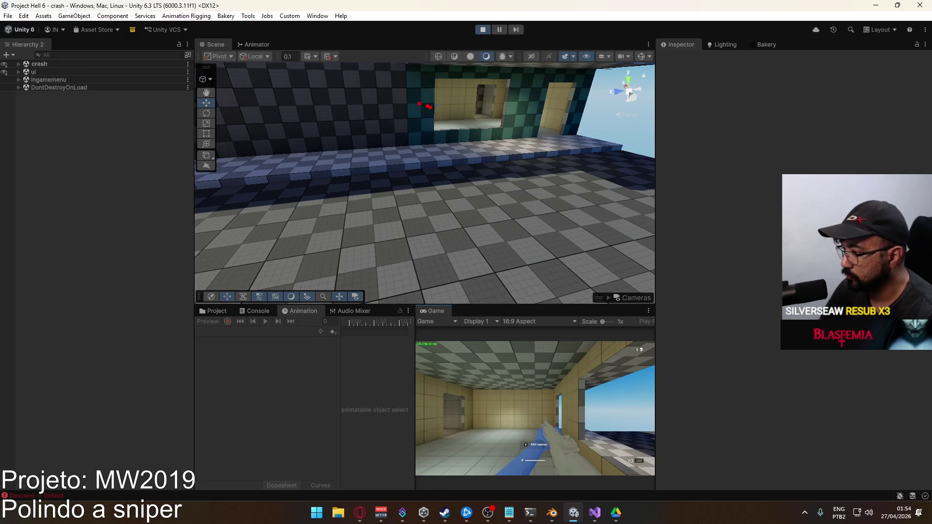
key("shift+w")
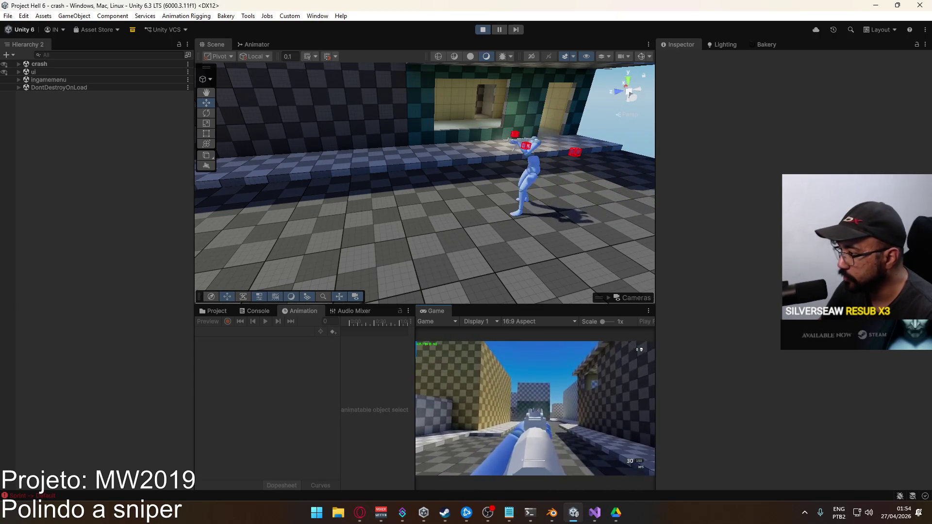
key("super")
- Expand crash > Player > Viewmodel in the Hierarchy and select the ADS Offset rig
left_click(28, 61)
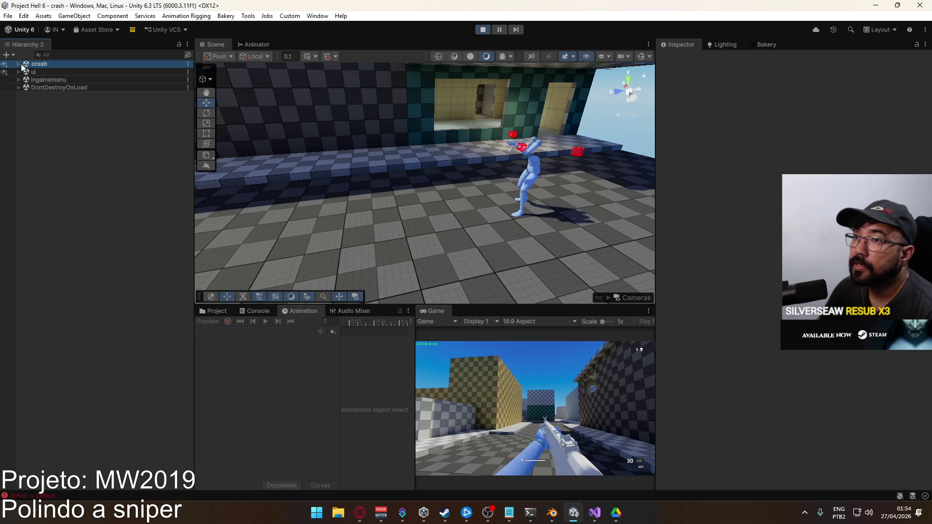
left_click(19, 66)
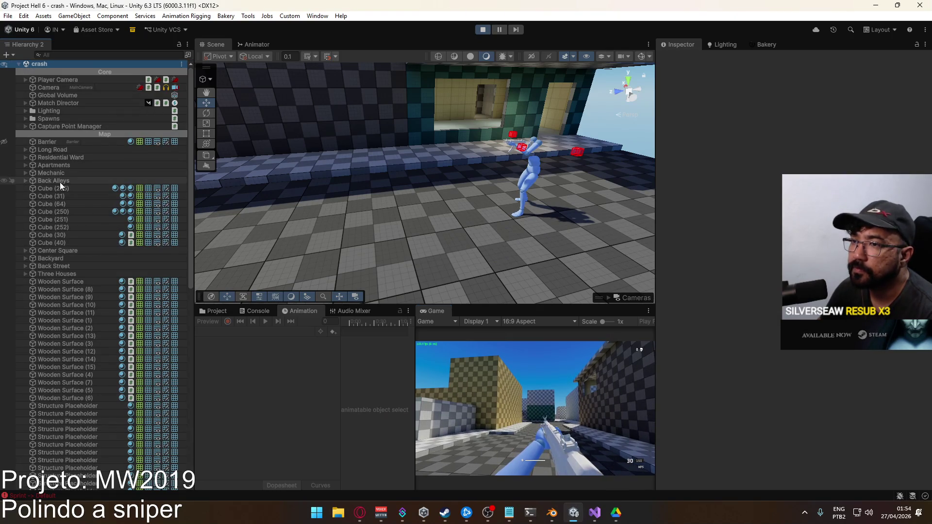
scroll(60, 182, "down", 10)
scroll(66, 364, "up", 5)
scroll(75, 350, "down", 4)
left_click(44, 462)
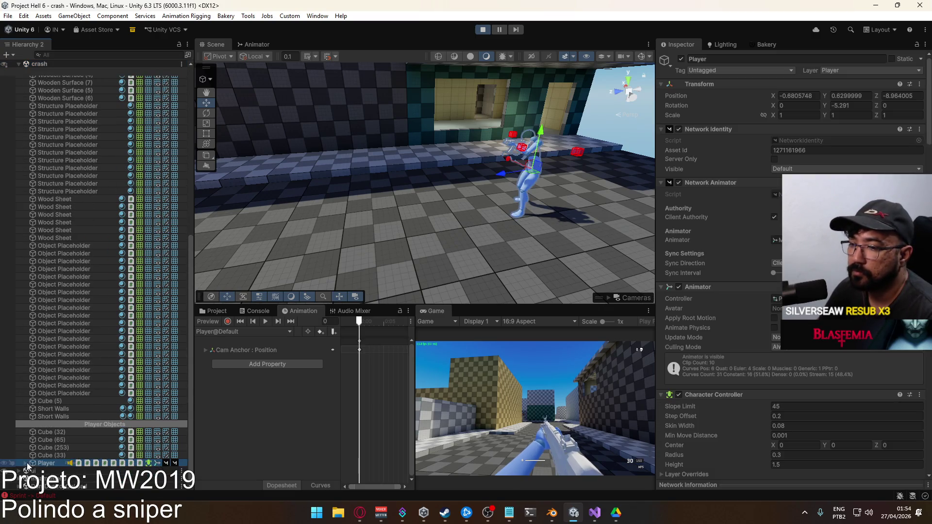
left_click(26, 462)
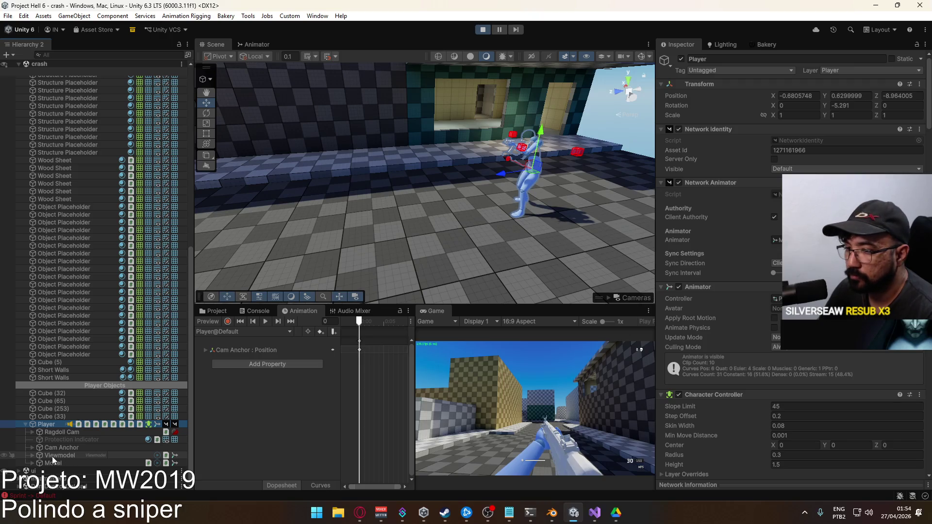
left_click(33, 455)
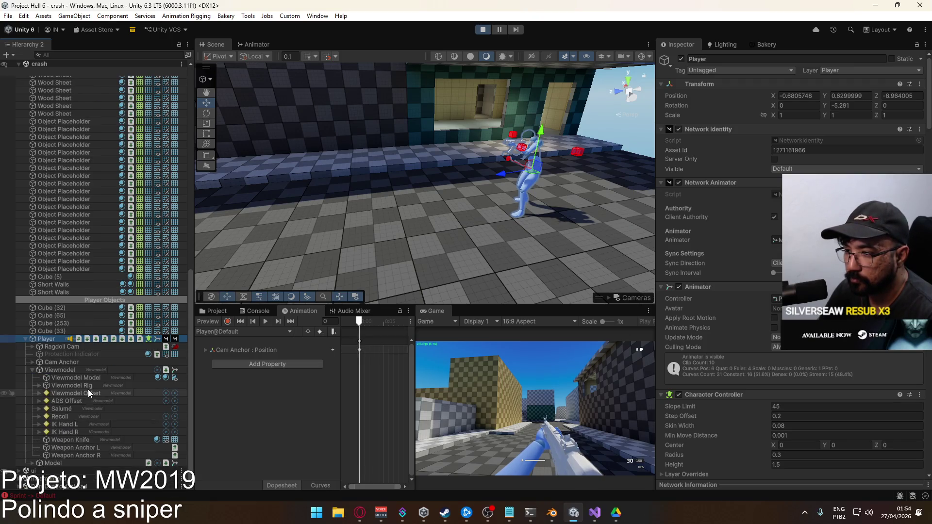
left_click(80, 401)
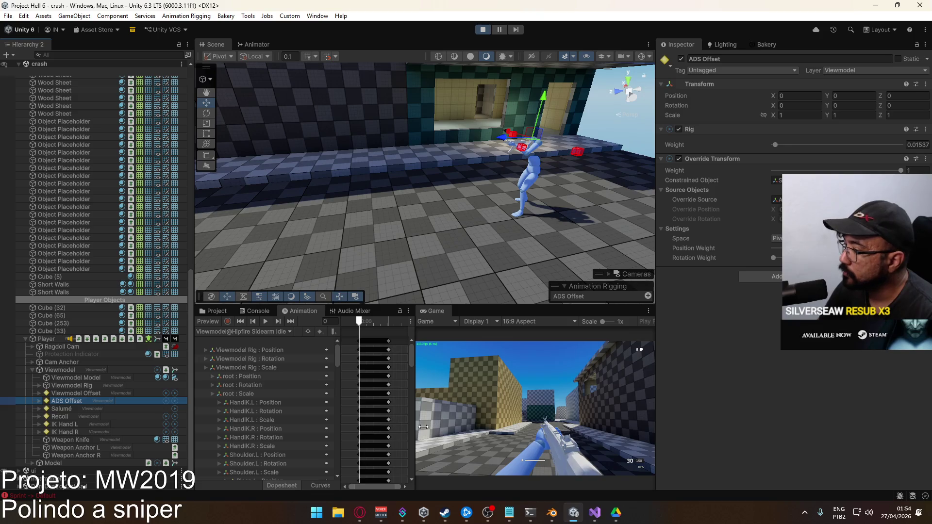
- Aim in and out in the running game and test the ADS Offset rig weight at 0
right_click(534, 408)
right_click(534, 407)
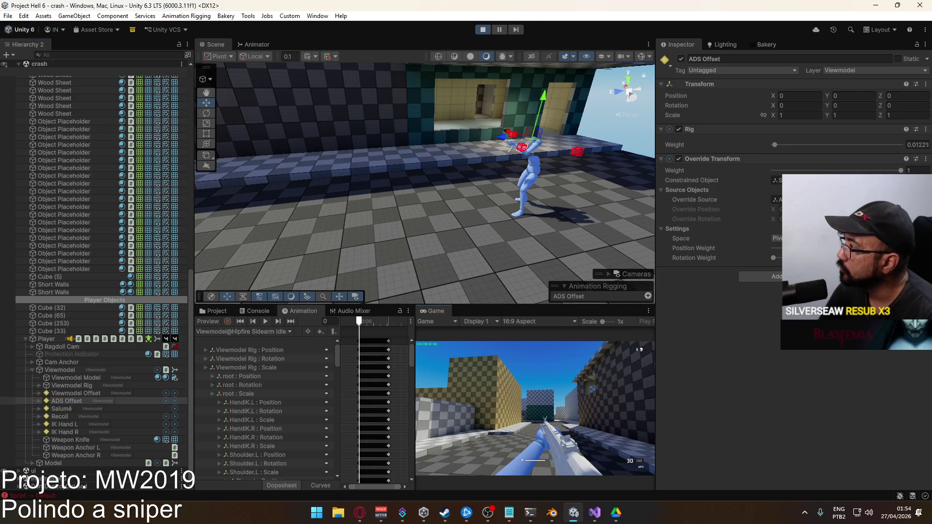
right_click(533, 407)
right_click(534, 407)
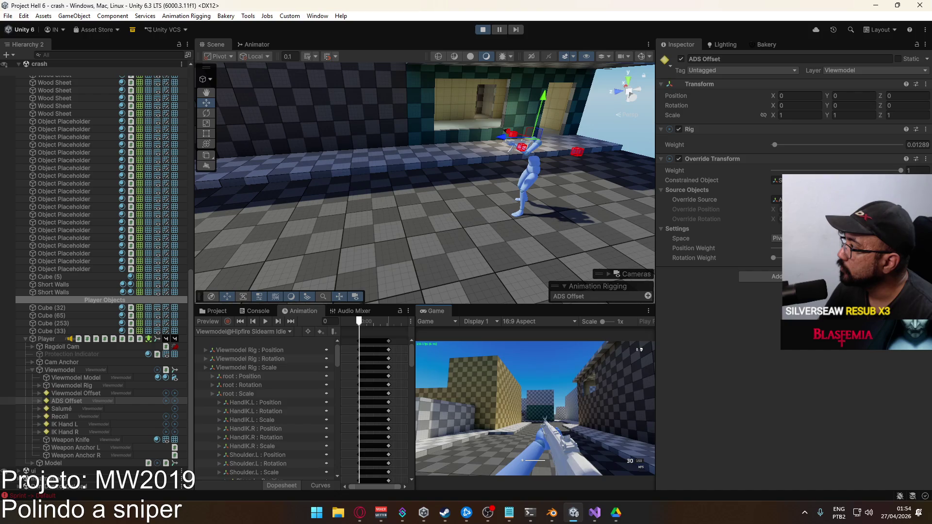
key("super")
key("super")
left_click_drag(774, 144, 765, 145)
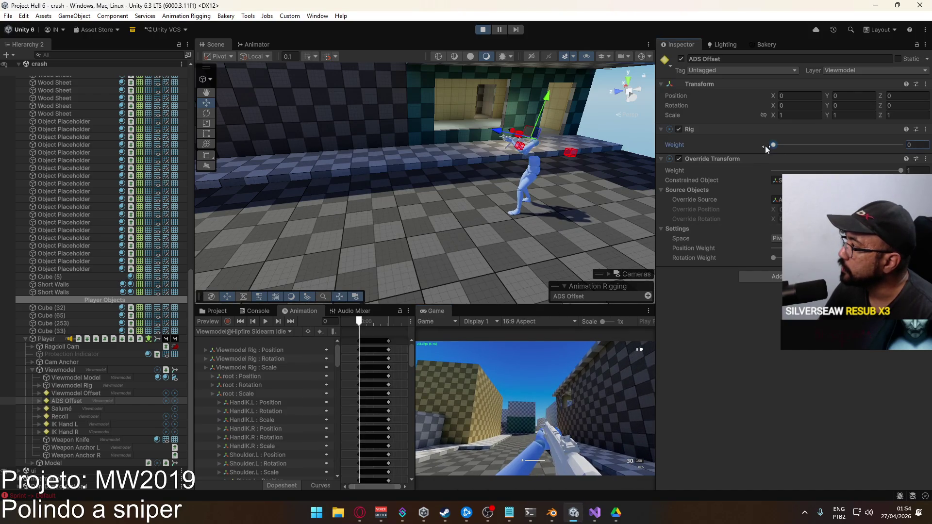
left_click(519, 383)
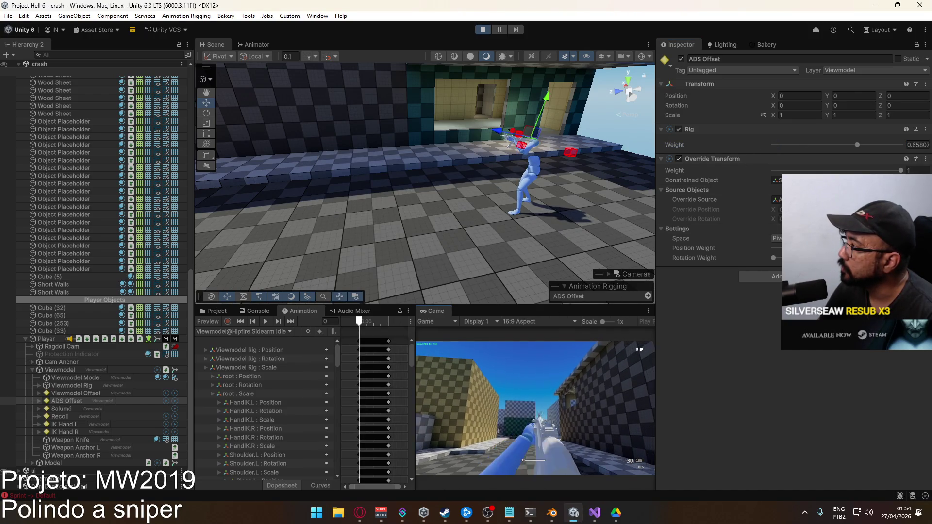
key("super")
key("super")
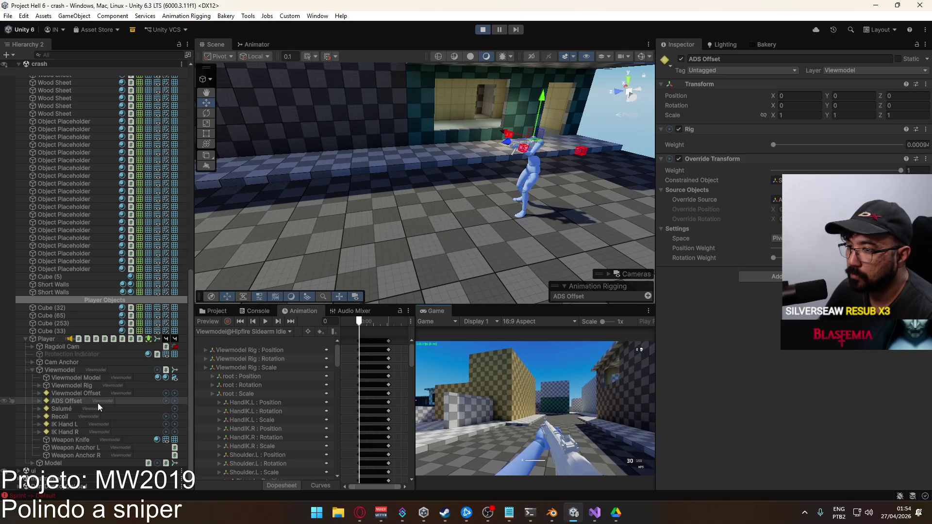
left_click(54, 370)
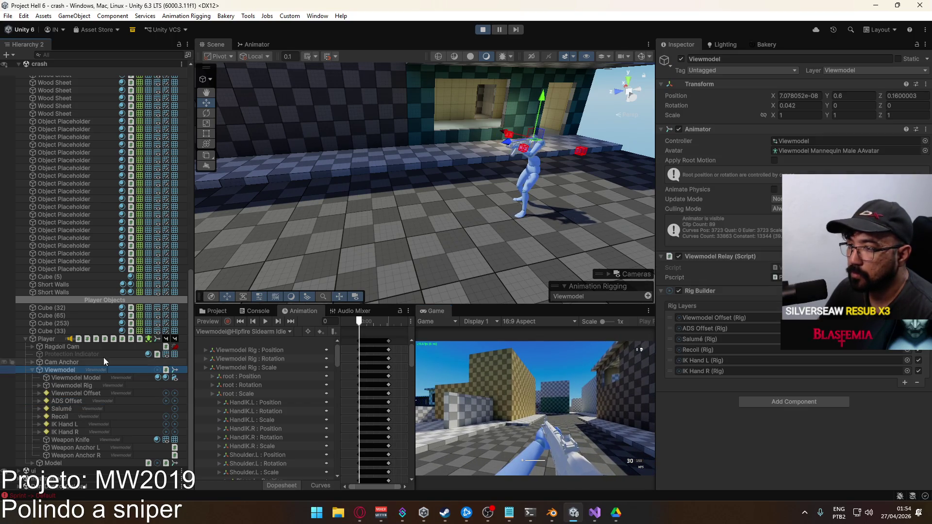
- Inspect the ADS Offset layer's settings and its ADS Offset Weight 1 state in the Animator
left_click(269, 45)
scroll(237, 214, "down", 3)
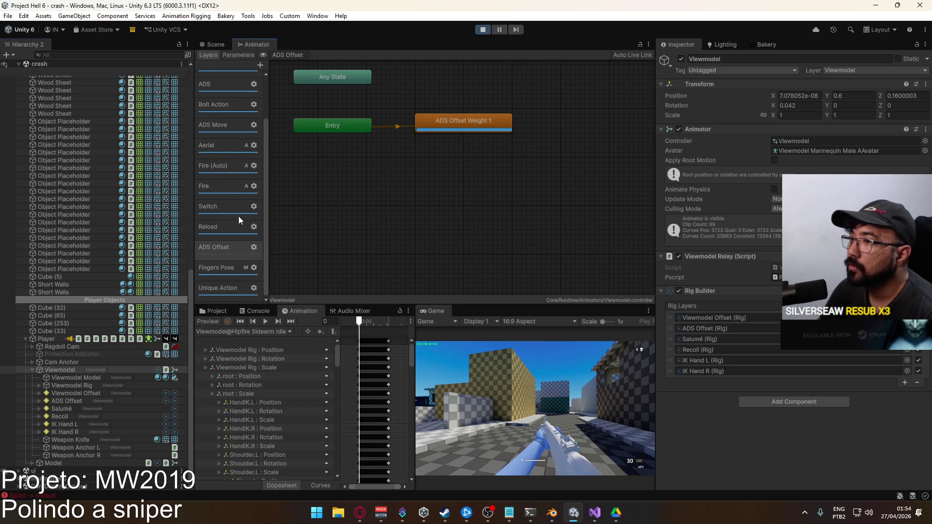
left_click(253, 248)
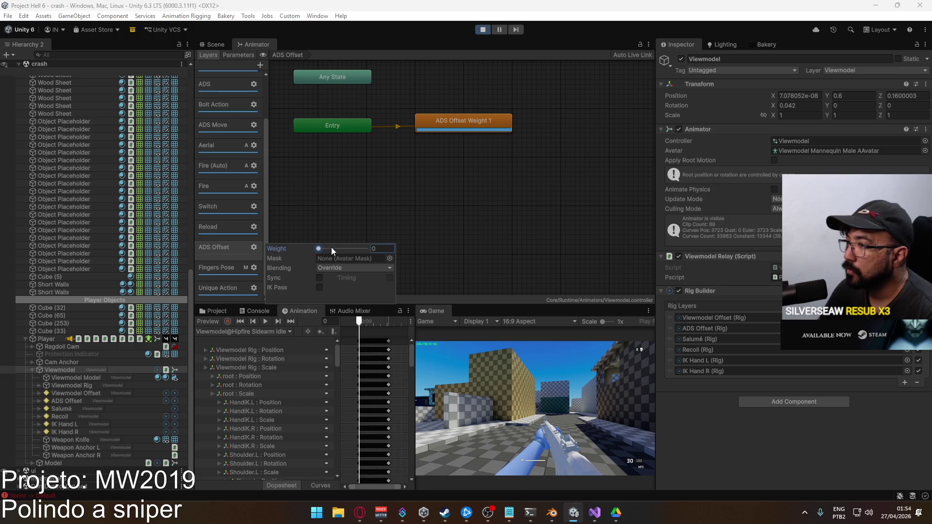
left_click(226, 251)
left_click(444, 122)
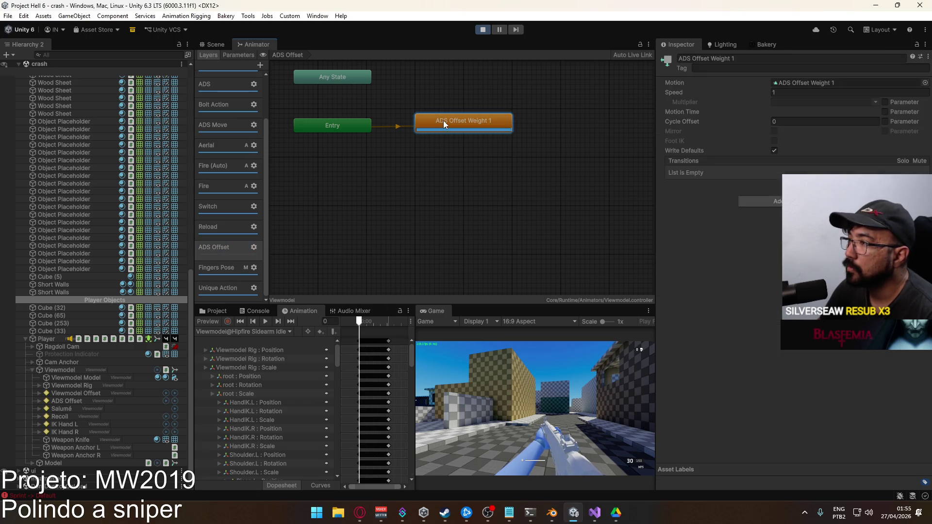
mouse_move(397, 166)
middle_mouse_down()
mouse_move(436, 198)
mouse_move(446, 241)
middle_mouse_up()
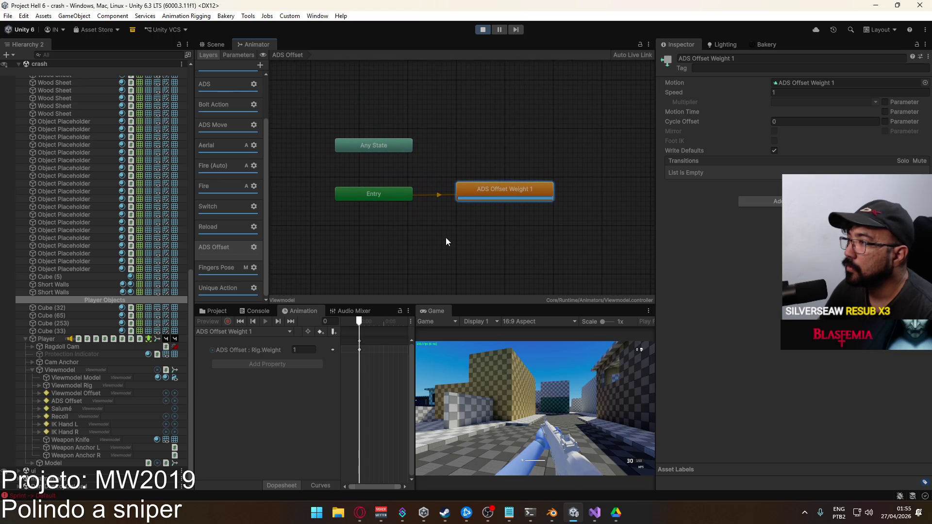
- Stop Play mode and delete the ADS Offset layer from the animator controller
left_click(216, 245)
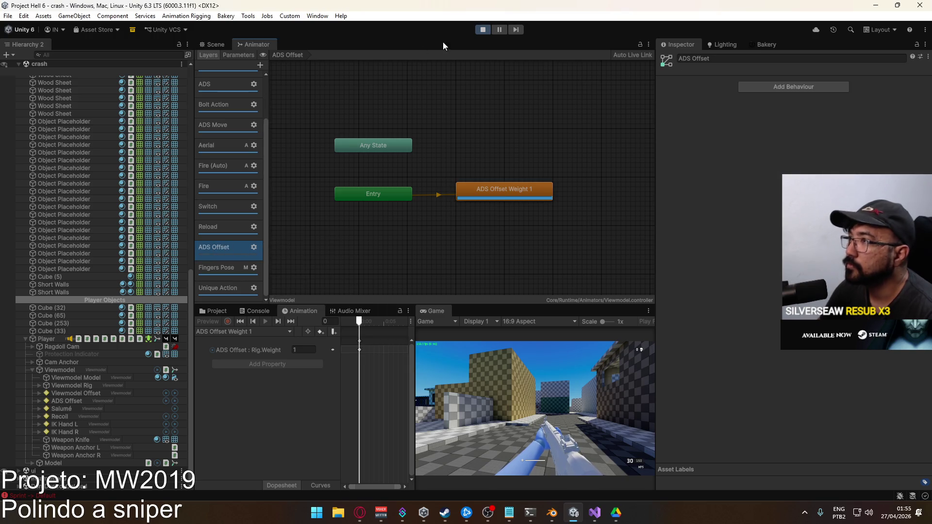
left_click(483, 29)
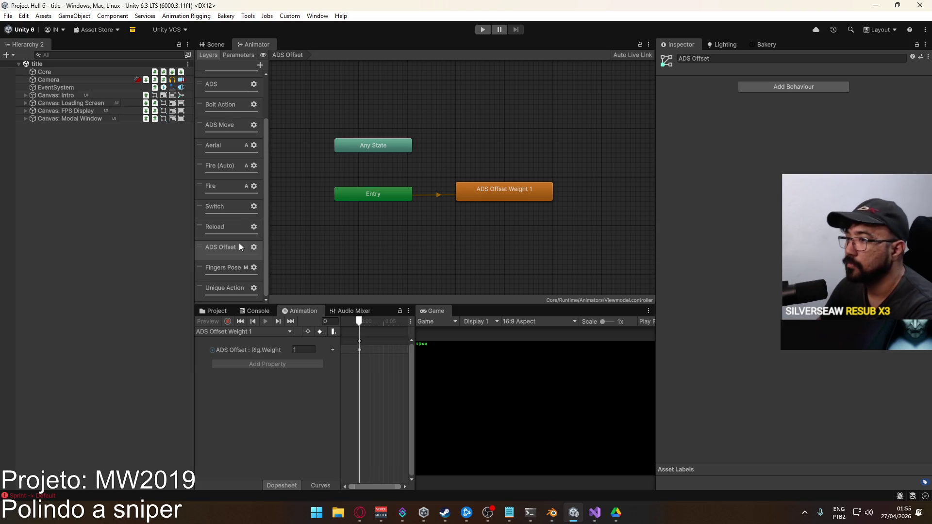
left_click(251, 254)
key("Delete")
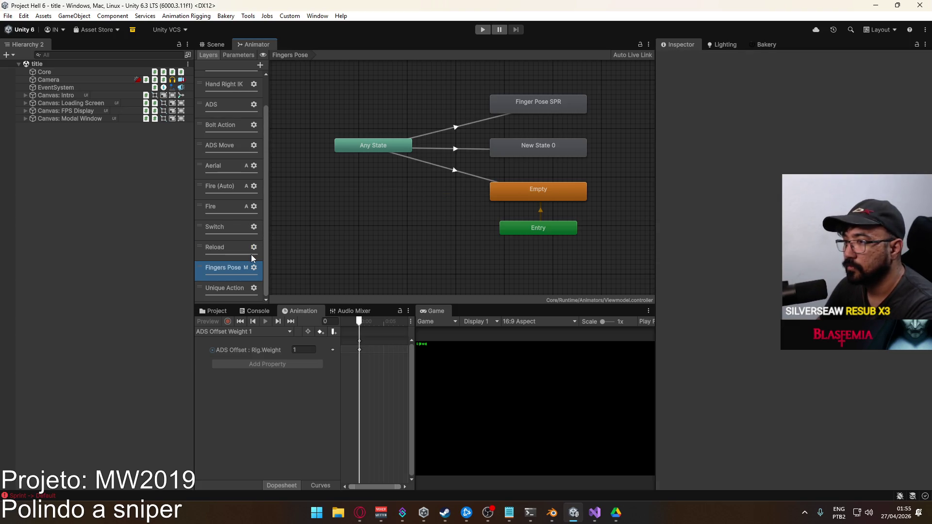
left_click(595, 512)
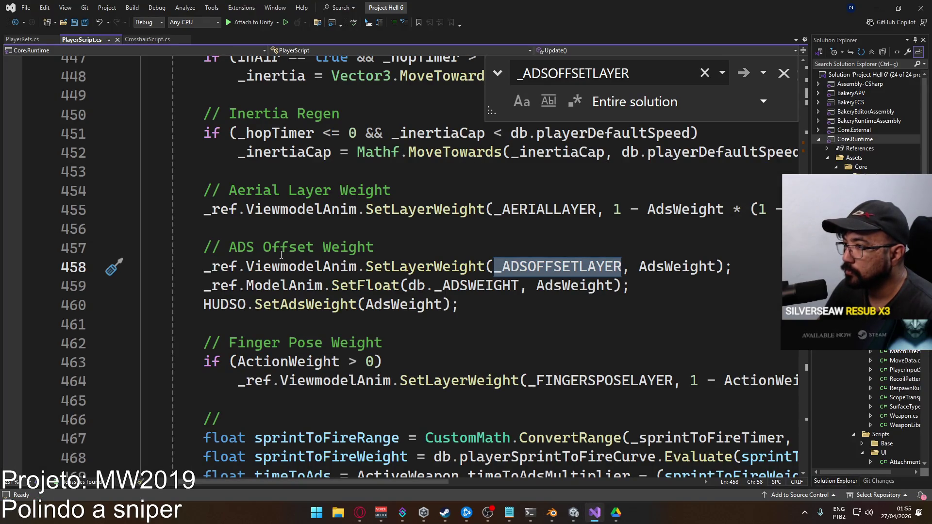
- Comment out line 458's SetLayerWeight(_ADSOFFSETLAYER…) call in PlayerScript.cs and save it
left_click(211, 266)
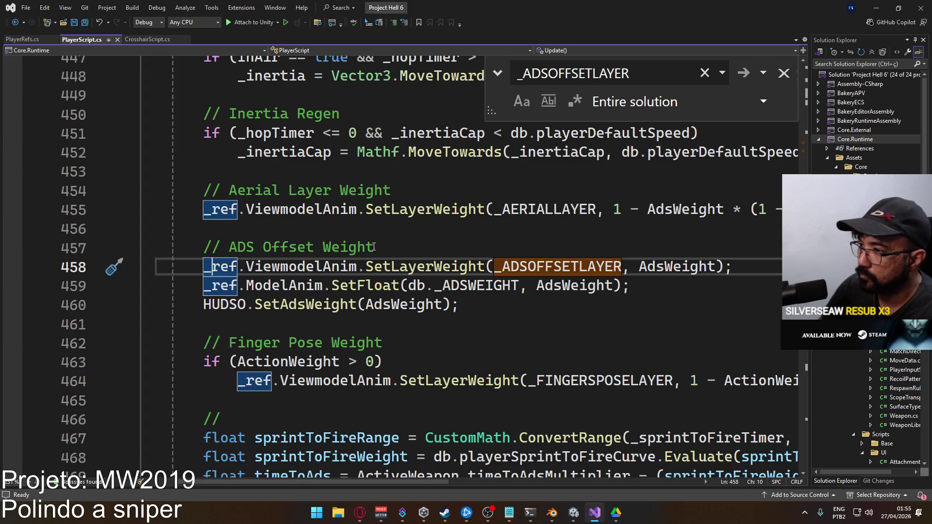
key("ctrl+k")
key("ctrl+c")
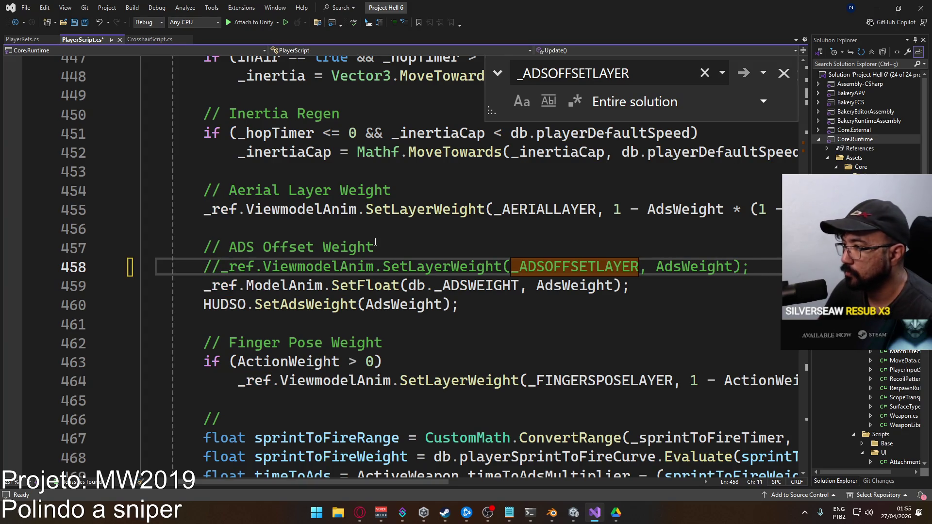
key("ctrl+s")
key("alt+Tab")
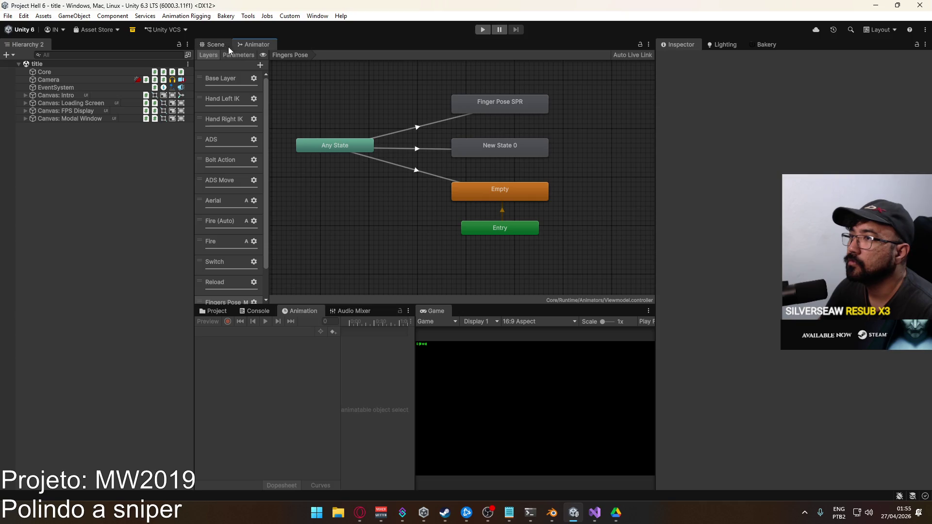
- Open the Player prefab from the Project window and select its Viewmodel object
left_click(215, 44)
left_click(217, 312)
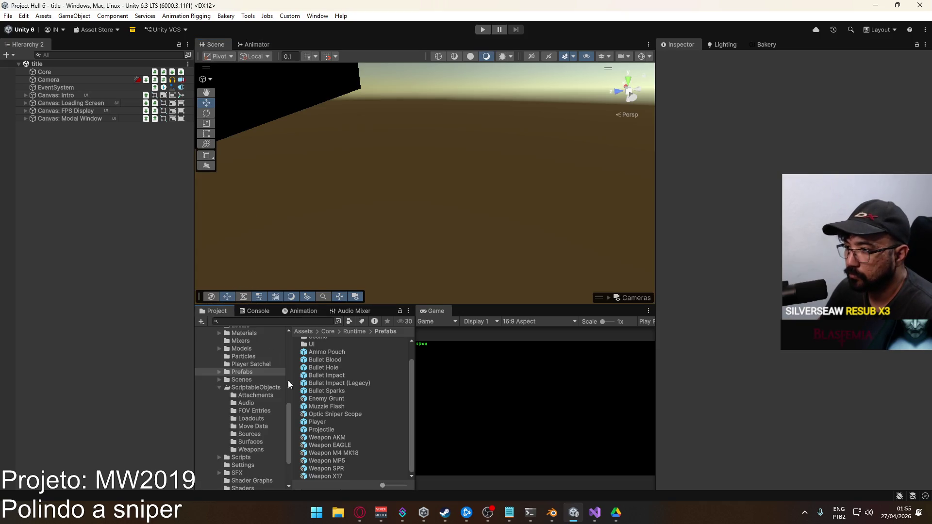
double_click(334, 424)
left_click(72, 114)
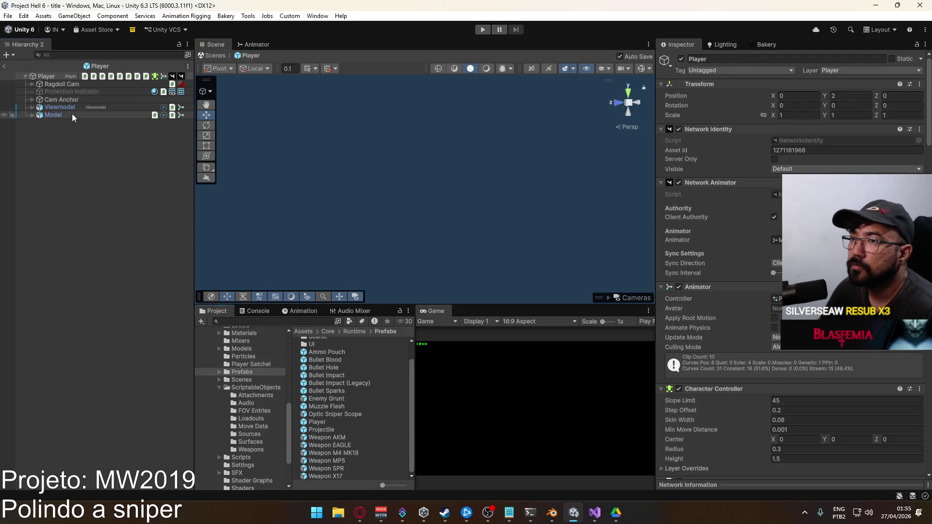
left_click(71, 107)
left_click(68, 112)
left_click(67, 107)
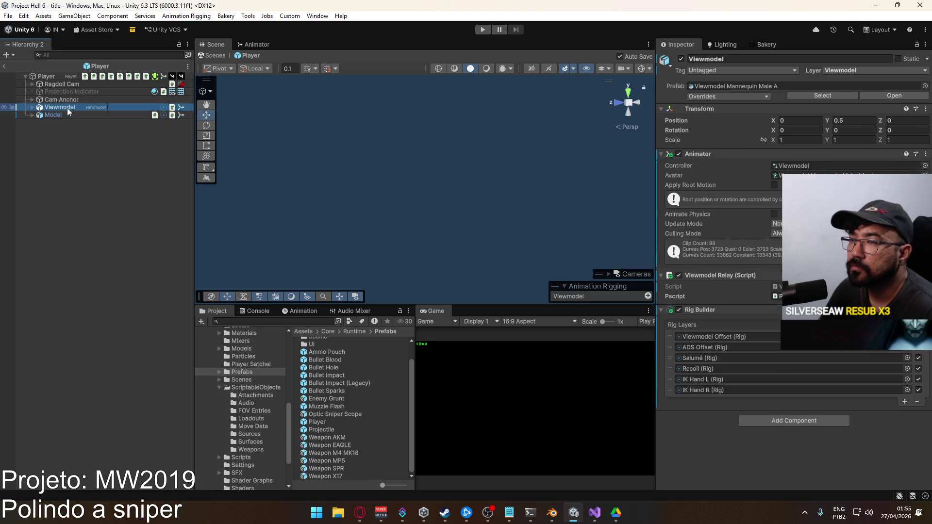
- Inspect the ADS layer's ADS Weight 1 state in the Animator, then show the Animation window
left_click(256, 45)
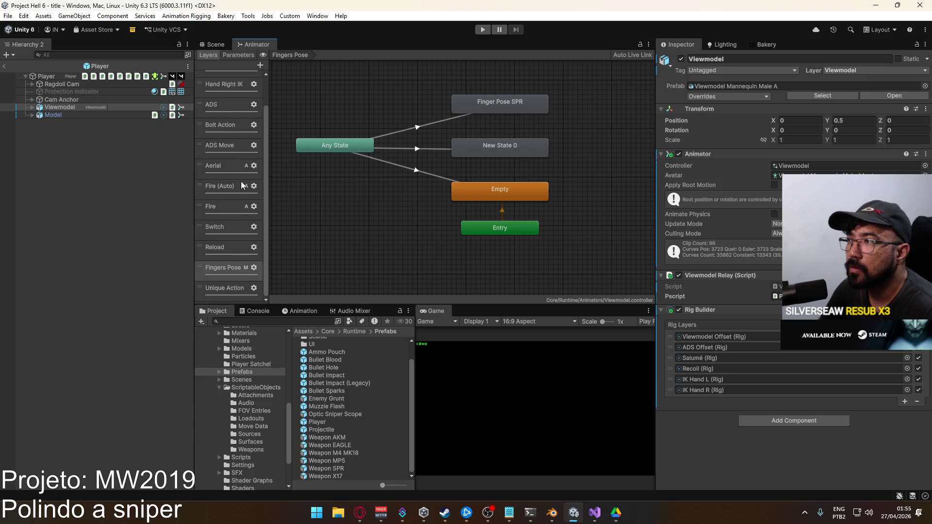
scroll(241, 184, "up", 2)
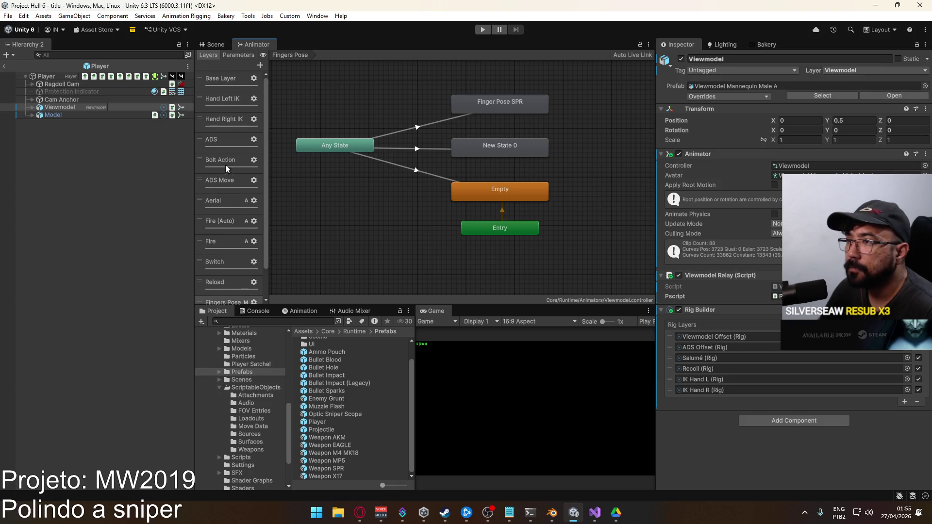
left_click(223, 146)
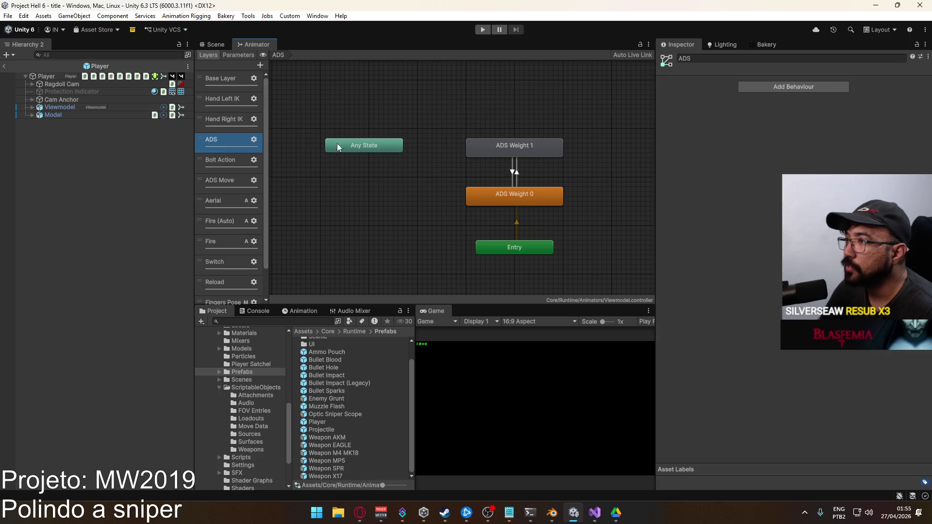
double_click(509, 147)
left_click(470, 148)
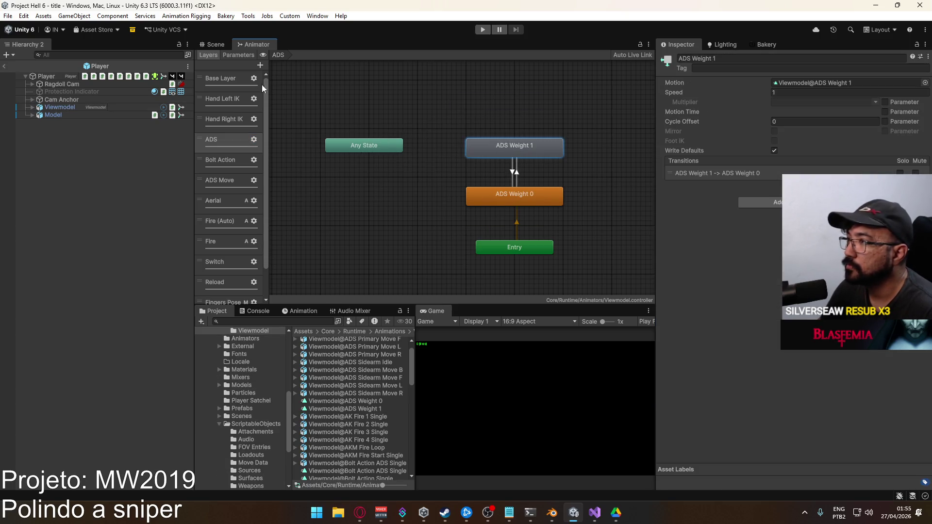
left_click(61, 108)
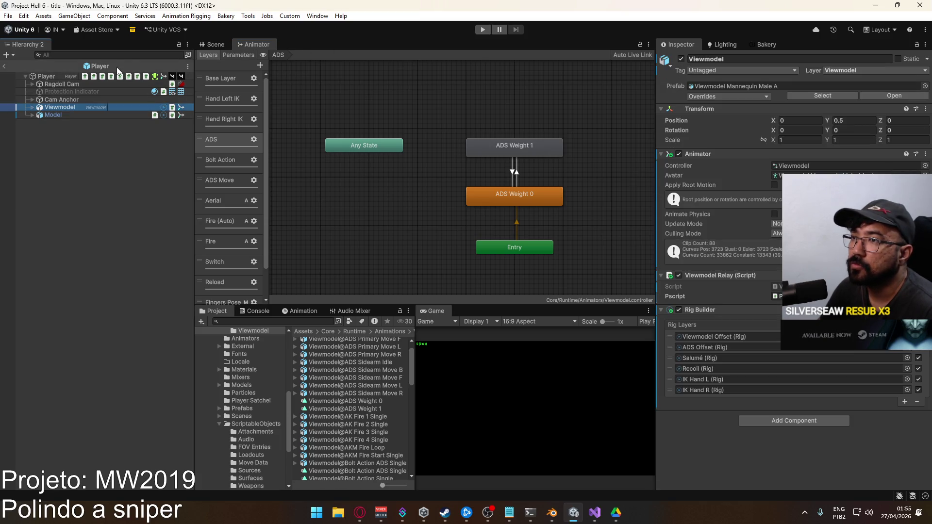
left_click(241, 55)
left_click(203, 55)
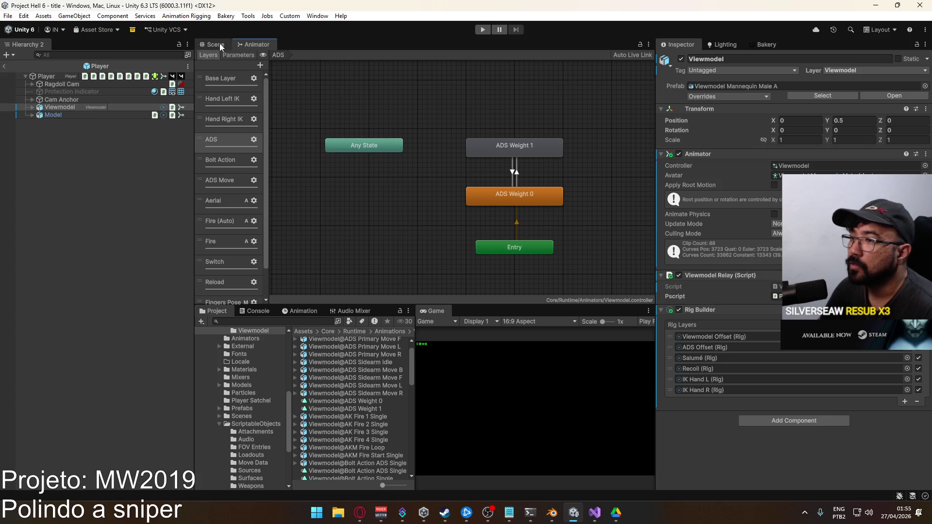
left_click(219, 43)
left_click(241, 46)
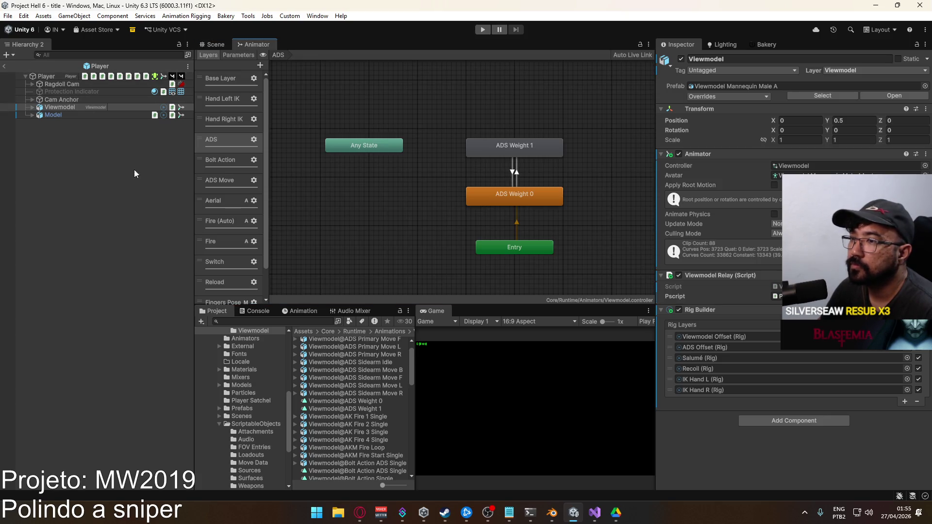
left_click(303, 311)
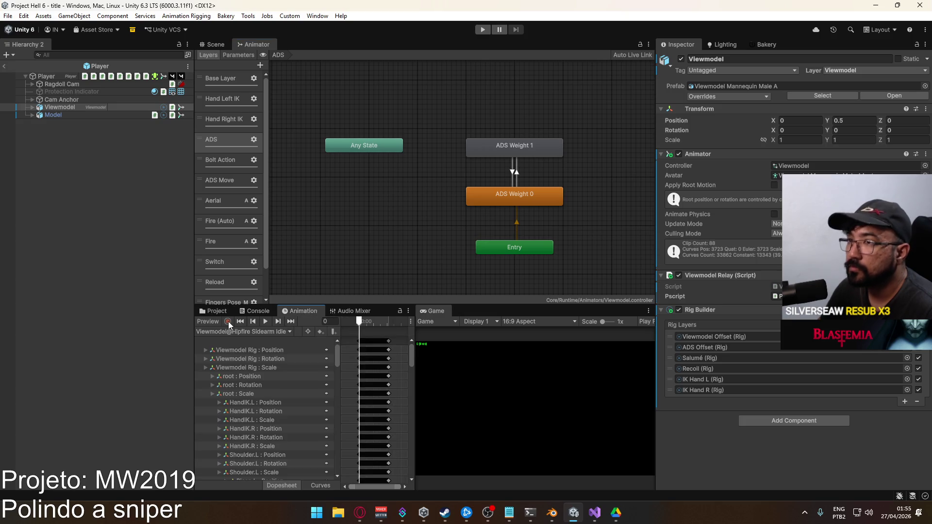
- In the ADS Weight 1 clip, record the ADS Offset rig weight at 1
left_click(31, 107)
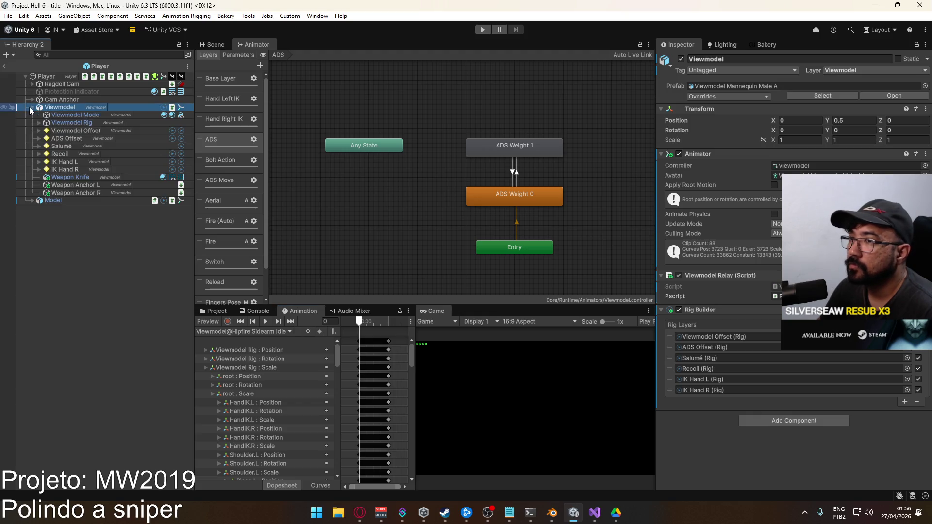
left_click(243, 331)
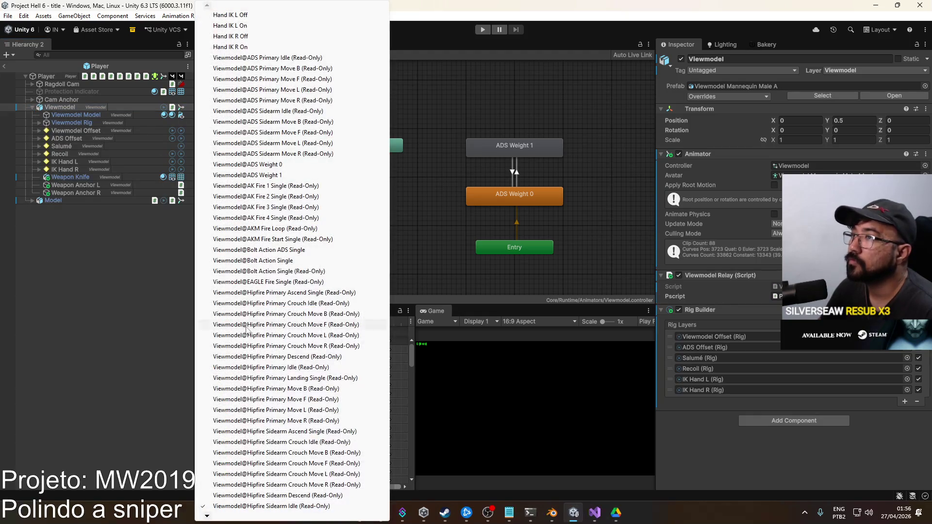
left_click(322, 175)
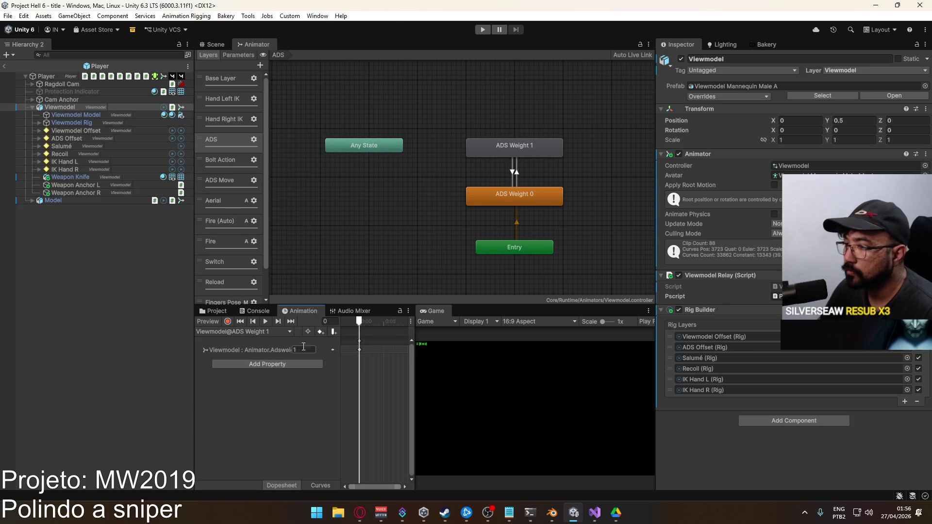
left_click(227, 323)
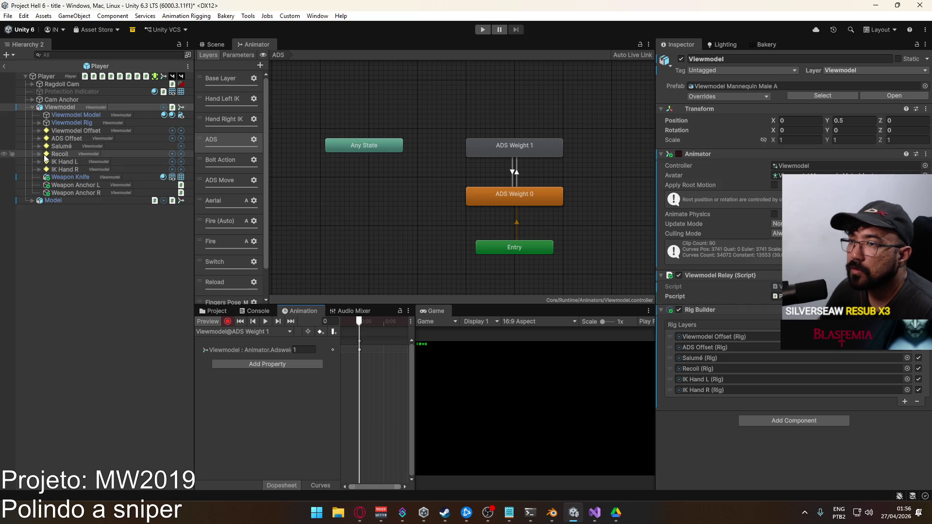
left_click(39, 138)
left_click(66, 138)
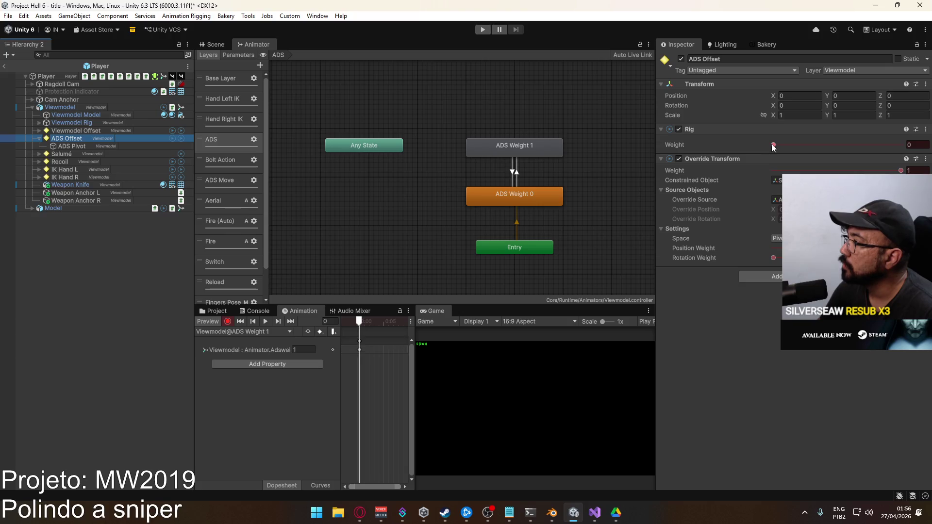
left_click_drag(775, 147, 901, 145)
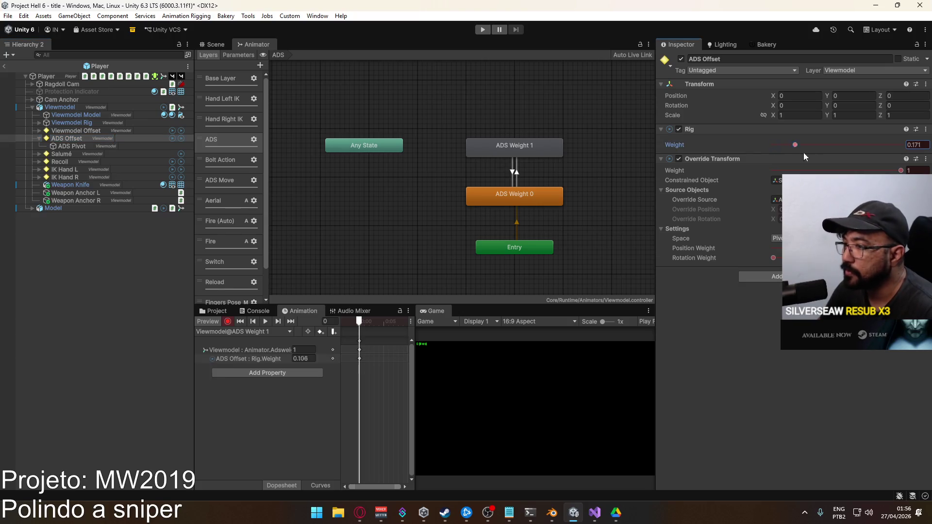
- In the ADS Weight 0 clip, record the ADS Offset rig weight at 0
left_click(271, 331)
left_click(301, 164)
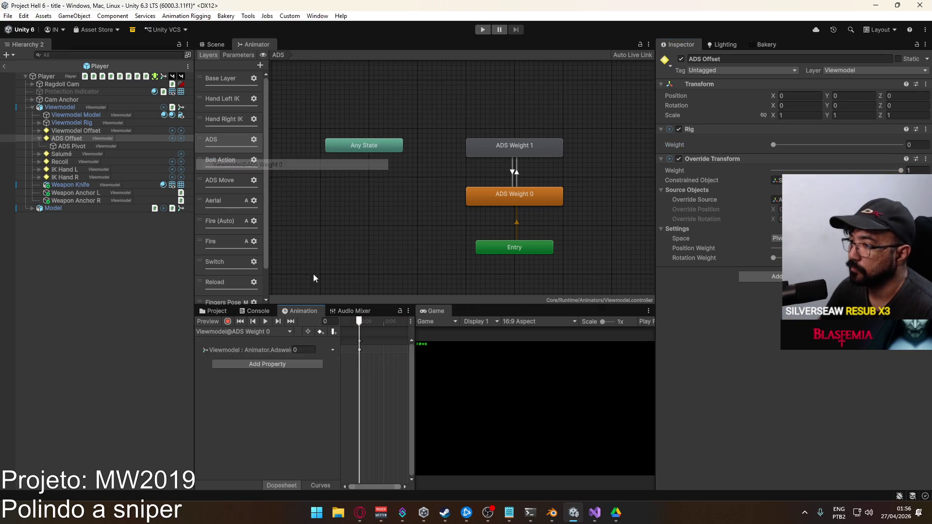
left_click(227, 321)
left_click(773, 145)
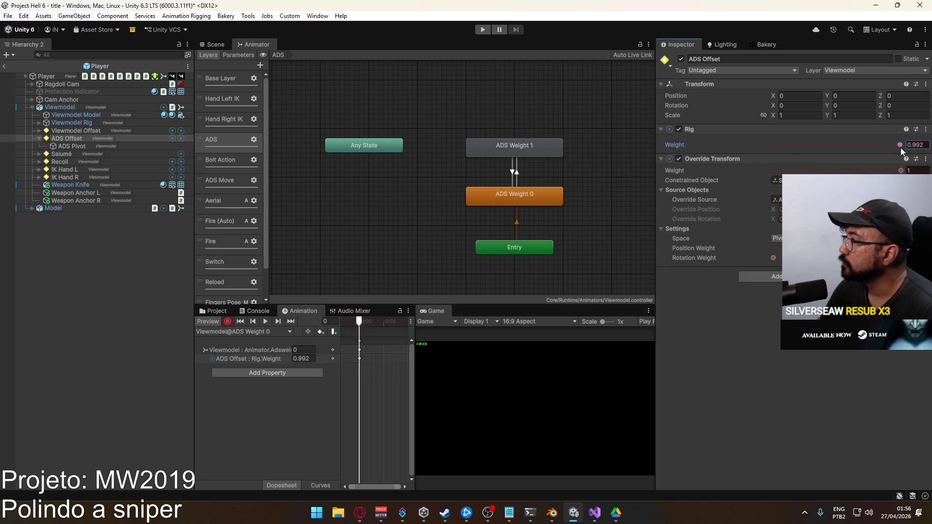
left_click(80, 267)
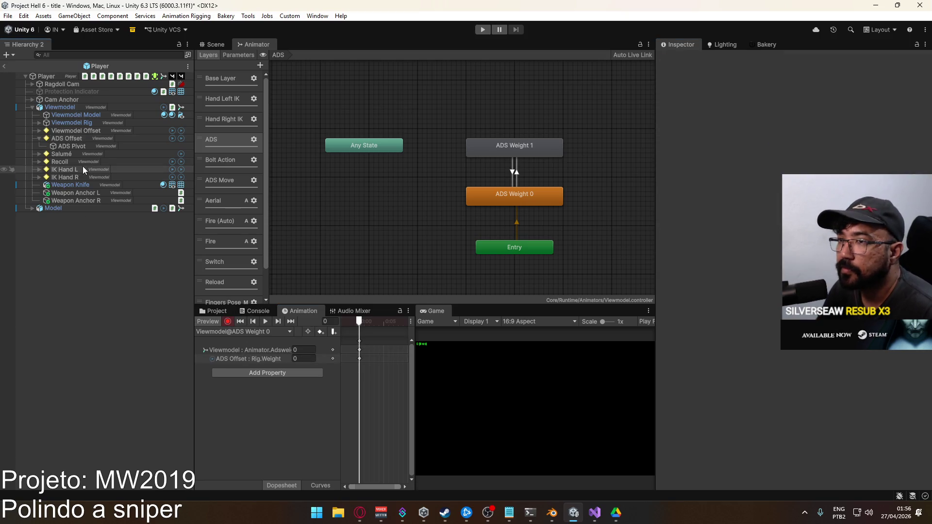
- Expand the Salumé rig, turn off the Animation preview, and check the Right child's constraint
left_click(61, 155)
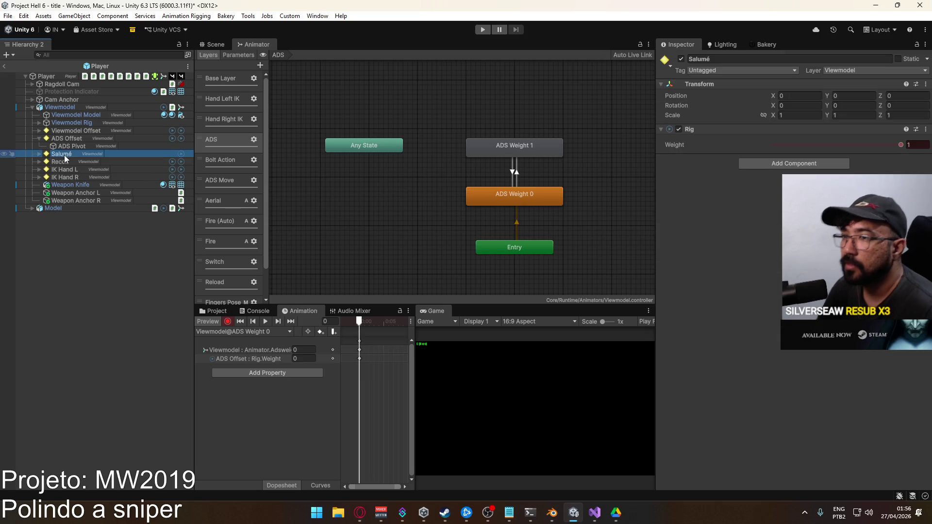
left_click(39, 154)
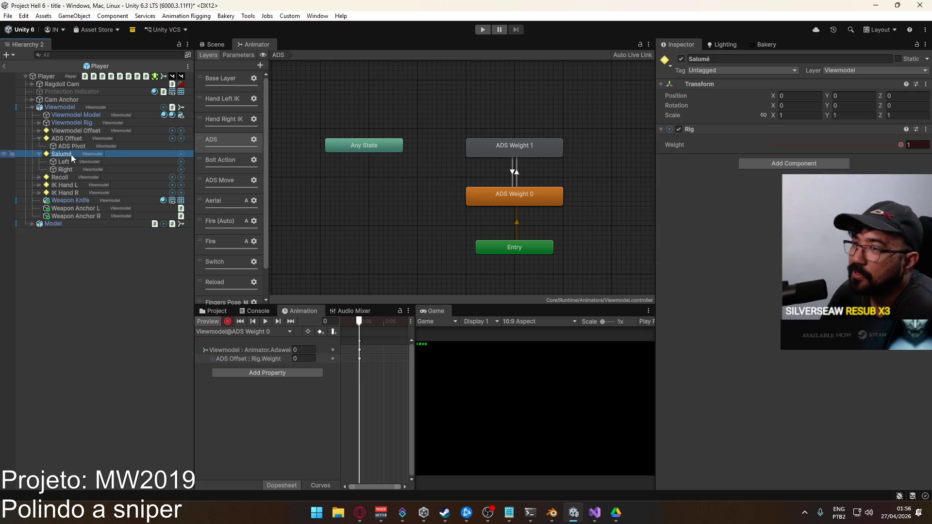
left_click(211, 322)
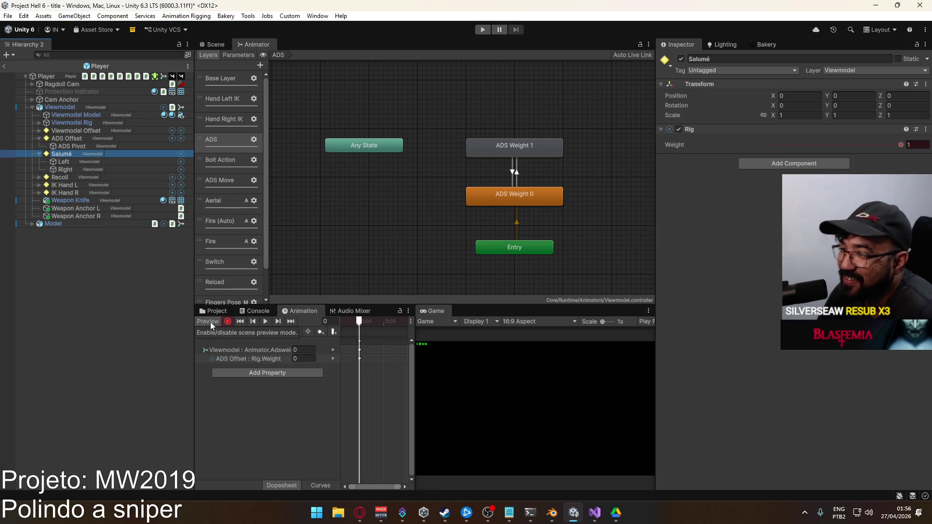
left_click(76, 167)
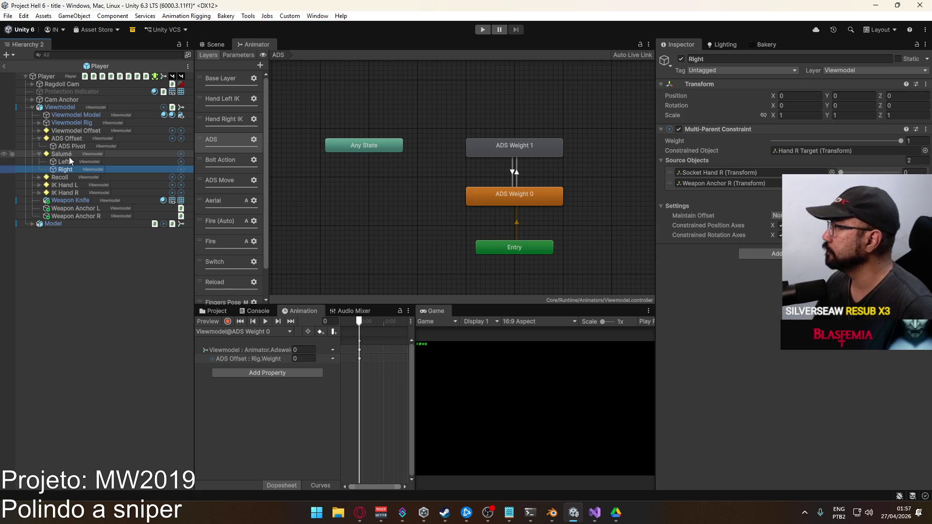
- Rename the Salumé rig to 'Anchor Switch' and collapse the Viewmodel hierarchy
left_click(66, 155)
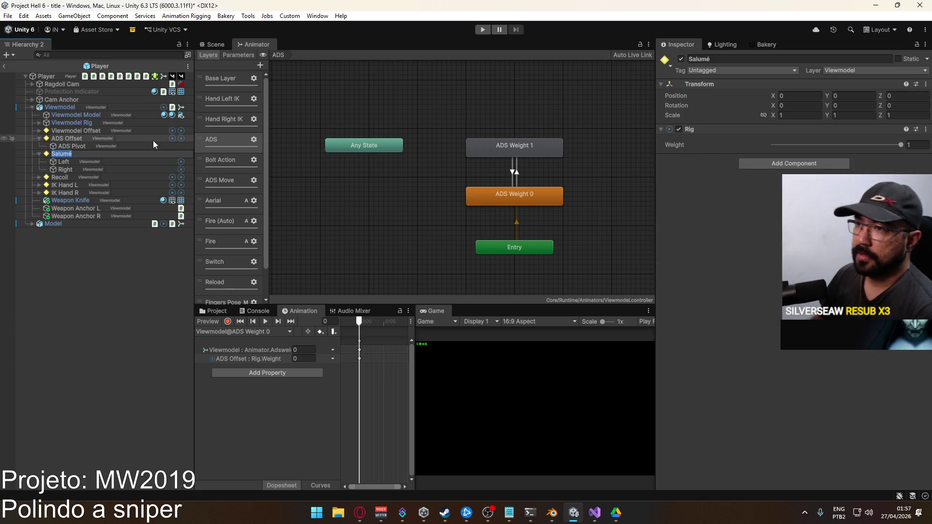
type("Anchor")
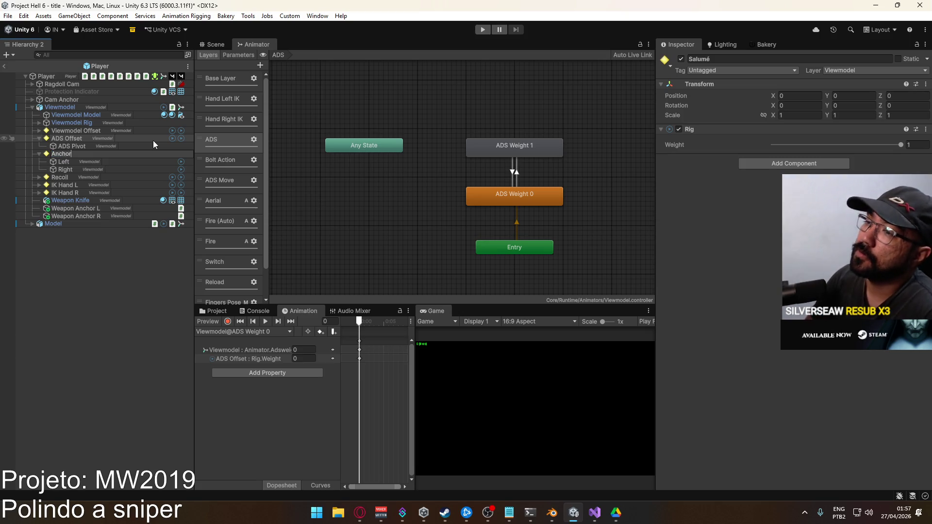
type(" Switch")
key("Return")
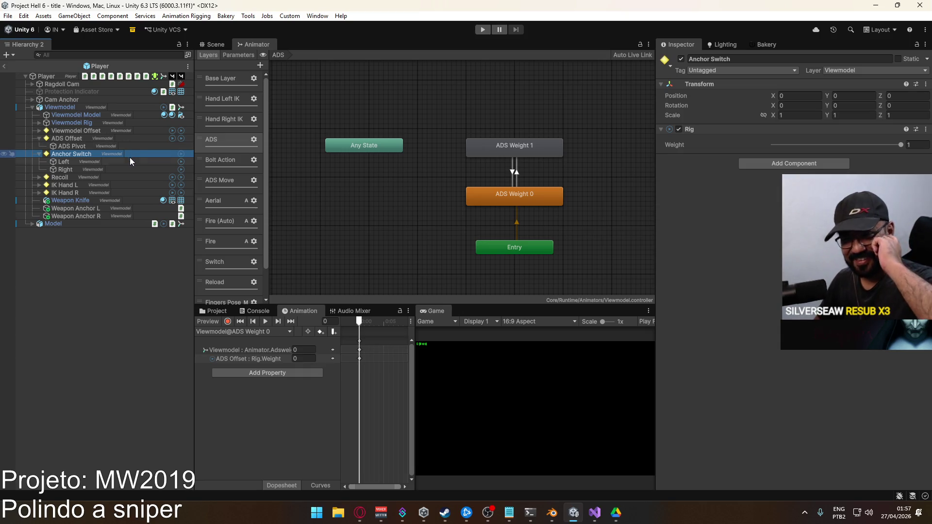
left_click(40, 154)
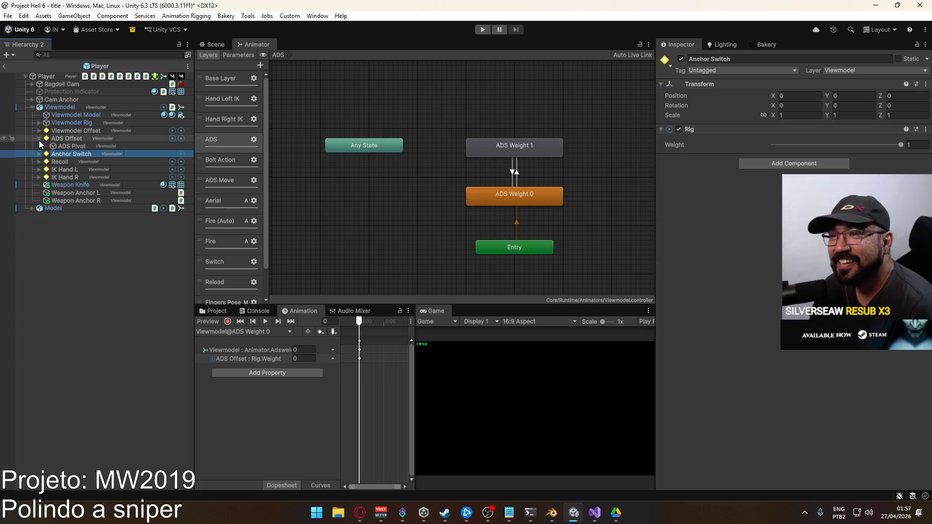
left_click(37, 139)
left_click(32, 107)
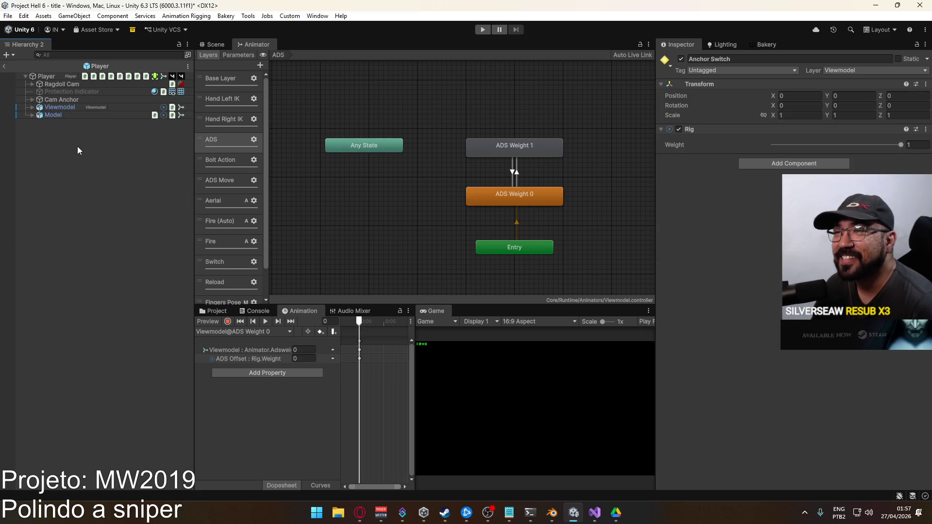
- Exit Prefab Mode back to the scene, enter Play mode, and start a match on crash
left_click(77, 146)
left_click(4, 67)
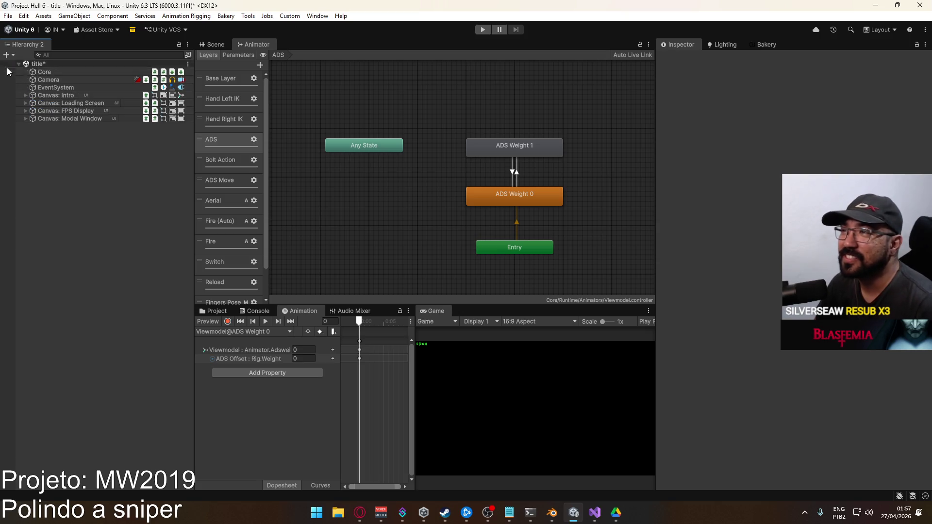
left_click(214, 44)
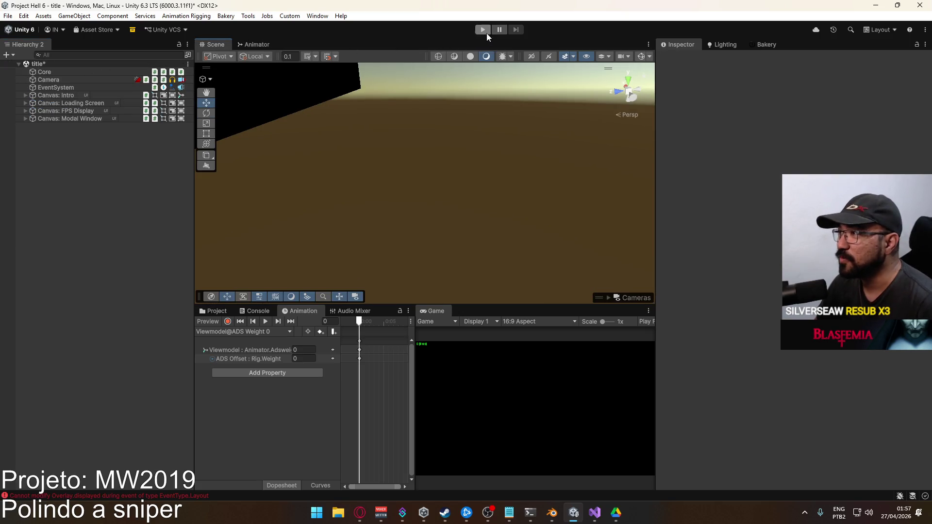
left_click(483, 30)
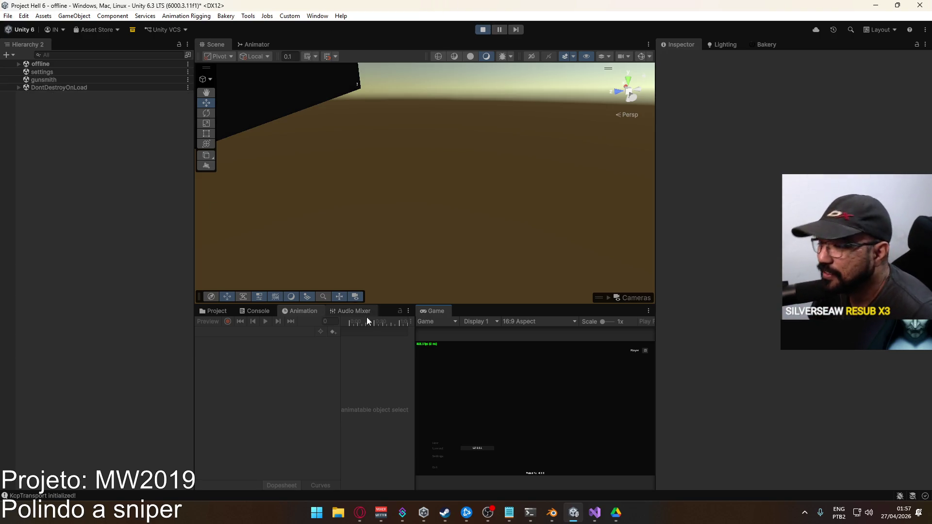
left_click(436, 442)
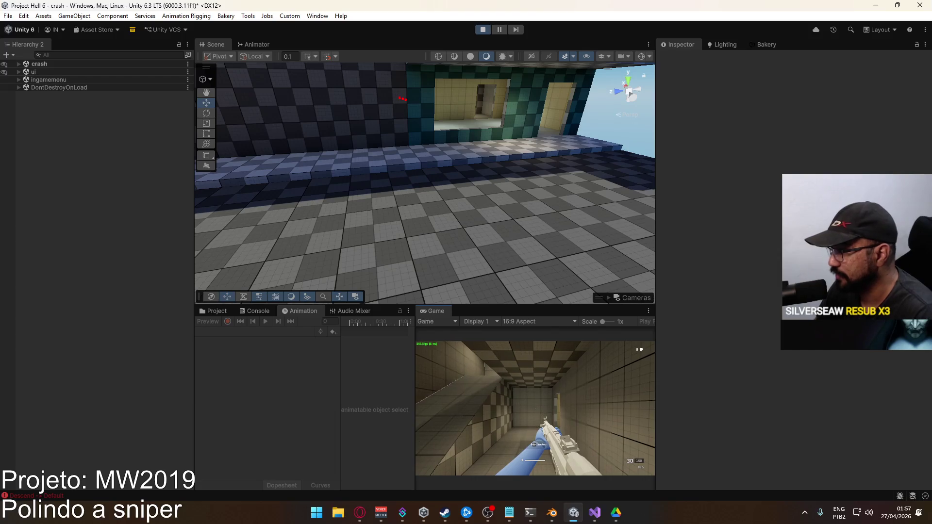
- Expand crash > Player > Viewmodel during play and select the ADS Offset rig
key("super")
left_click(19, 64)
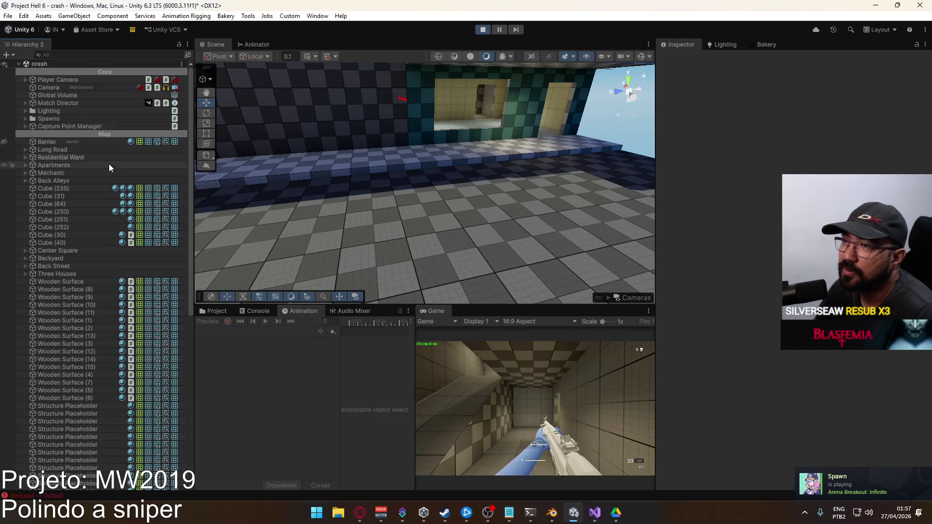
scroll(109, 166, "down", 10)
left_click(31, 463)
left_click(26, 463)
scroll(803, 386, "down", 4)
scroll(802, 386, "down", 5)
left_click(32, 455)
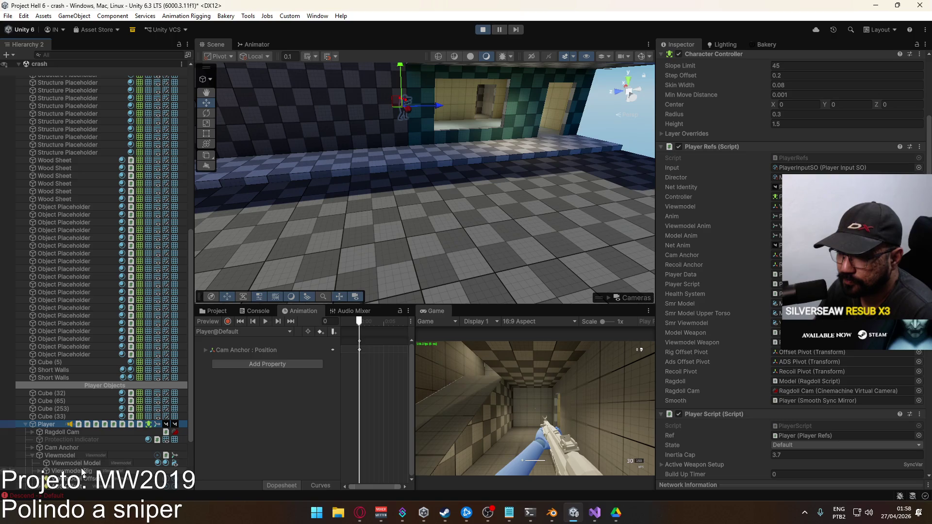
left_click(77, 479)
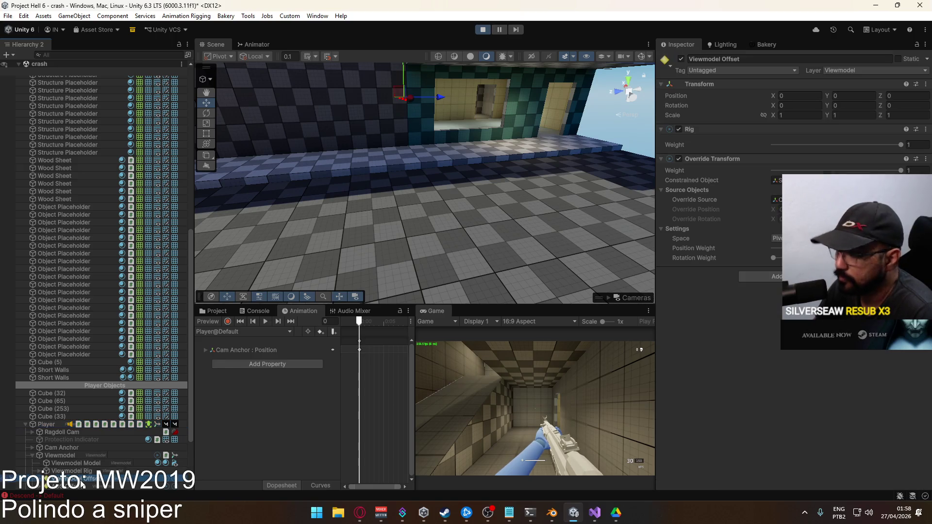
scroll(75, 427, "down", 3)
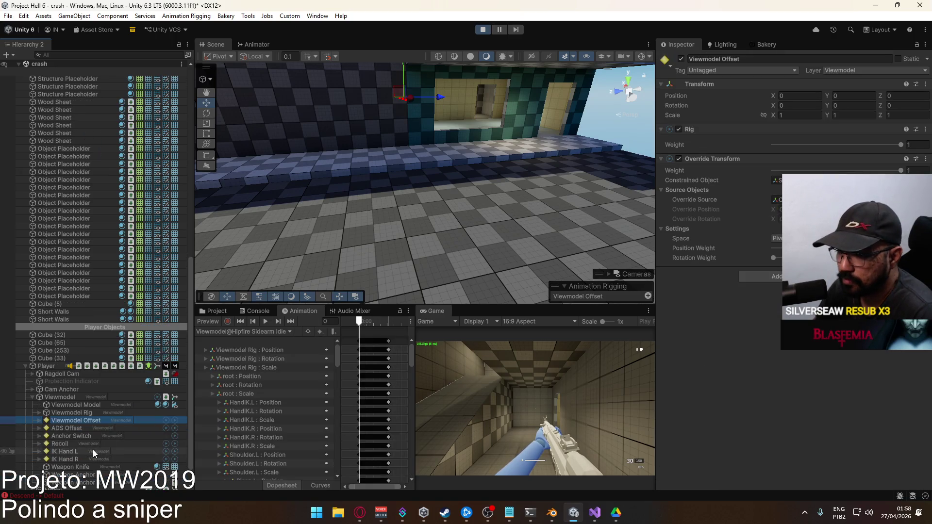
left_click(67, 428)
- Aim down sights in and out while walking to watch the ADS Offset weight, then stop playing
right_click(499, 406)
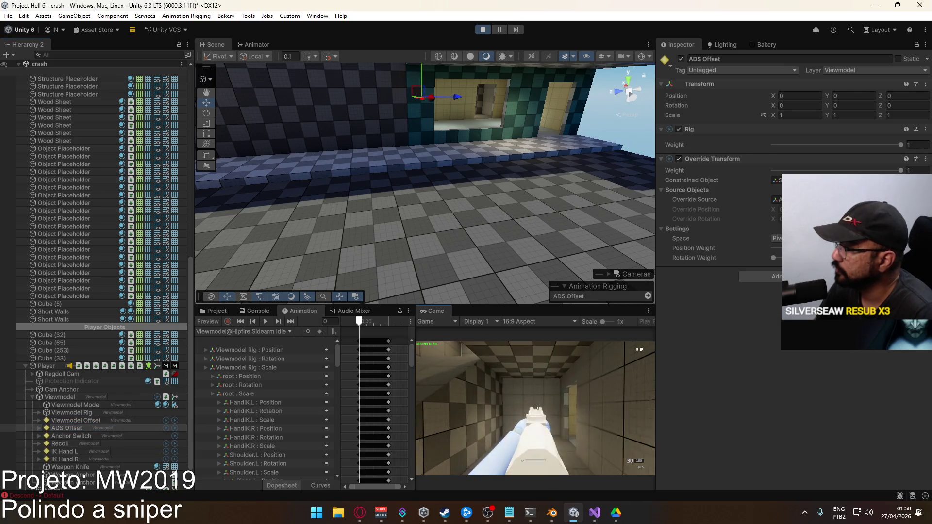
key("w")
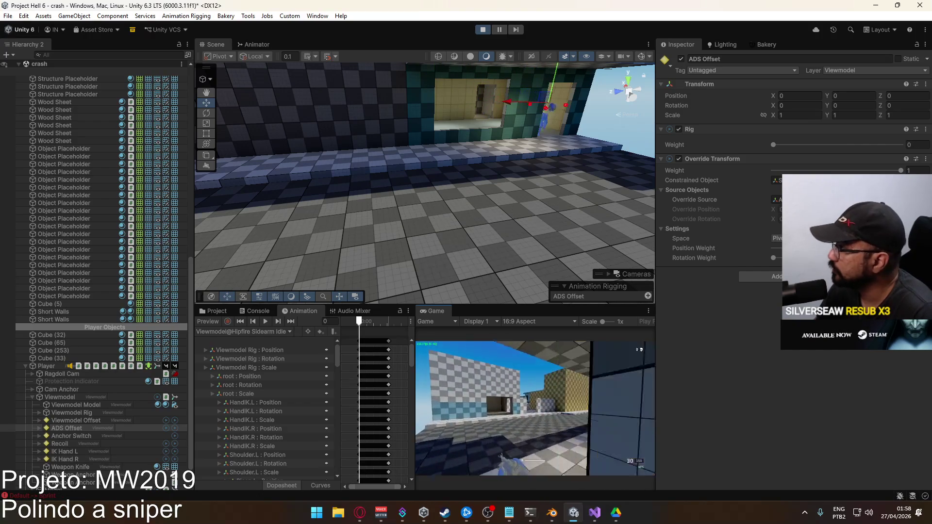
right_click(535, 408)
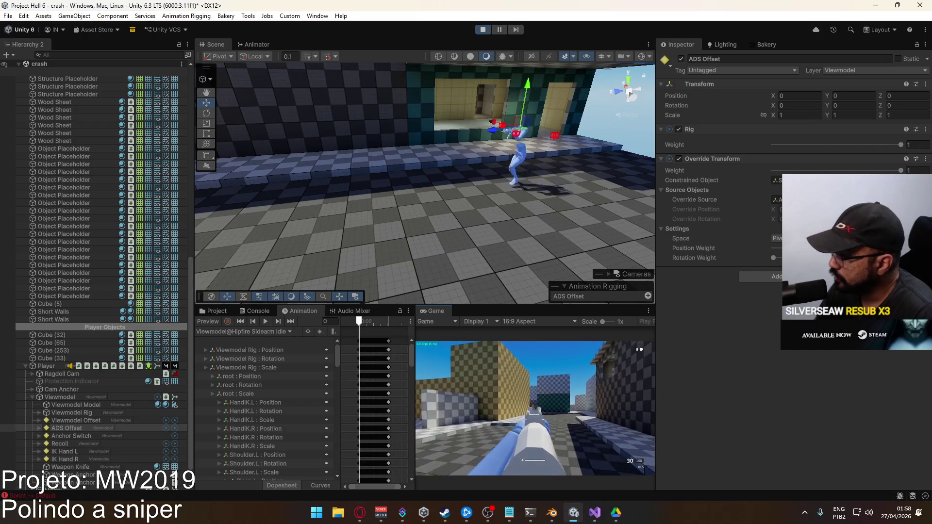
key("w")
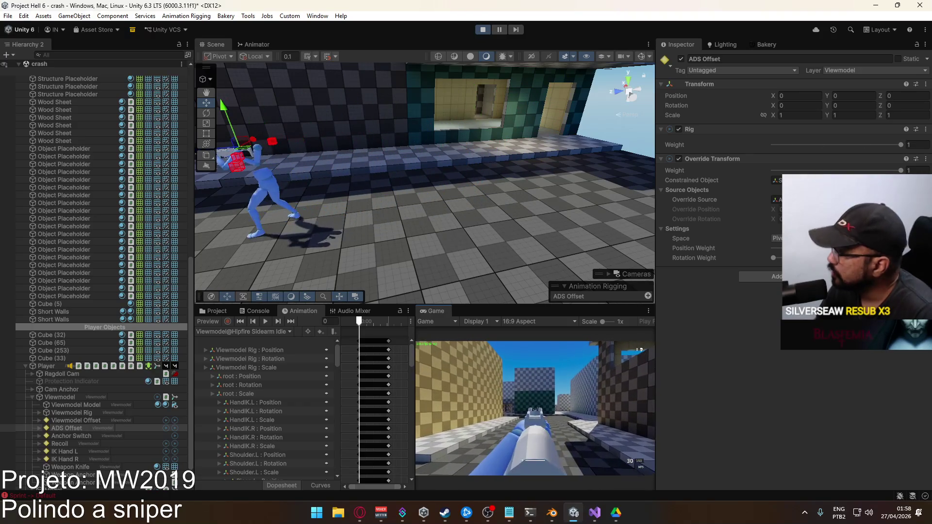
key("w")
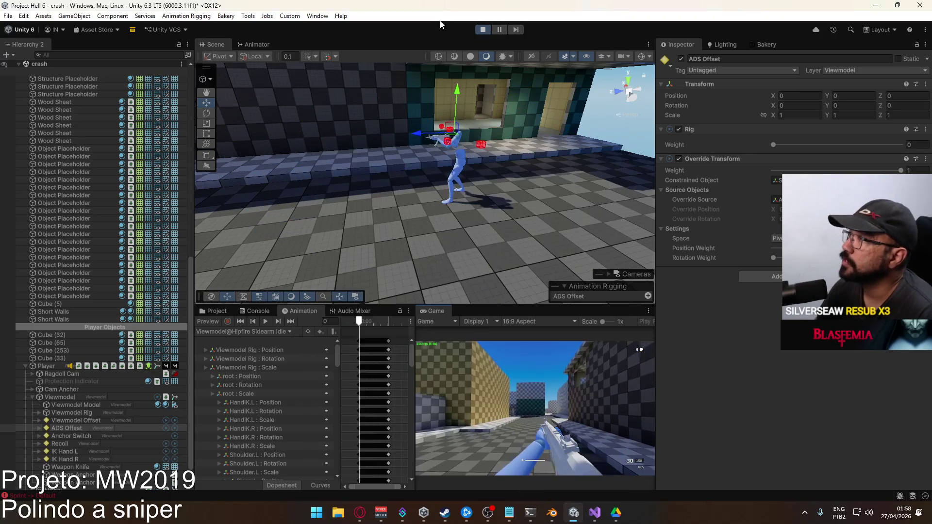
left_click(482, 29)
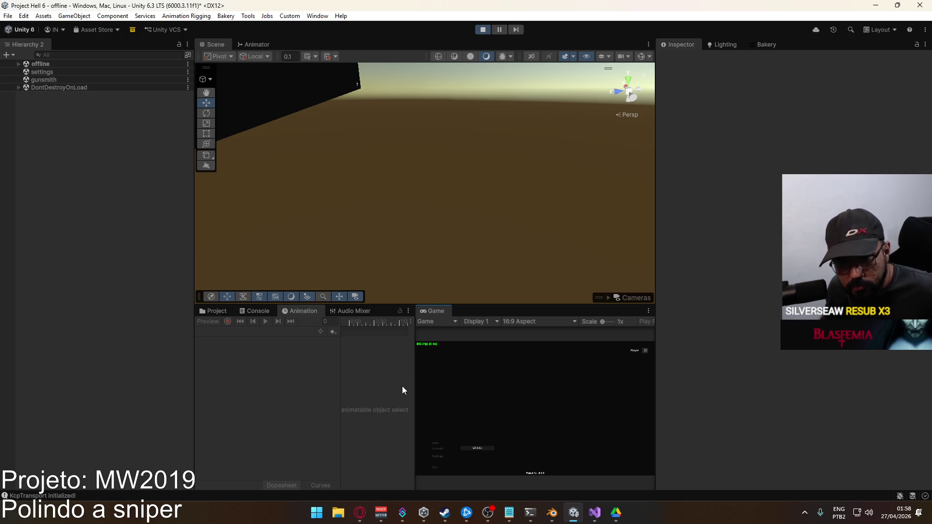
- Host a match on crash, pick the loadout, and spawn holding the M4 Mk.18 rifle
left_click(449, 443)
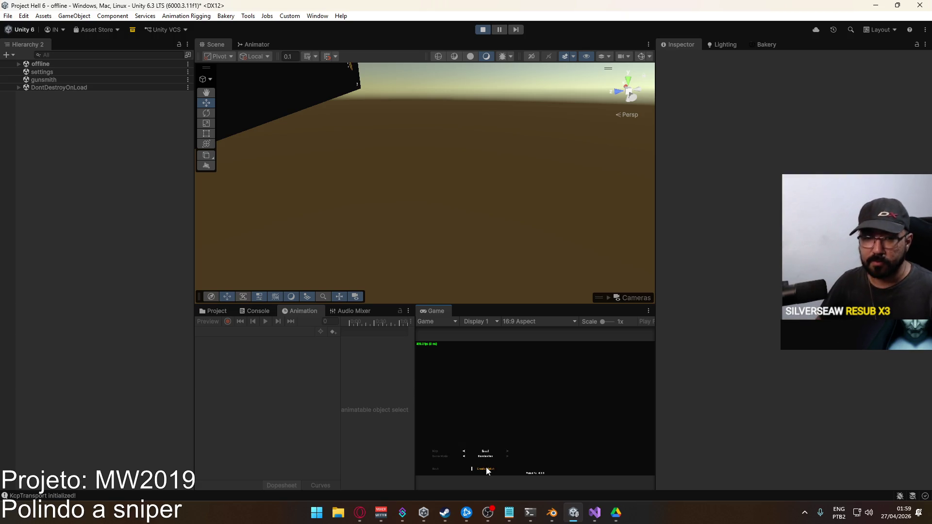
left_click(485, 467)
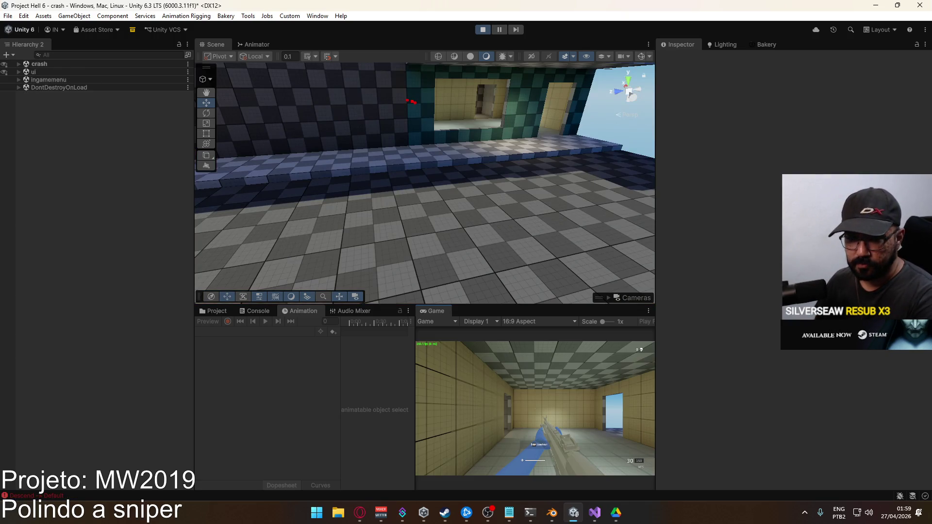
left_click(500, 458)
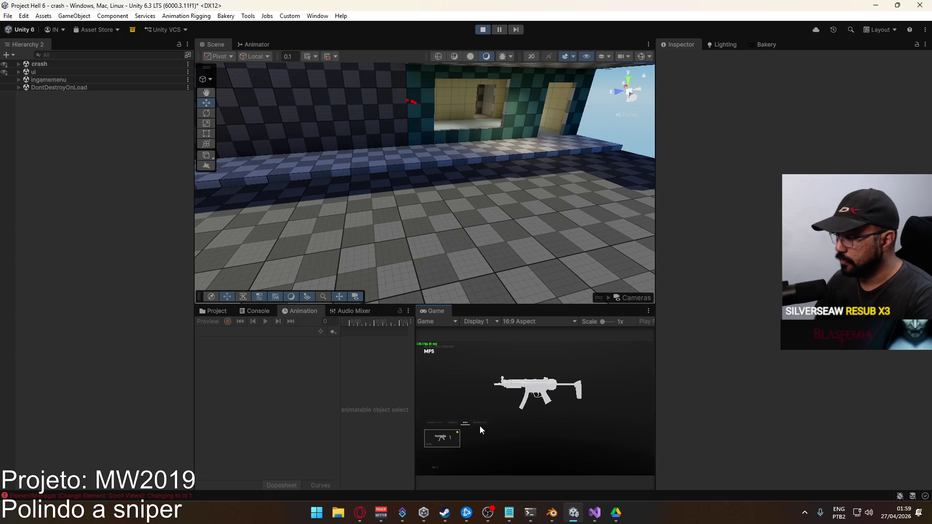
left_click(455, 438)
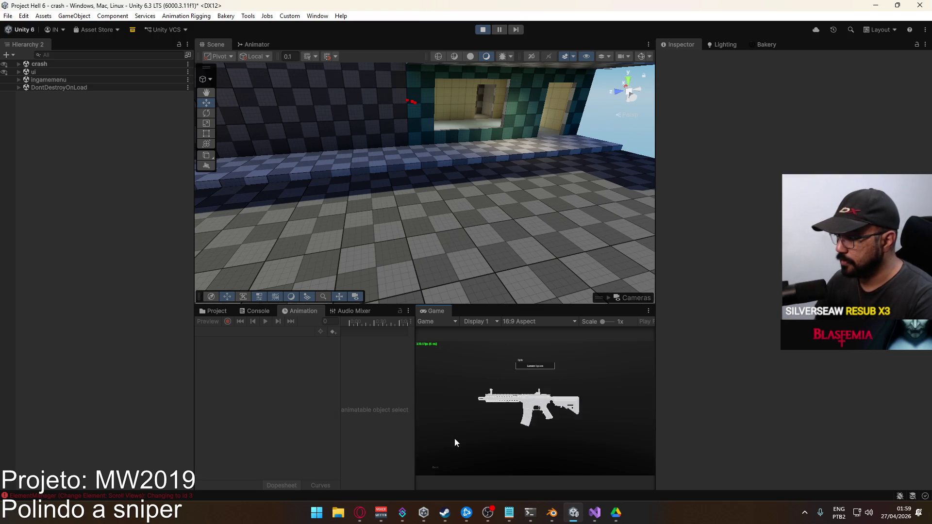
left_click(523, 426)
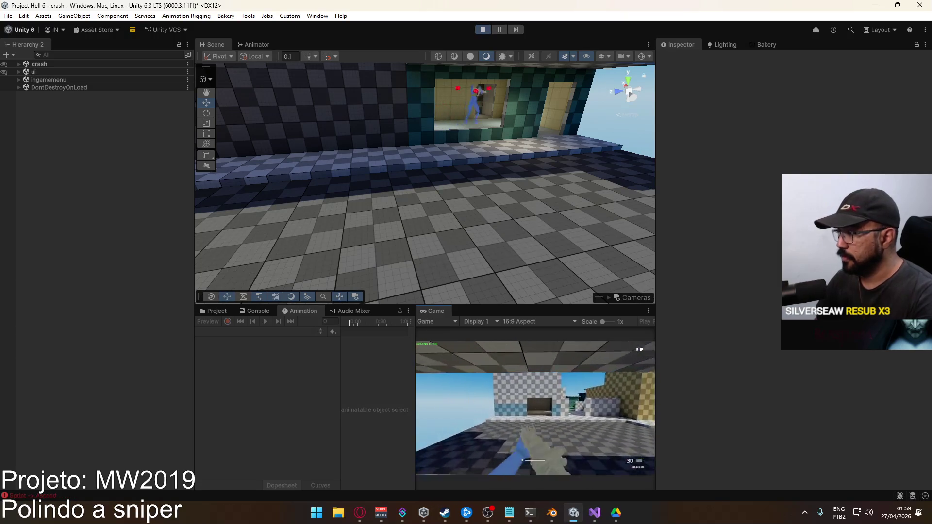
key("super")
key("Escape")
right_click(443, 308)
- Maximize the game view, toggle M4 aim-down-sights, then walk backward and strafe at the hip
left_click(473, 340)
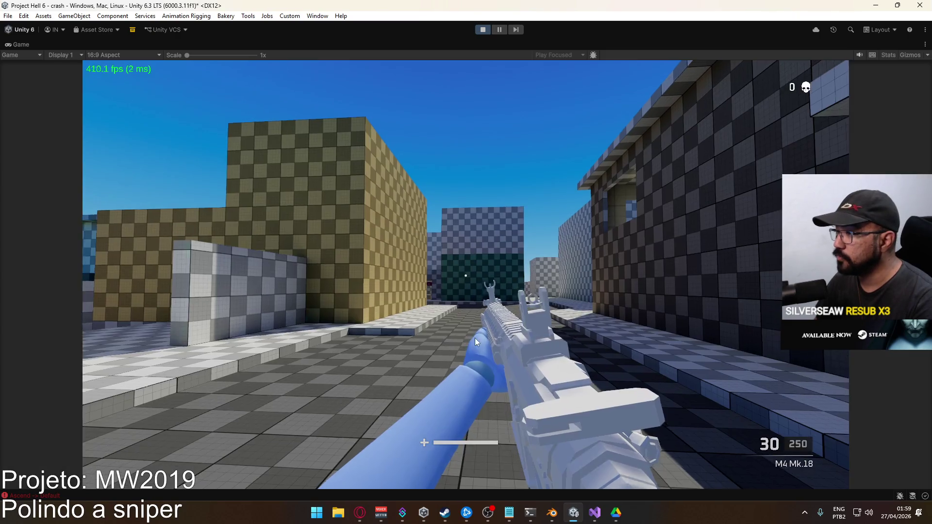
right_click(474, 338)
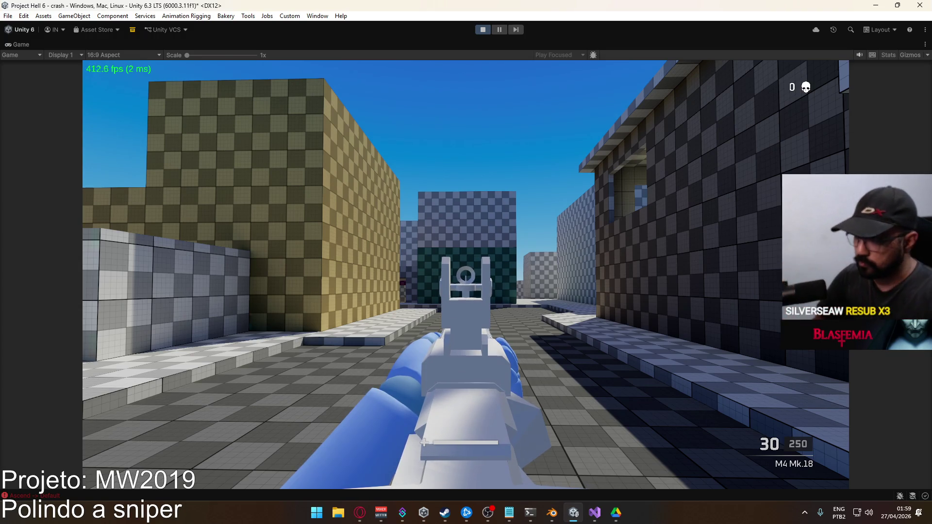
right_click(466, 275)
key("s")
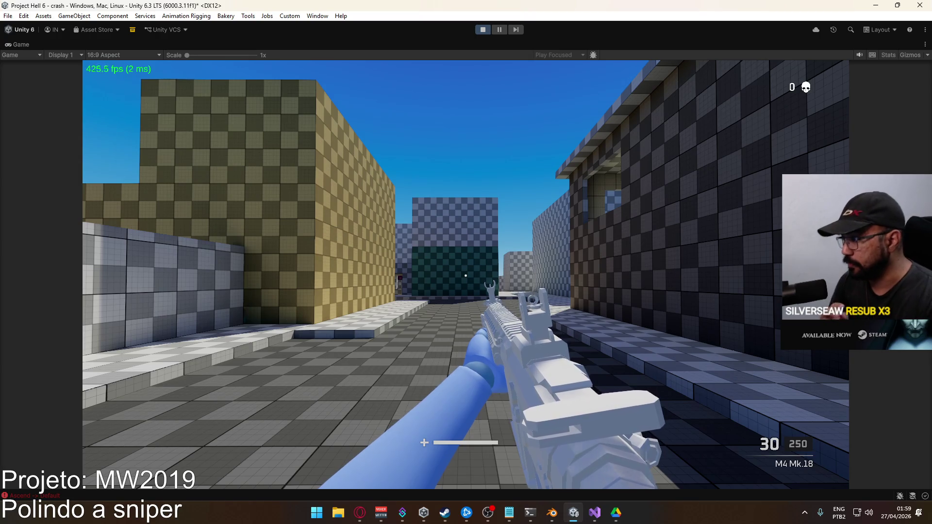
key("a")
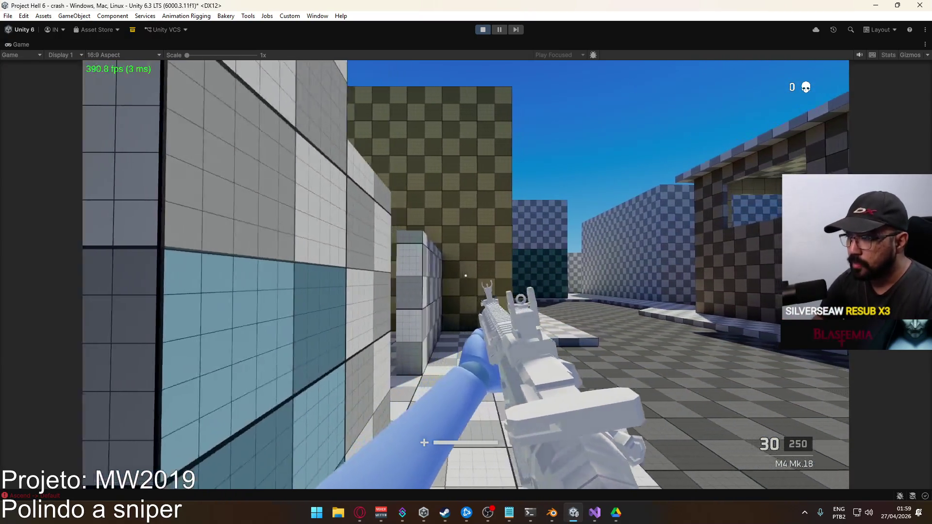
key("d")
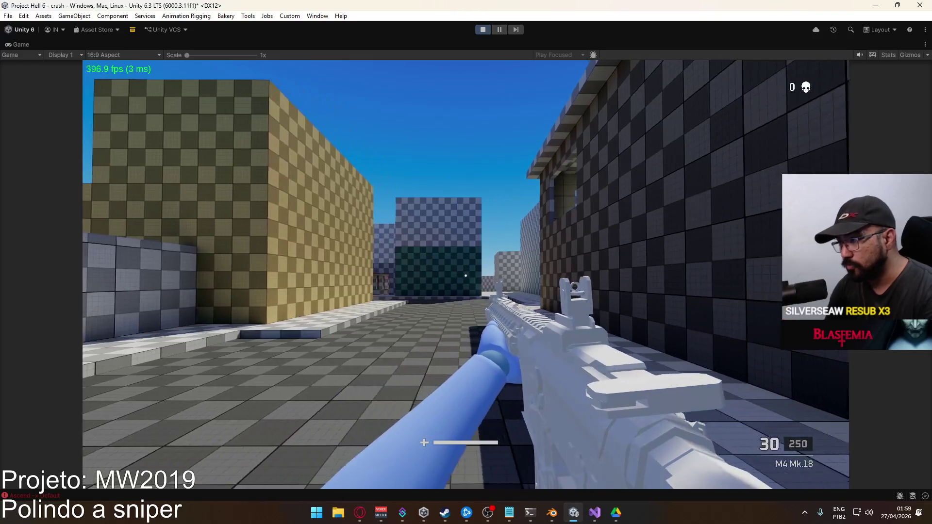
key("a")
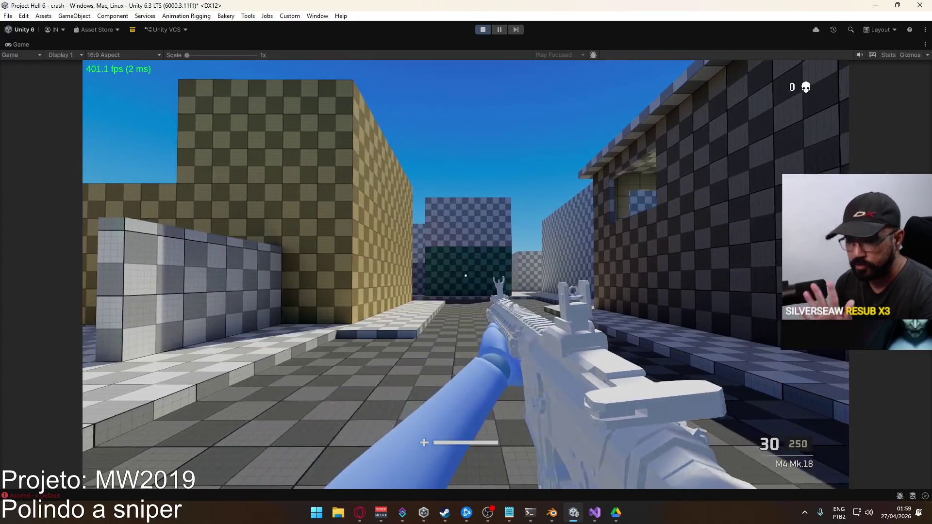
key("d")
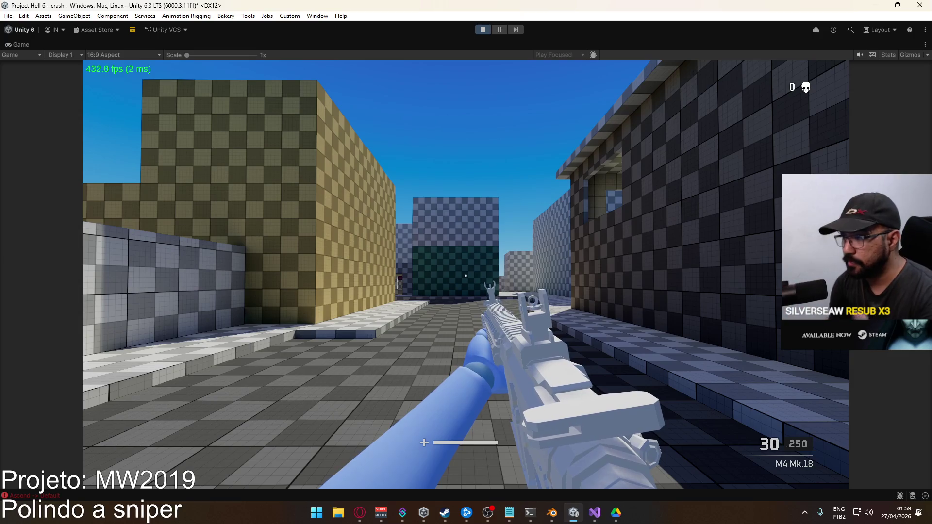
- Aim down the M4 sights while walking forward and strafing left and right
right_click(465, 276)
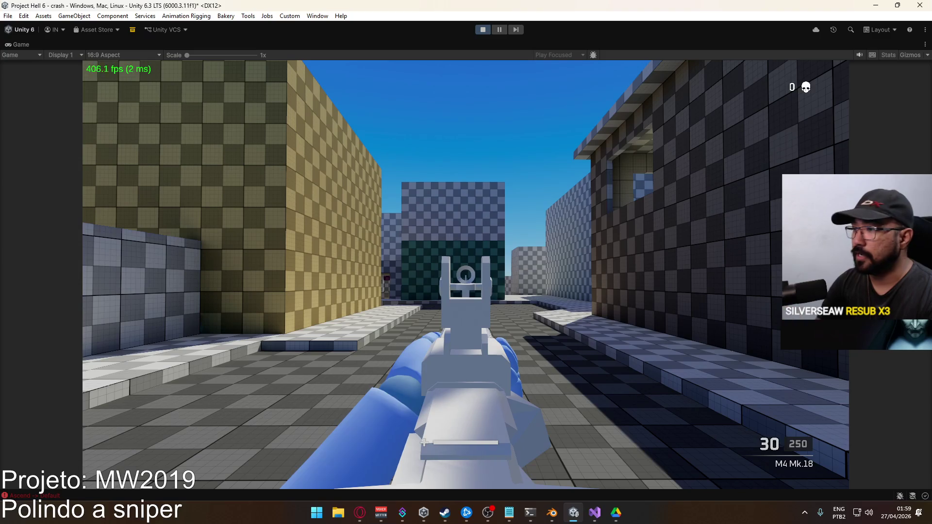
key("w")
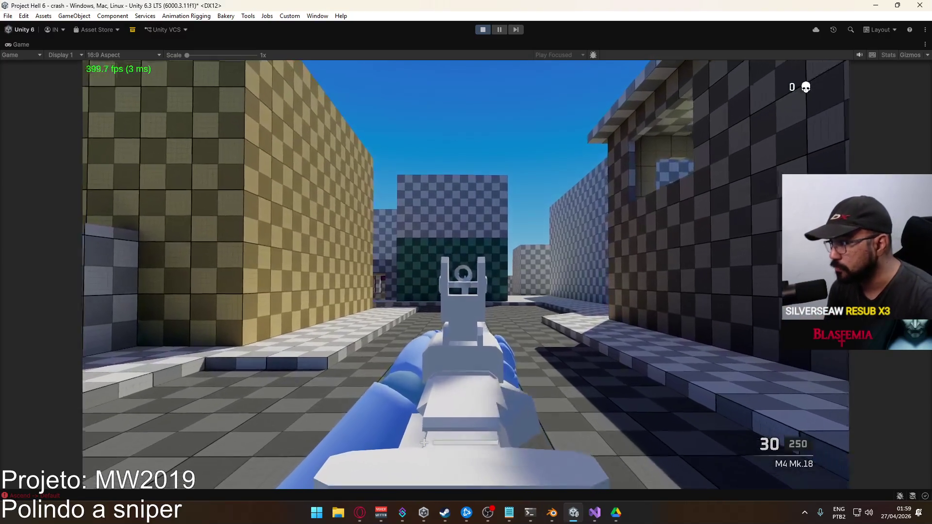
key("w")
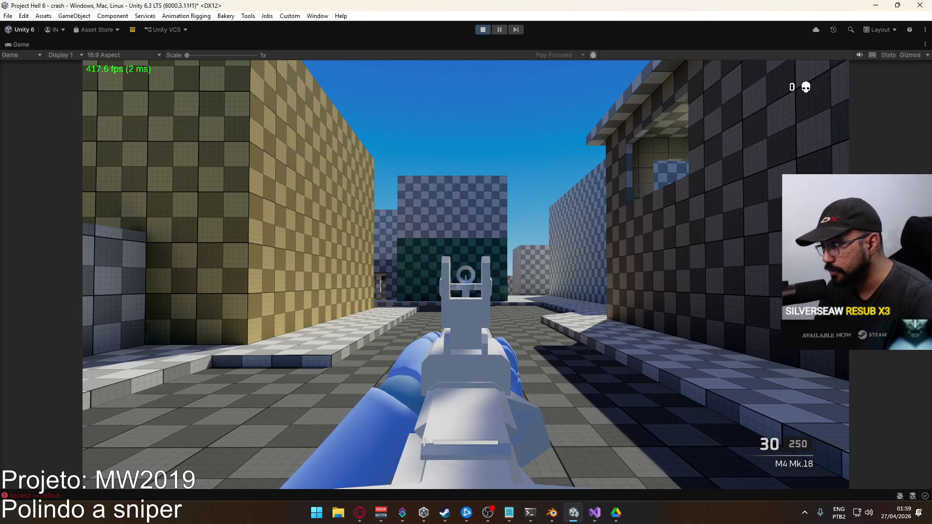
key("a")
key("d")
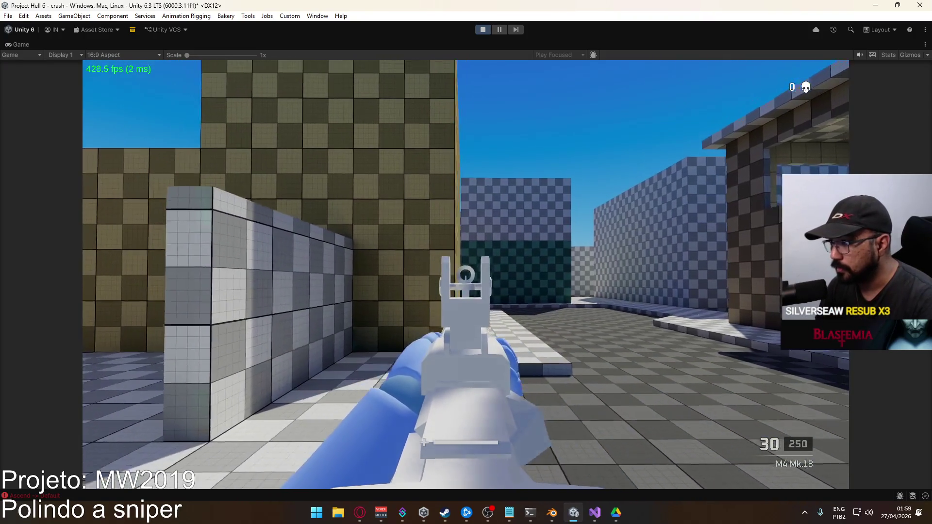
key("d")
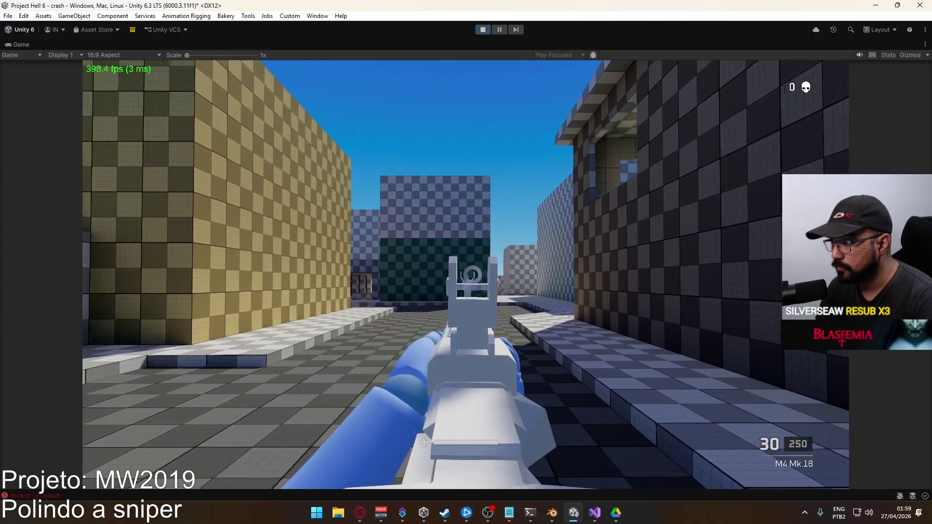
key("a")
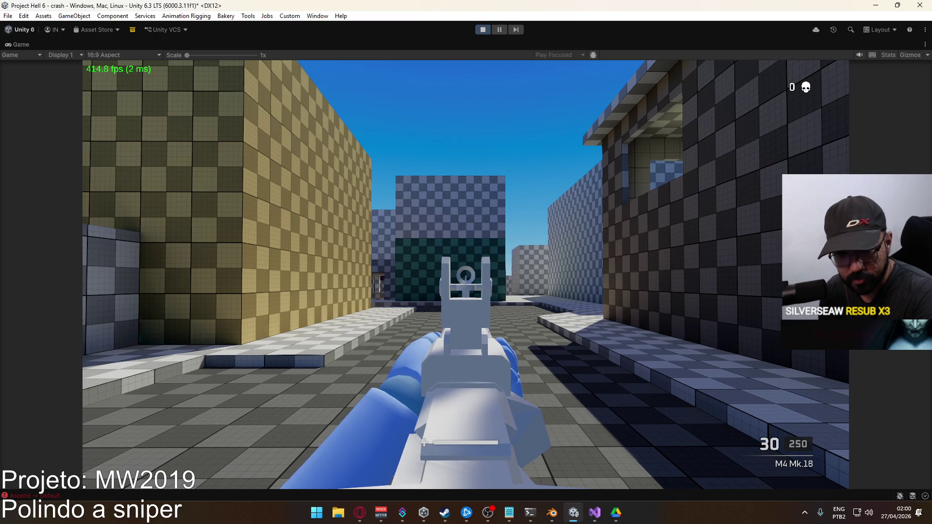
- Switch to the X17 pistol, strafe with it, then exit Play mode and return to Blender
key("w")
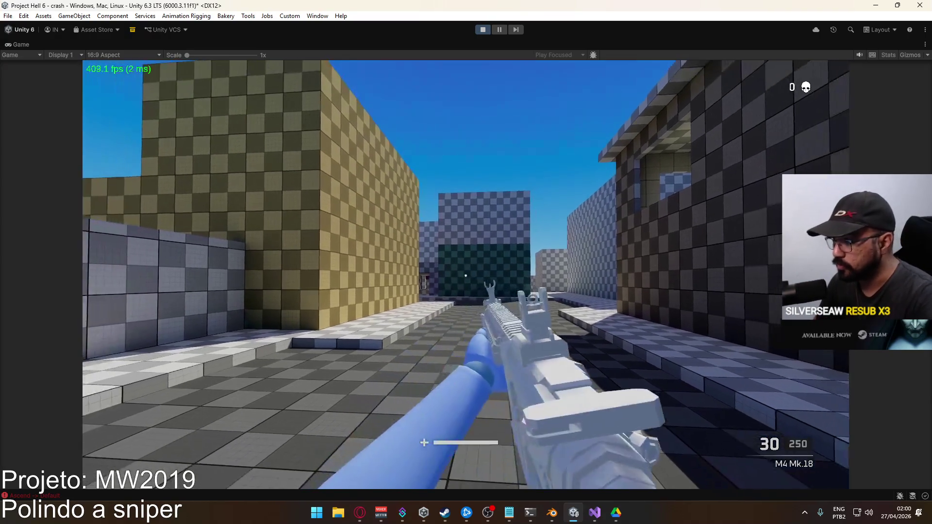
key("2")
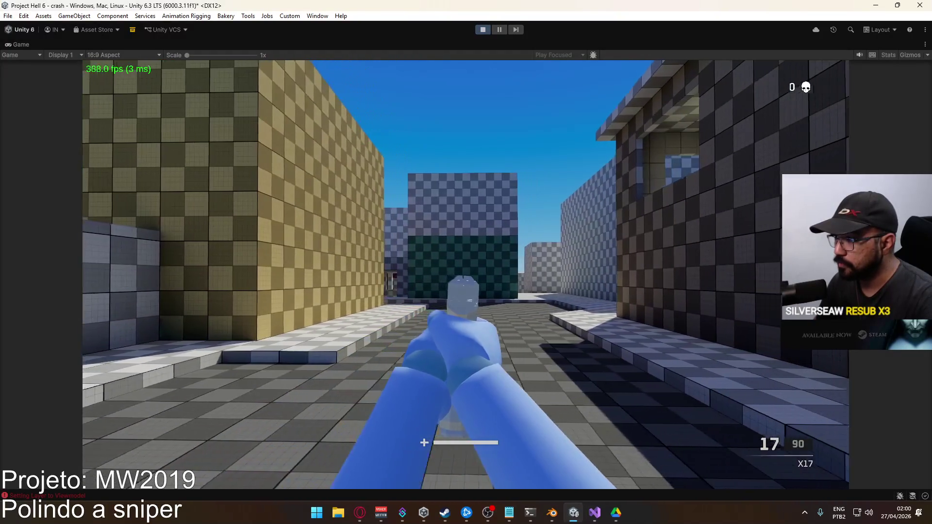
key("d")
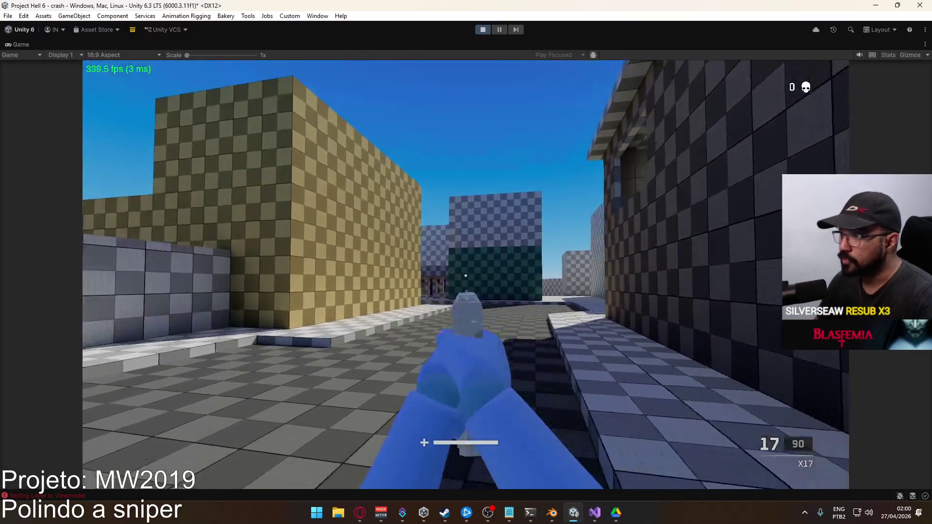
key("super")
key("Escape")
key("ctrl+p")
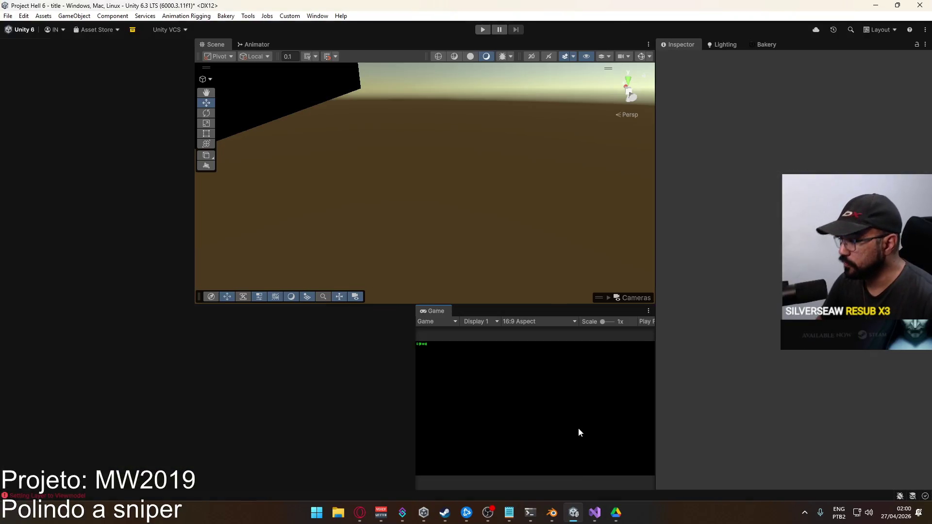
left_click(552, 512)
- Hide the ADD Move F and CORE Move Cycle layers; show ADD Idle Sway and POSE ADS Sidearm
scroll(602, 251, "down", 3)
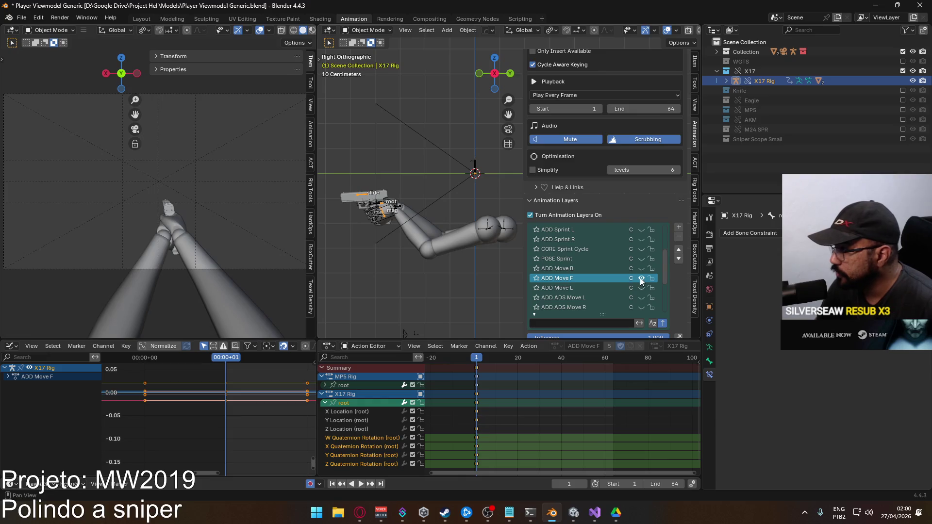
left_click(640, 277)
scroll(602, 257, "down", 4)
scroll(601, 261, "down", 3)
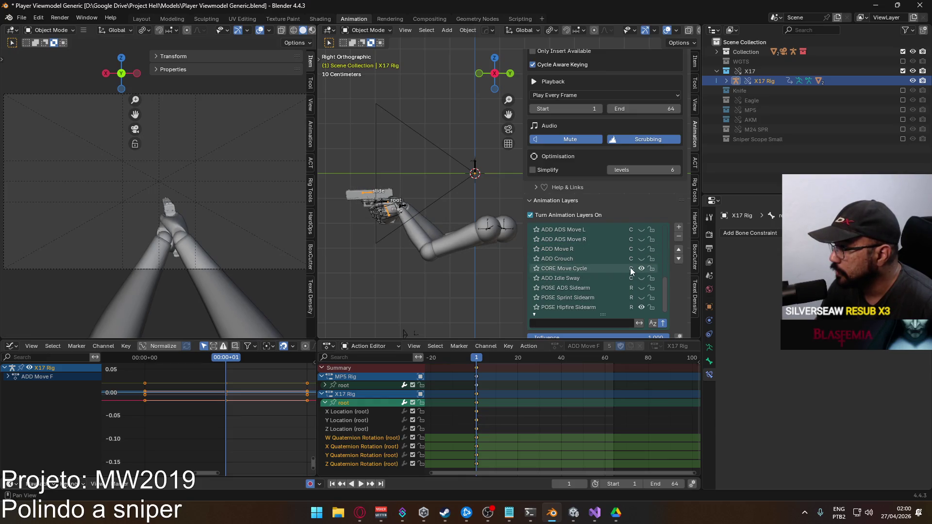
left_click(640, 269)
left_click(641, 278)
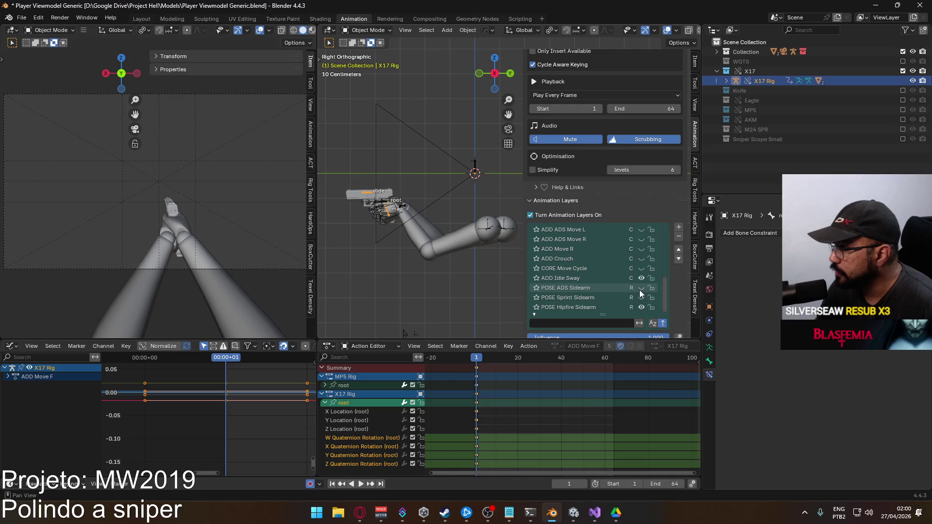
left_click(641, 288)
- Make POSE ADS Sidearm the active layer and preview its playback
scroll(129, 194, "up", 5)
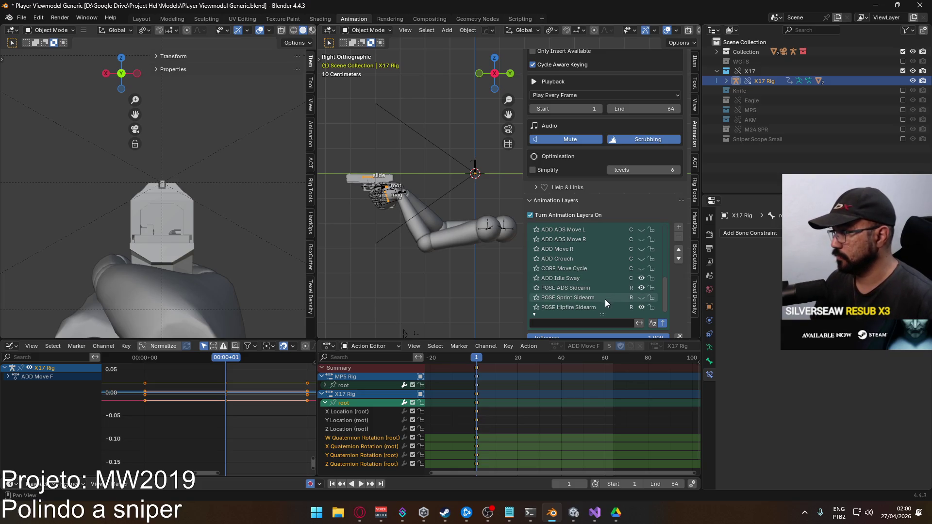
left_click(585, 290)
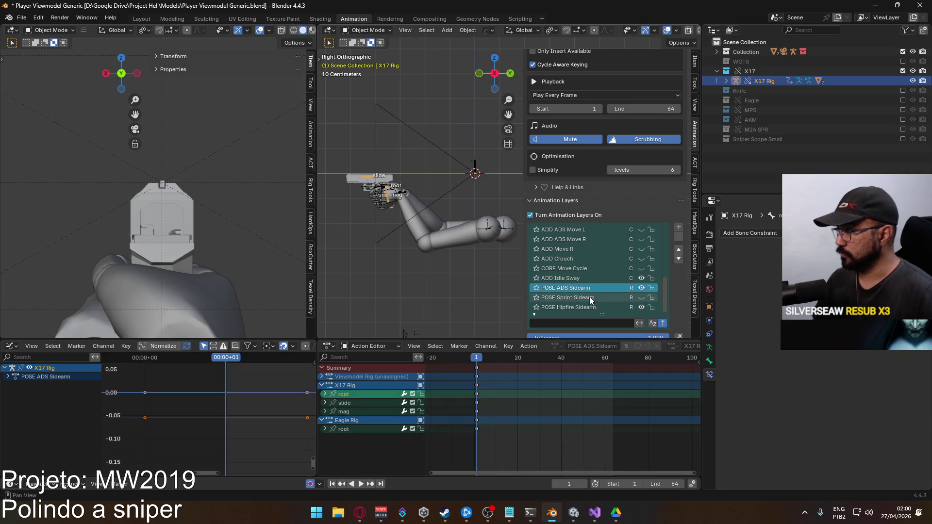
scroll(674, 284, "down", 5)
scroll(677, 289, "down", 3)
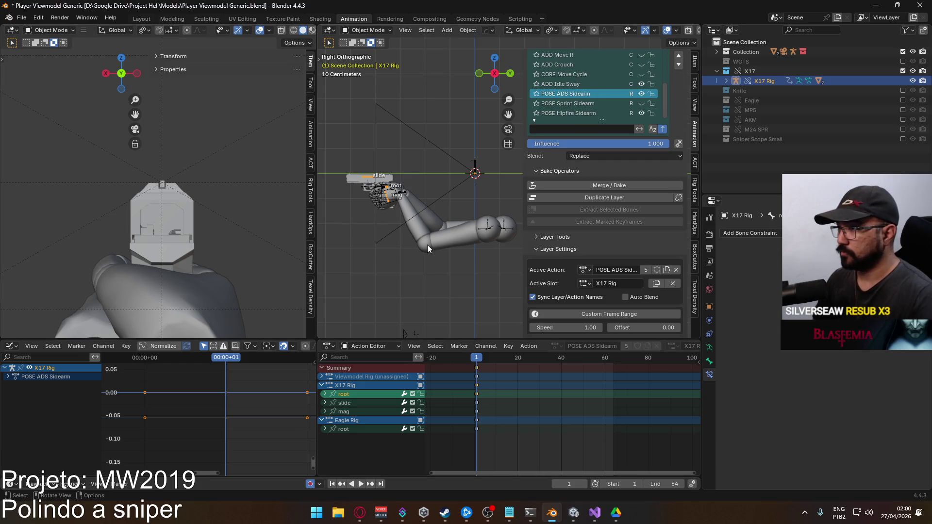
key("space")
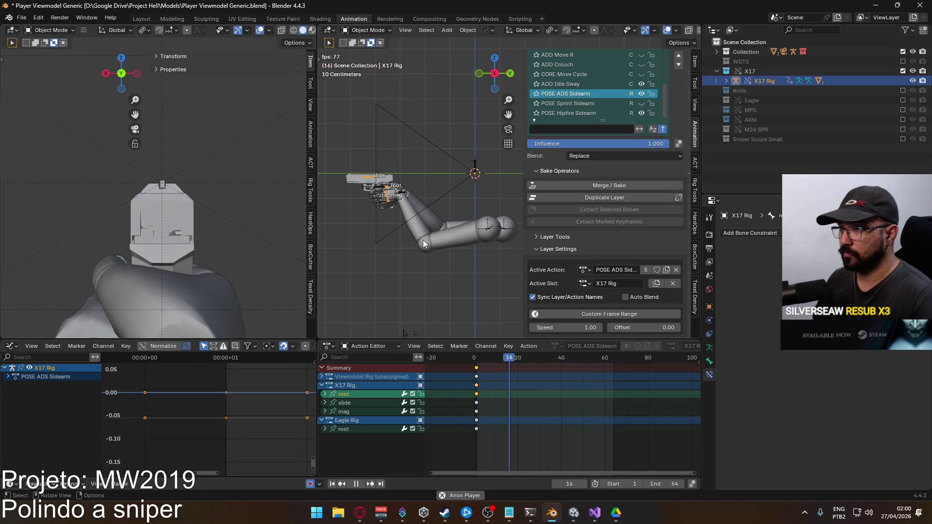
key("space")
- Make ADD Idle Sway the active layer and move the playhead to its last keyframe
scroll(604, 112, "up", 2)
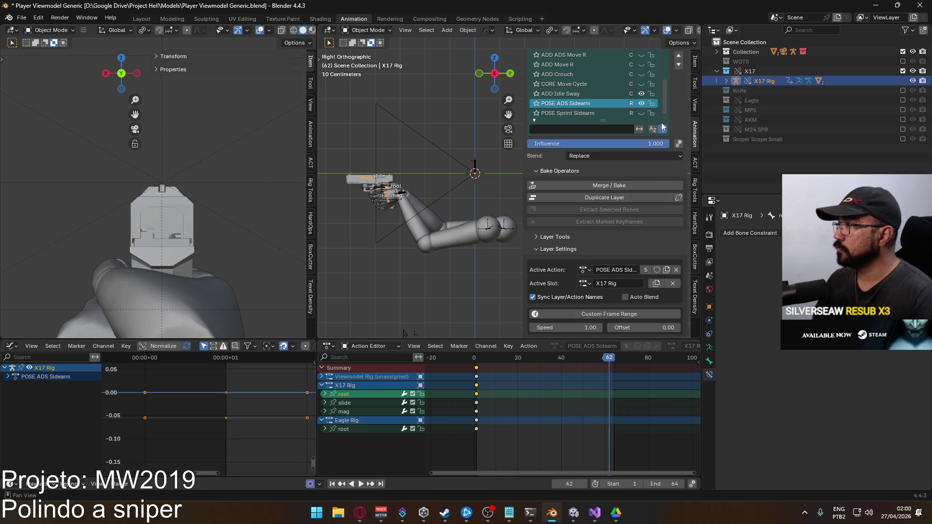
left_click(604, 103)
scroll(632, 395, "down", 2)
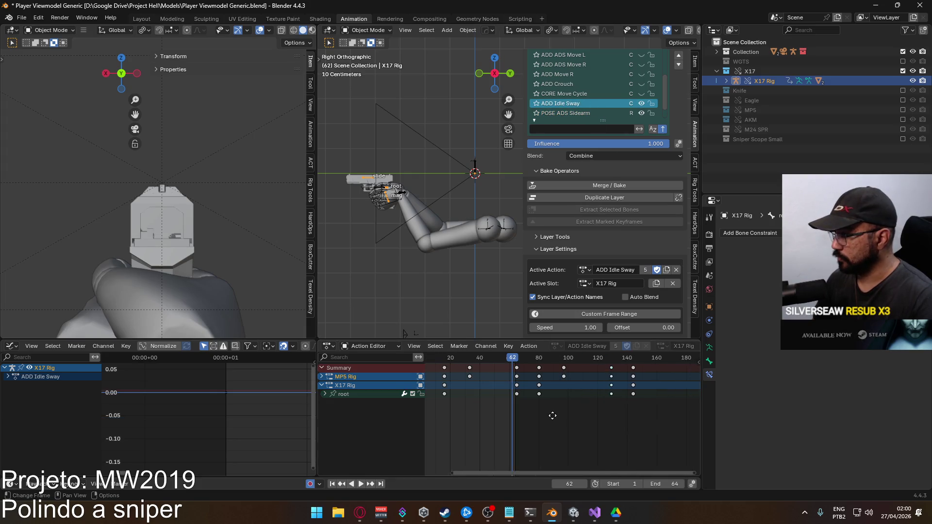
left_click_drag(614, 358, 616, 358)
key("space")
- Set the timeline End frame to 129, then lower it to 128
double_click(664, 484)
type("129")
key("Return")
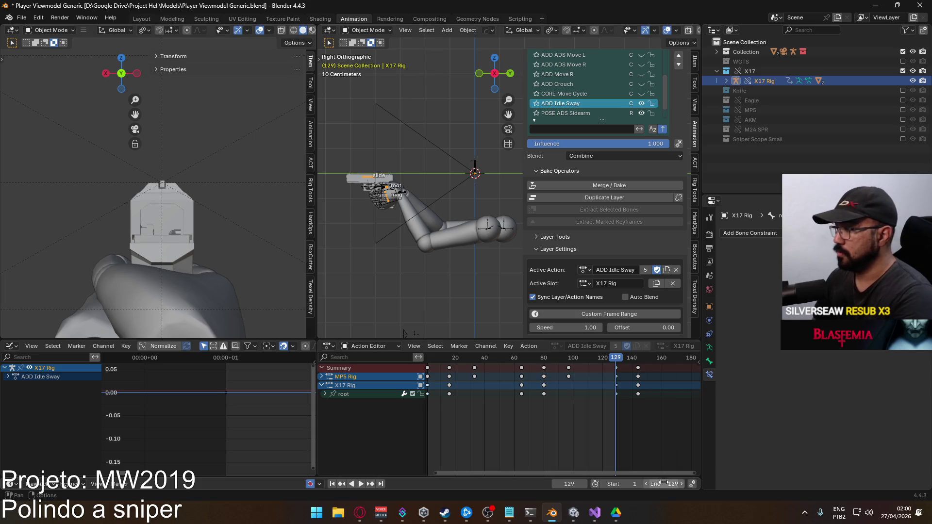
scroll(605, 397, "up", 4)
scroll(597, 418, "up", 2)
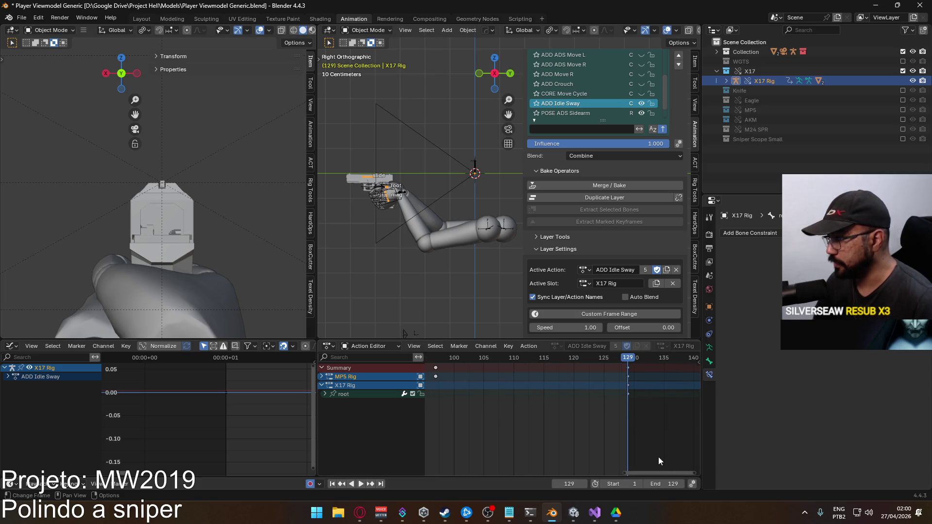
left_click(651, 483)
scroll(607, 437, "left", 10)
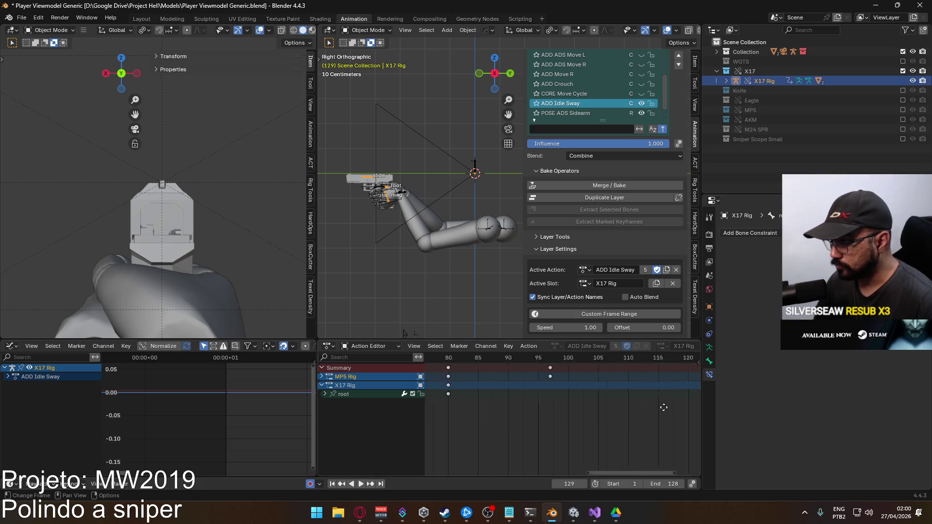
scroll(596, 412, "down", 4)
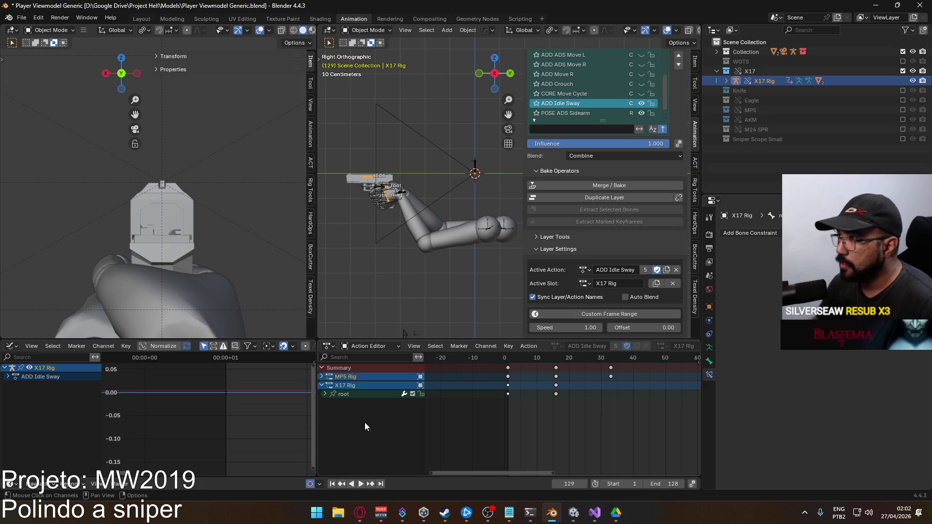
scroll(616, 397, "down", 8)
middle_click_drag(611, 397, 557, 410)
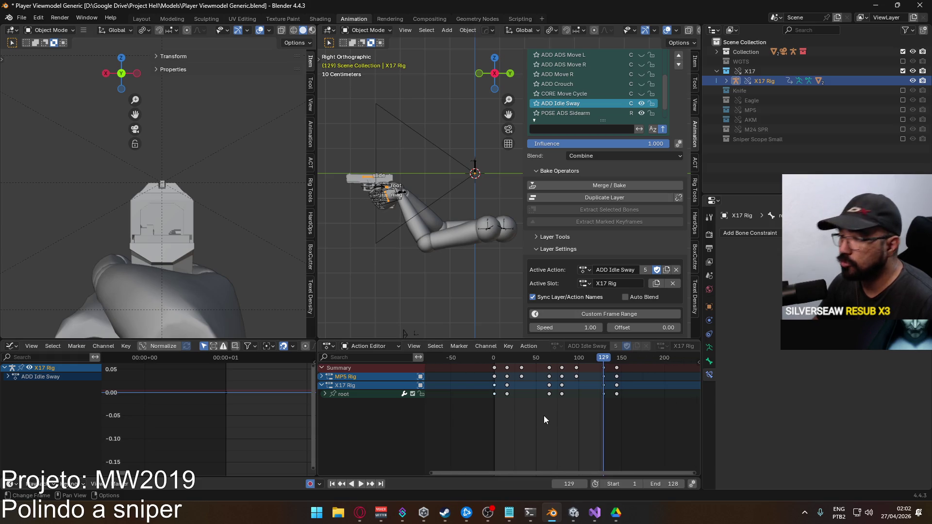
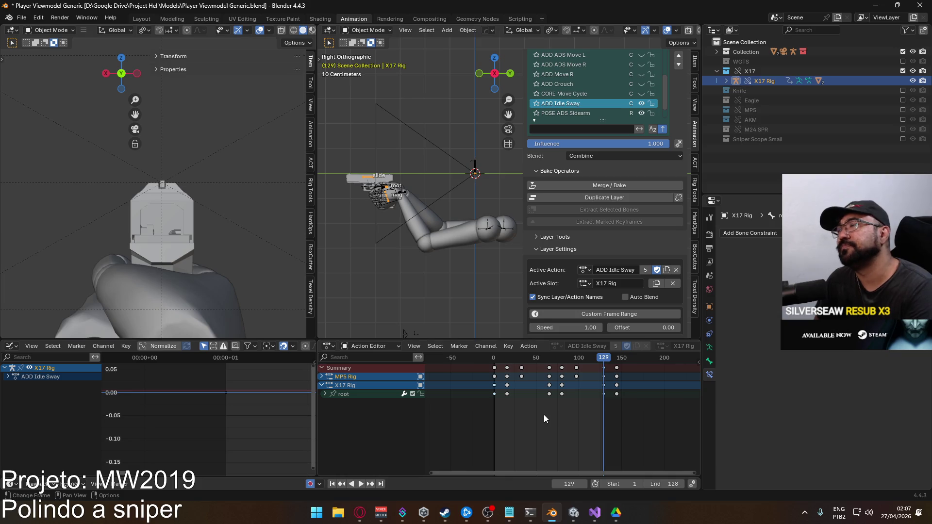
- Search 'mw2019 perks' in a new Opera tab and open the Call of Duty Wiki Perks page
left_click(359, 512)
left_click(322, 11)
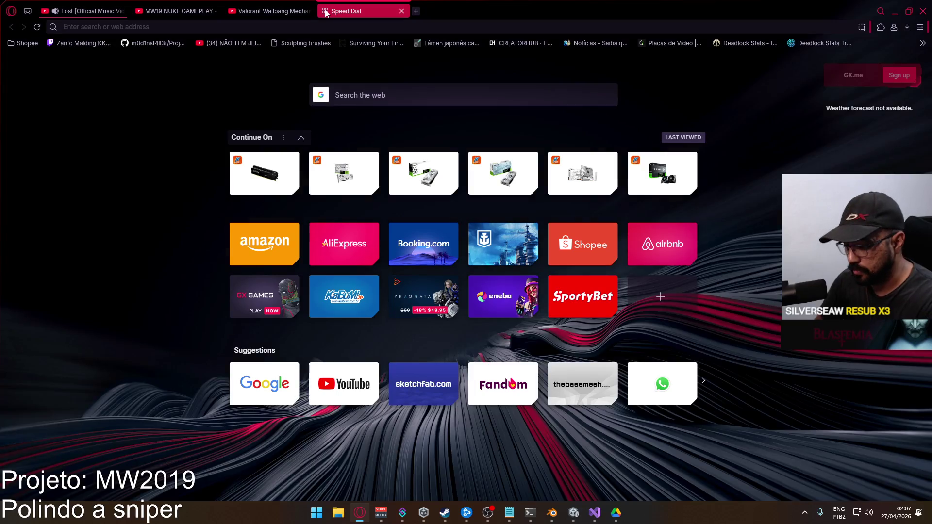
type("mw2019 perks")
key("Return")
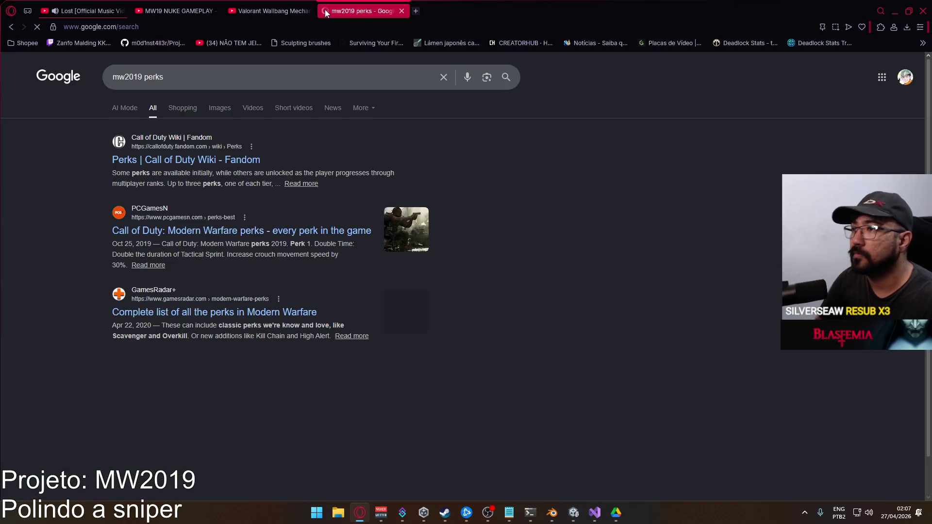
left_click(194, 160)
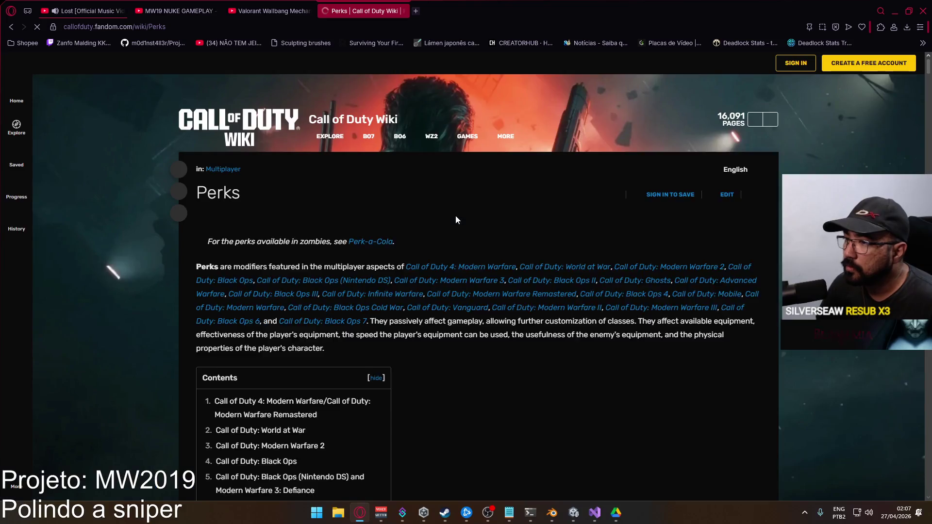
- Read the Modern Warfare Tier 1 and Tier 2 perk tables, then close the wiki tab
scroll(379, 242, "down", 8)
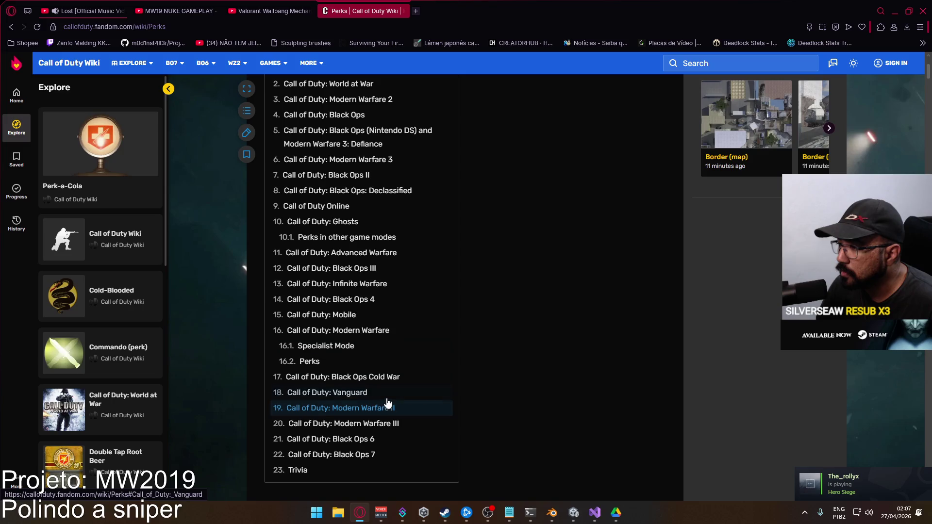
left_click(374, 330)
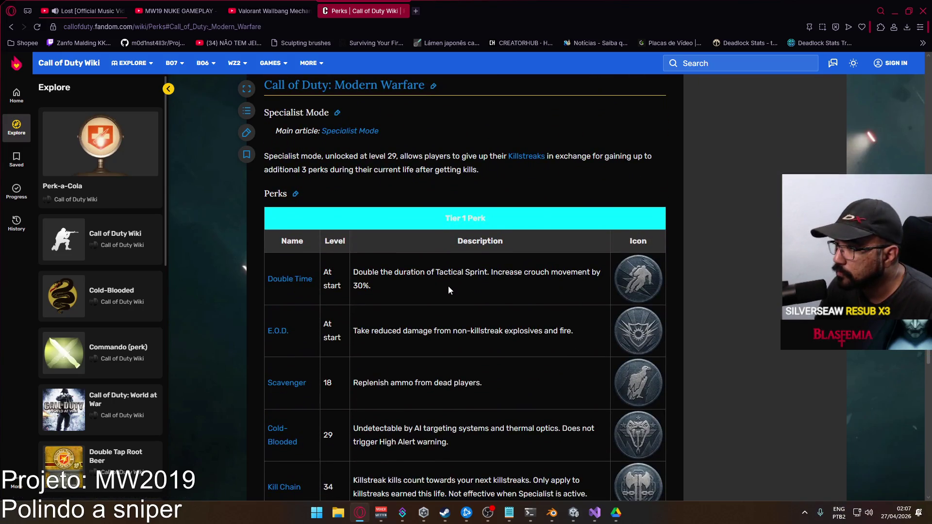
scroll(447, 286, "down", 3)
scroll(448, 290, "down", 6)
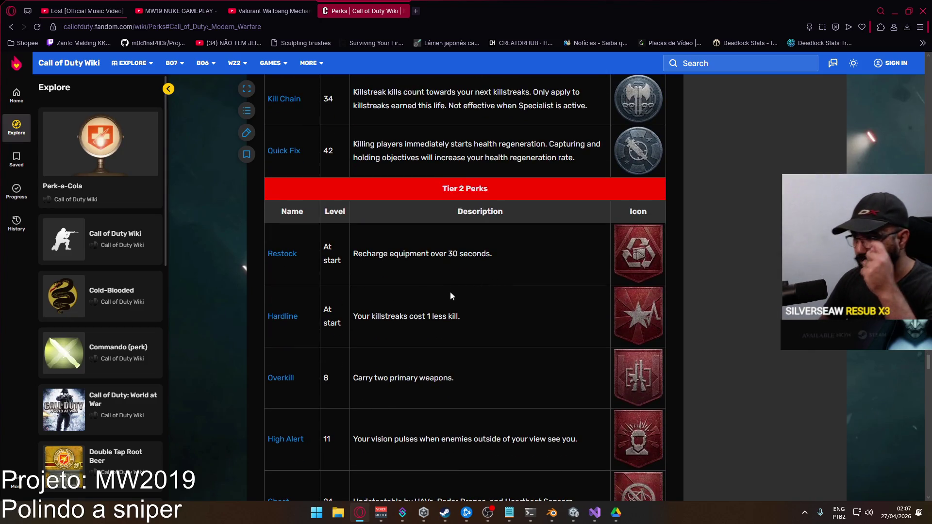
scroll(450, 284, "down", 3)
scroll(417, 253, "up", 2)
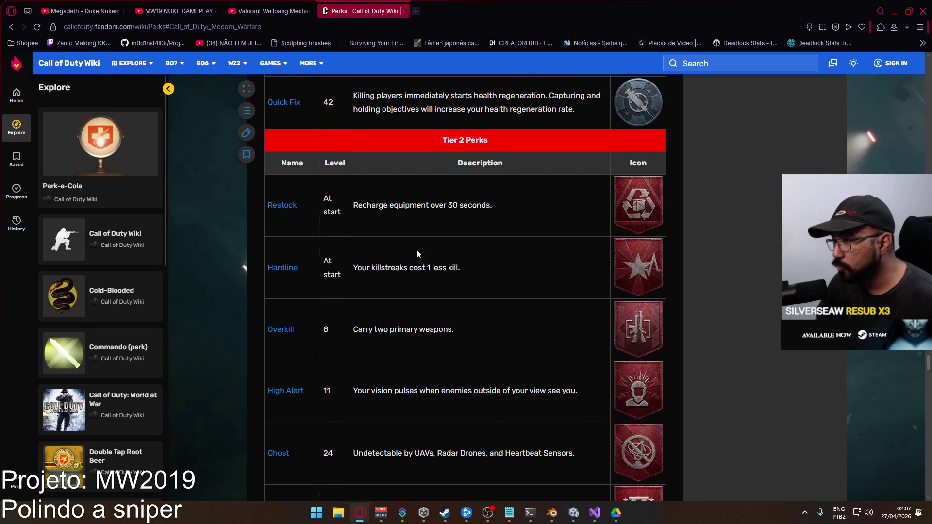
mouse_move(553, 206)
left_mouse_down()
mouse_move(270, 203)
mouse_move(595, 202)
left_mouse_up()
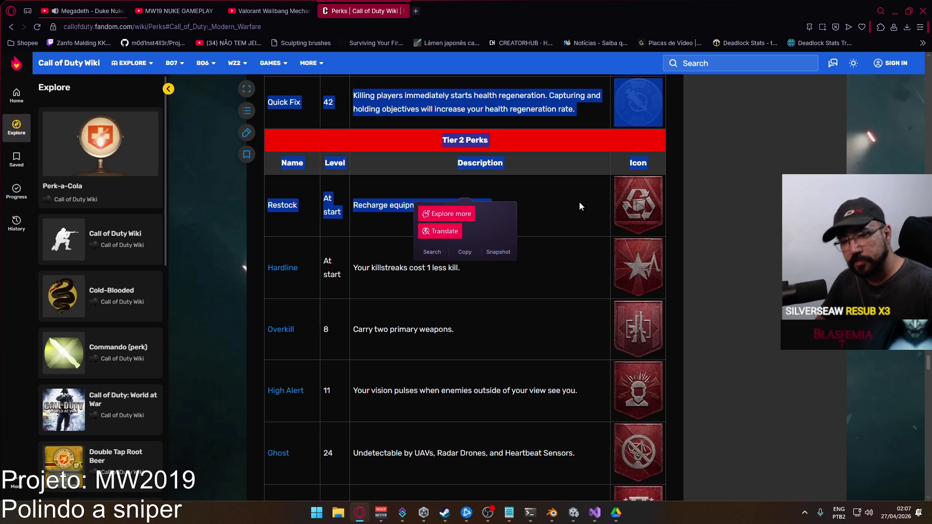
left_click(555, 221)
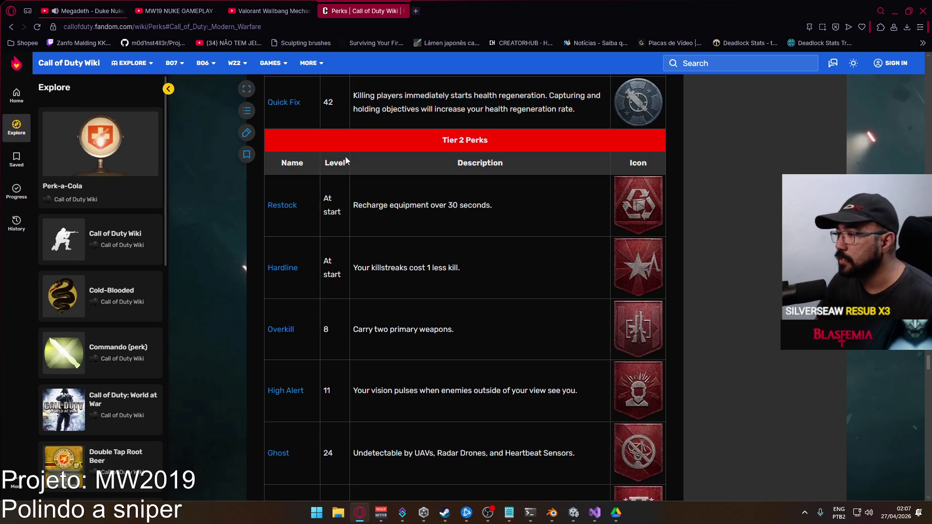
left_click(401, 11)
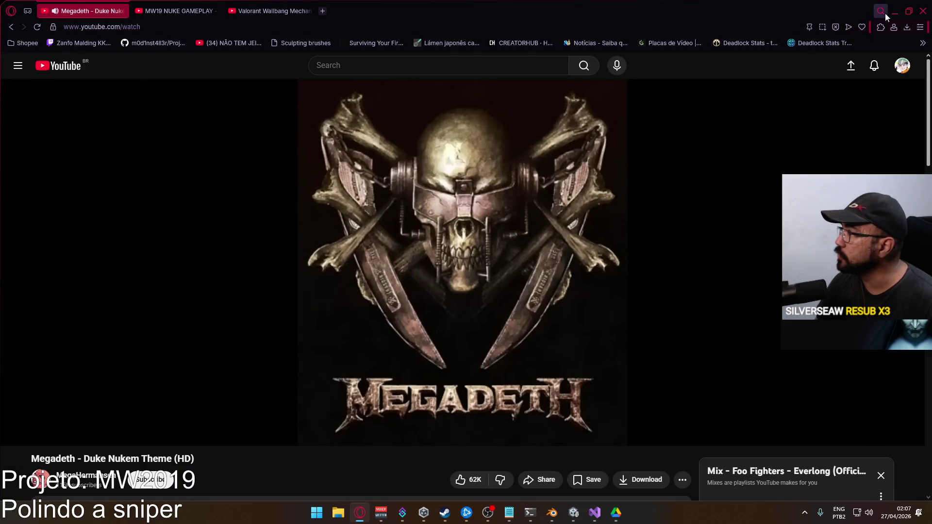
left_click(898, 14)
- Minimize the Opera window so Blender's viewmodel scene is visible
left_click(624, 158)
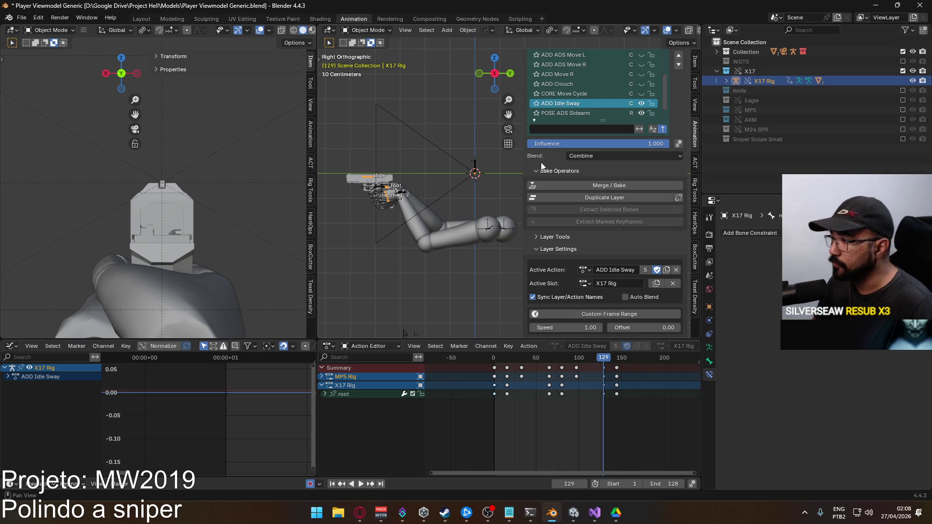
- Return the playhead to frame 1 and select the arm rig
left_click(598, 359)
key("space")
left_click_drag(597, 361, 493, 367)
key("space")
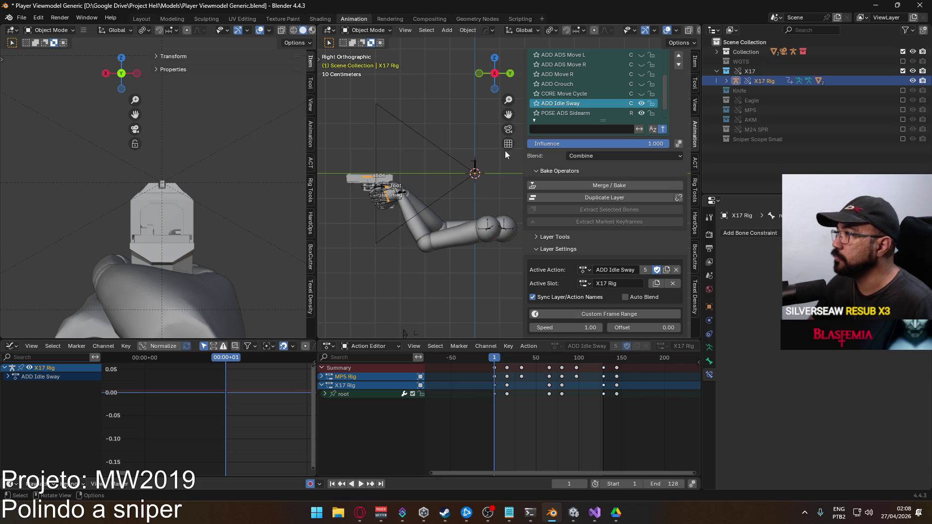
scroll(423, 246, "down", 3)
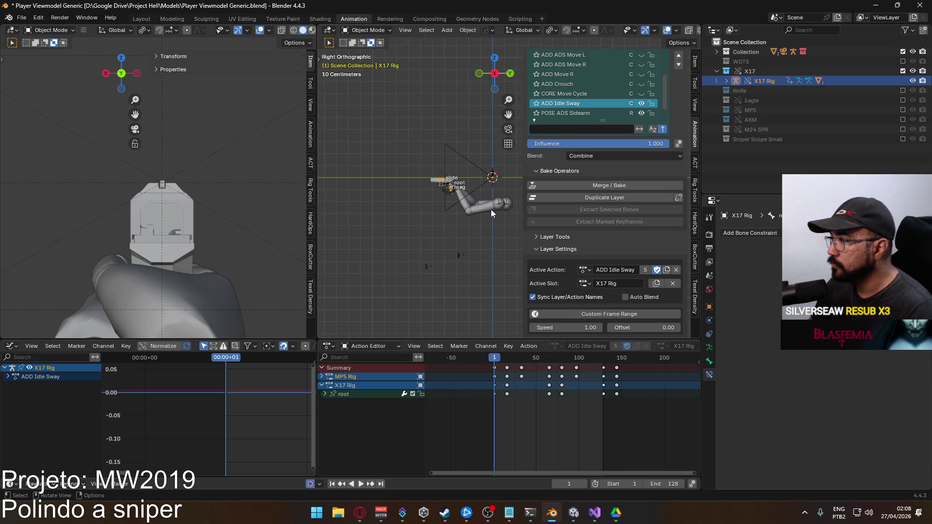
left_click(490, 209)
scroll(507, 182, "up", 2)
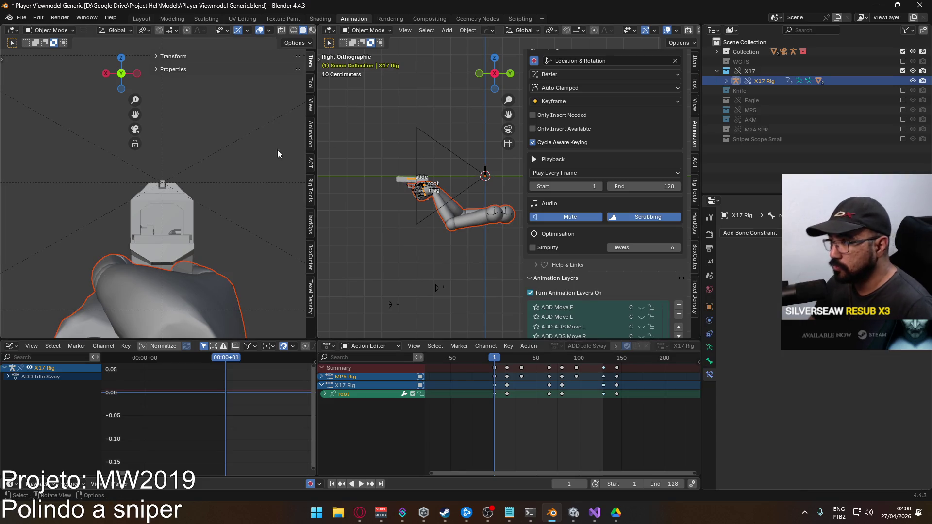
- Export the rig animation as FBX, overwriting Viewmodel@ADS Sidearm Idle.fbx
left_click(23, 22)
mouse_move(77, 163)
left_click(196, 251)
left_click(430, 180)
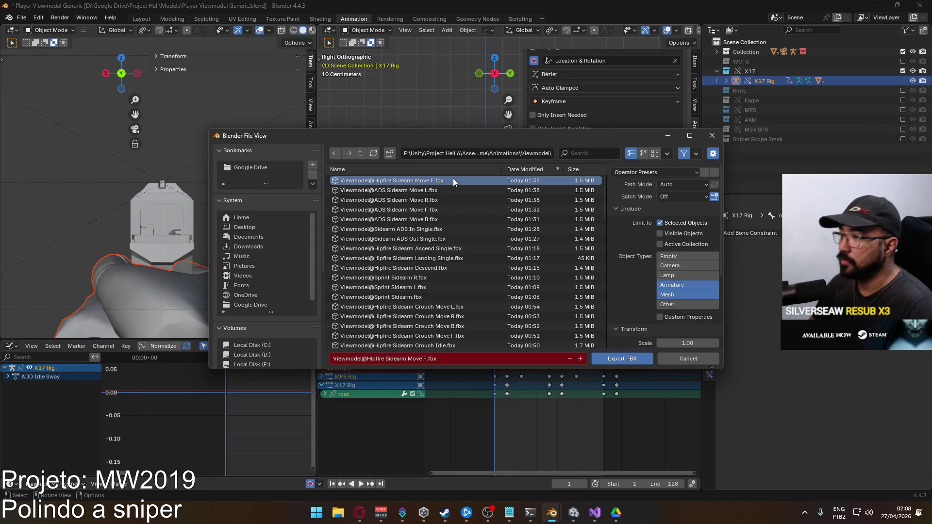
left_click(589, 154)
type("ads idl")
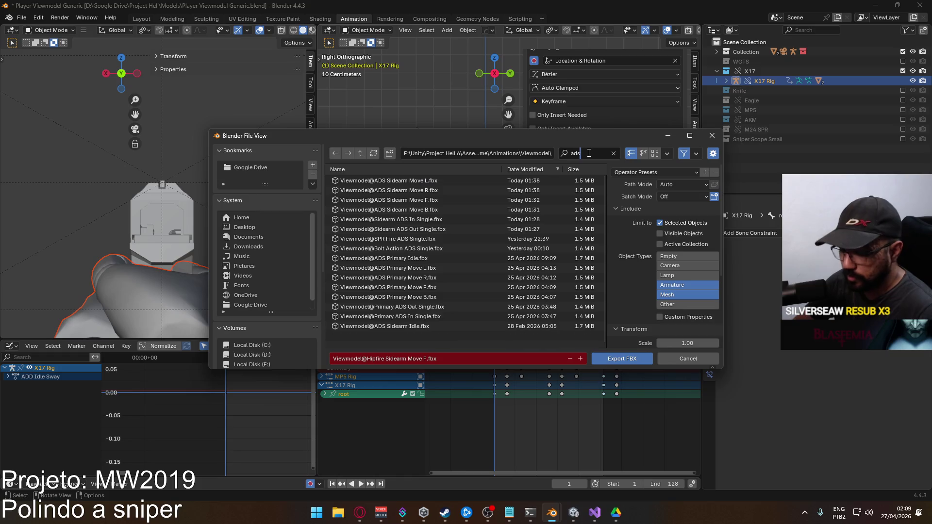
key("BackSpace")
key("BackSpace")
key("BackSpace")
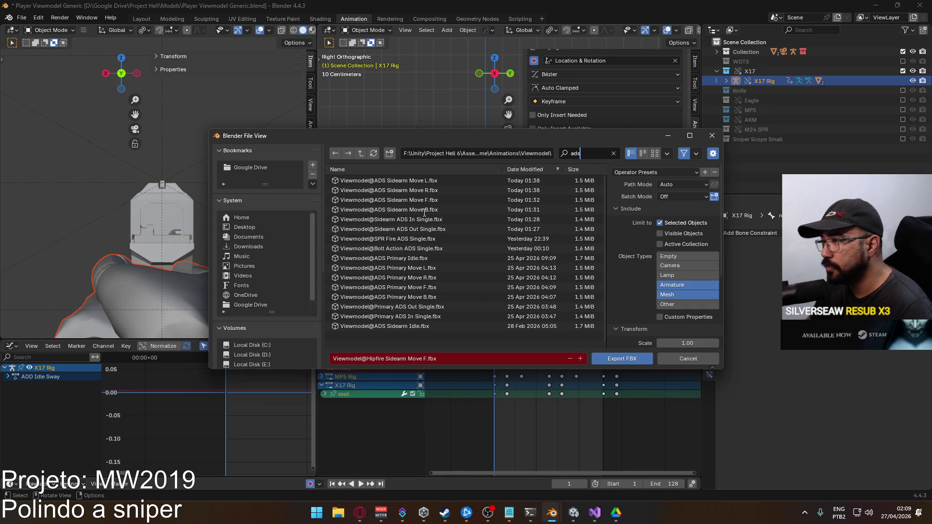
left_click(407, 326)
double_click(407, 325)
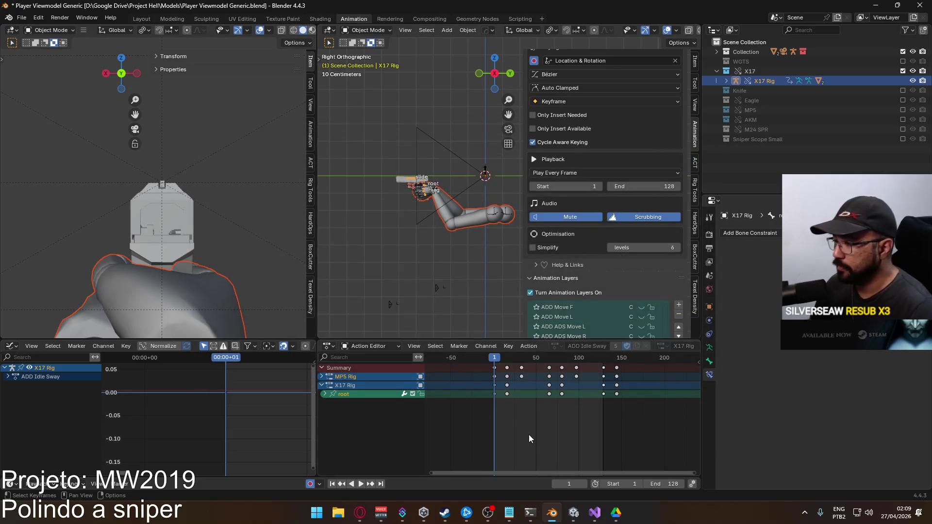
- Toggle the ADD Idle Sway and POSE ADS Sidearm layers, then exclude the X17 collection
scroll(607, 186, "down", 4)
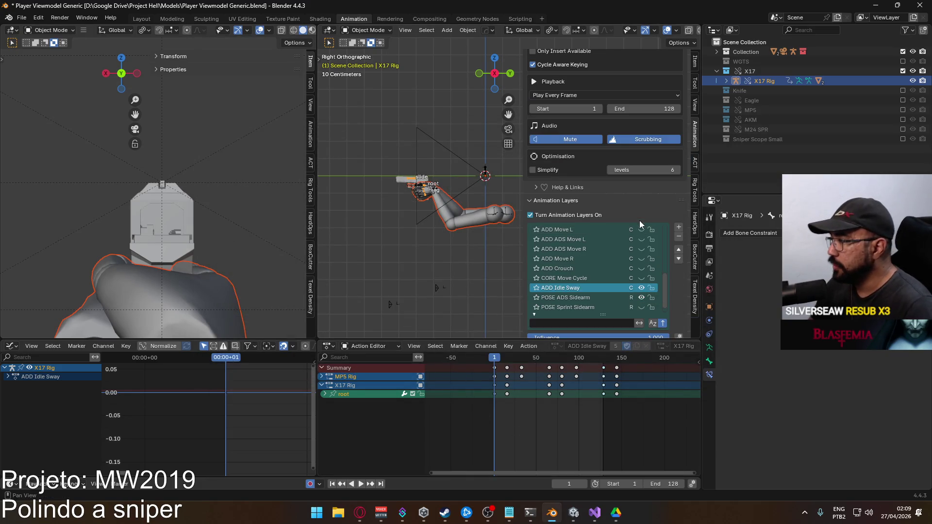
left_click(641, 288)
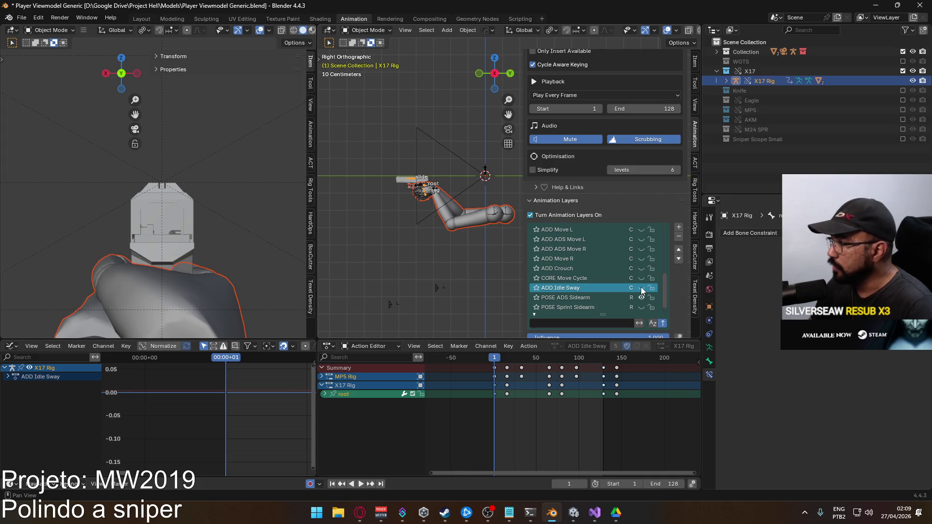
scroll(625, 273, "down", 1)
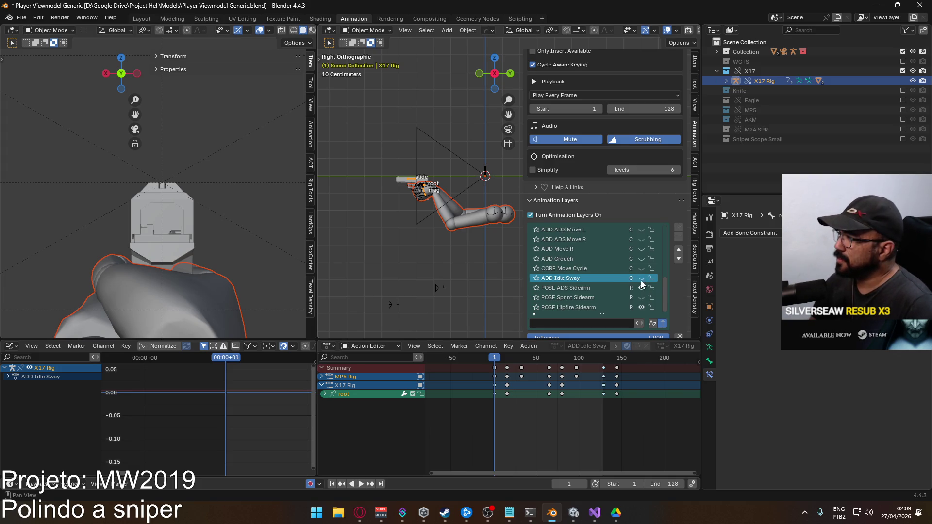
left_click(641, 288)
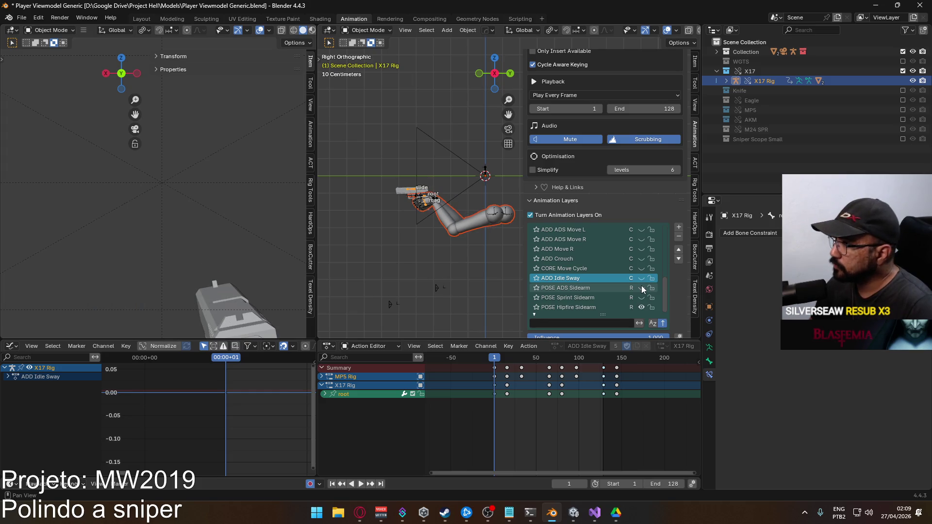
left_click(902, 71)
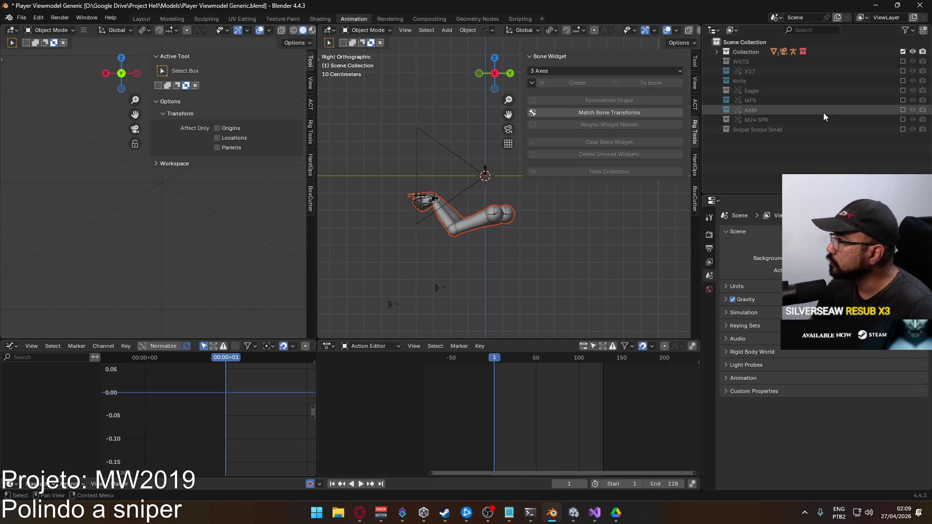
- Include the MP5 collection in the scene and select the Viewmodel Rig
left_click(903, 100)
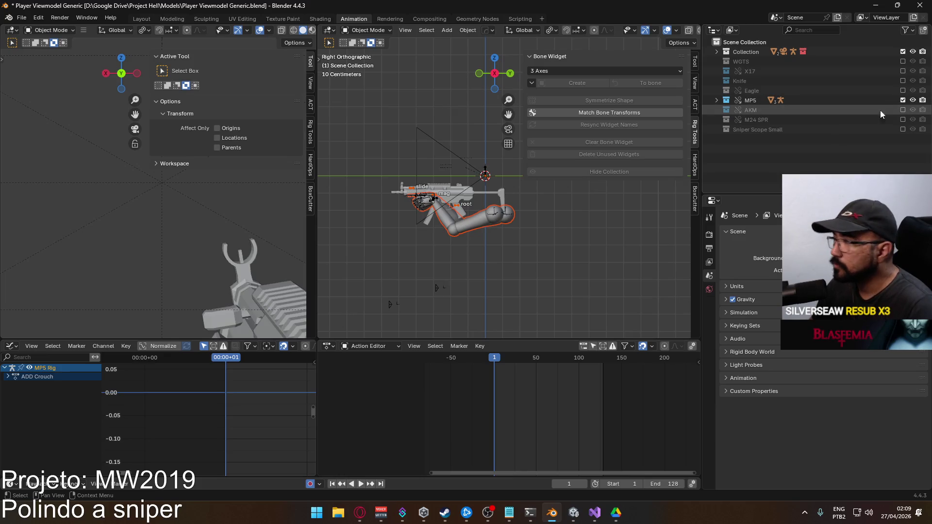
left_click(411, 193)
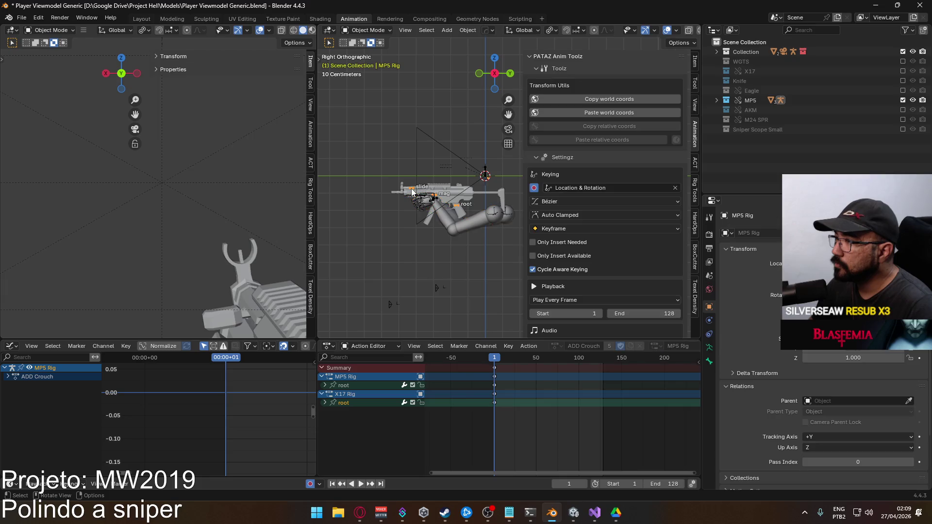
scroll(651, 200, "down", 6)
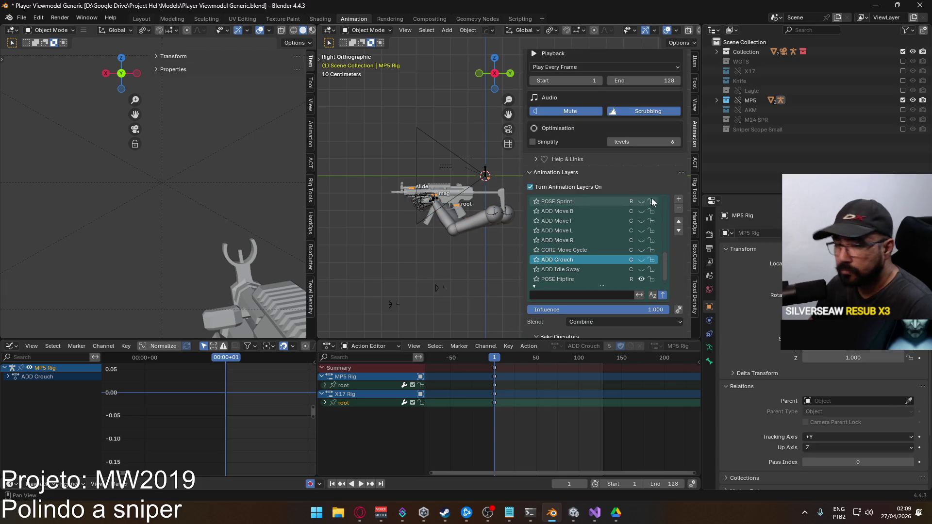
scroll(637, 154, "down", 3)
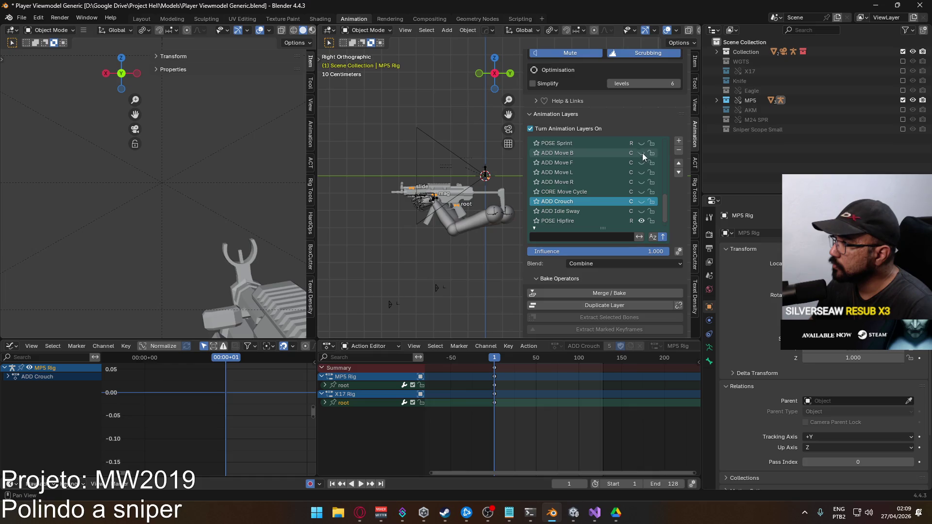
scroll(674, 190, "down", 1)
scroll(673, 190, "down", 2)
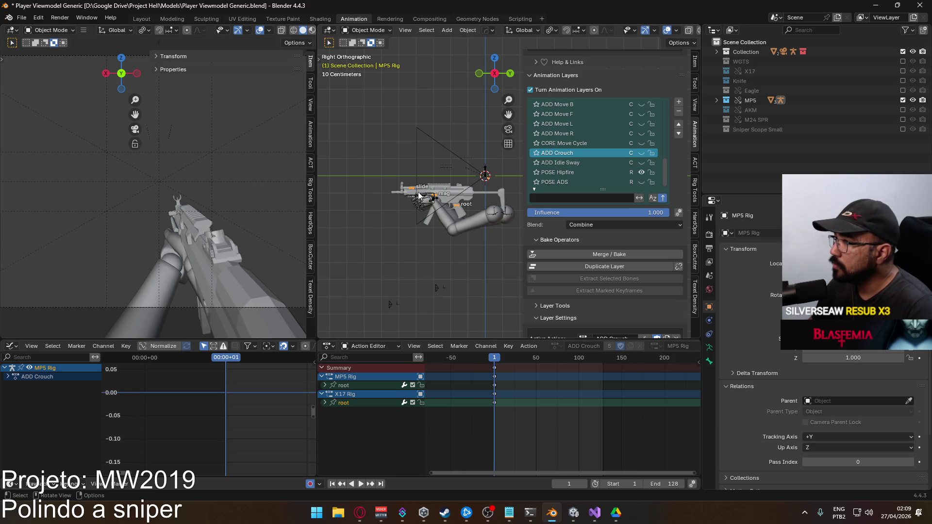
left_click(436, 195)
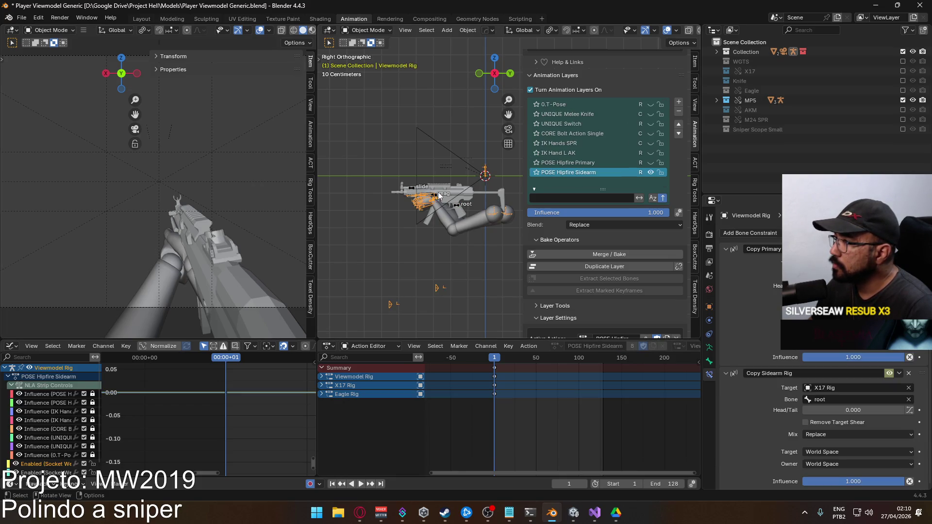
- Swap POSE Hipfire Sidearm for POSE Hipfire Primary and make POSE Hipfire active on MP5 Rig
left_click(650, 172)
left_click(650, 162)
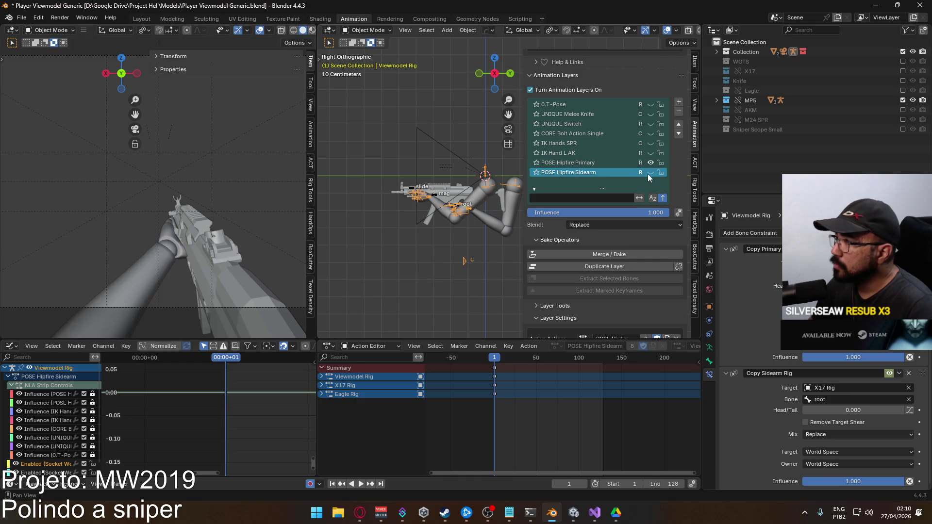
scroll(400, 207, "up", 4)
left_click(355, 211)
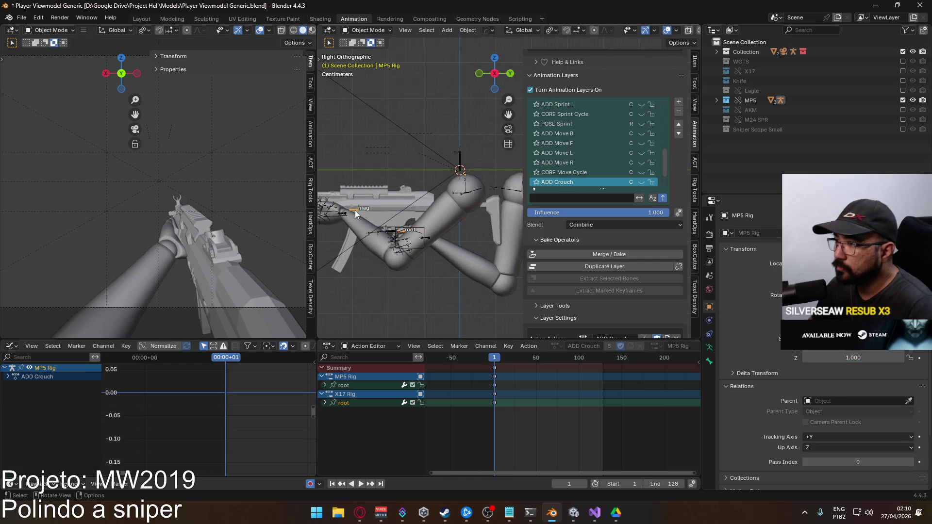
scroll(603, 158, "down", 3)
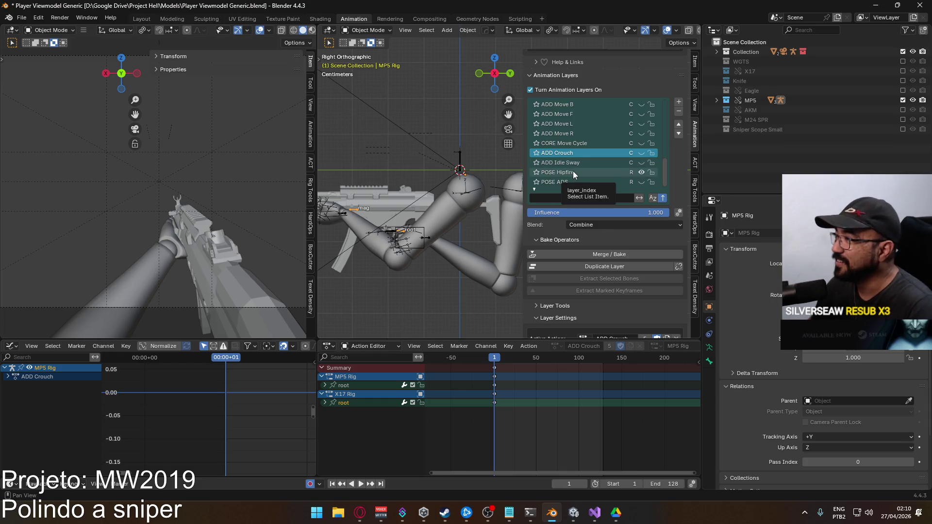
left_click(573, 171)
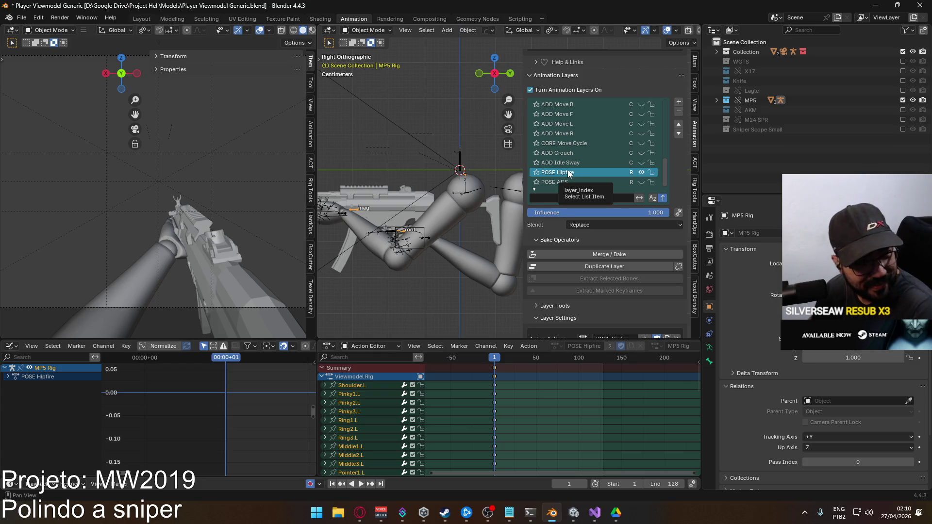
left_click(575, 174)
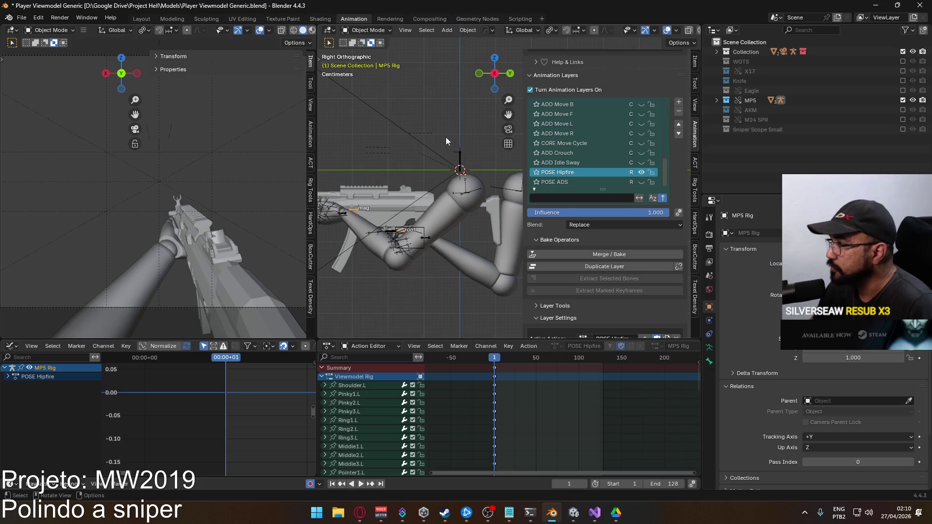
left_click(364, 32)
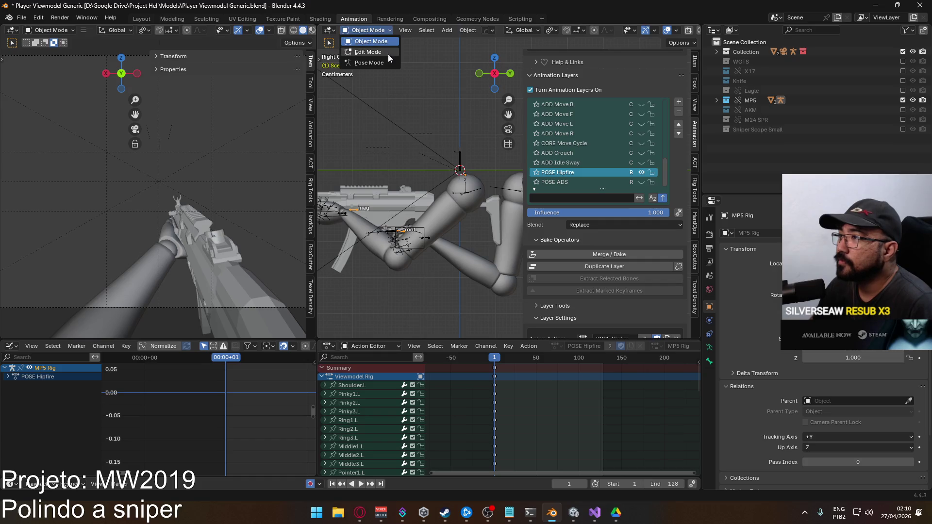
- Return to Object Mode with transform values shown and select the MP5 Rig
left_click(382, 63)
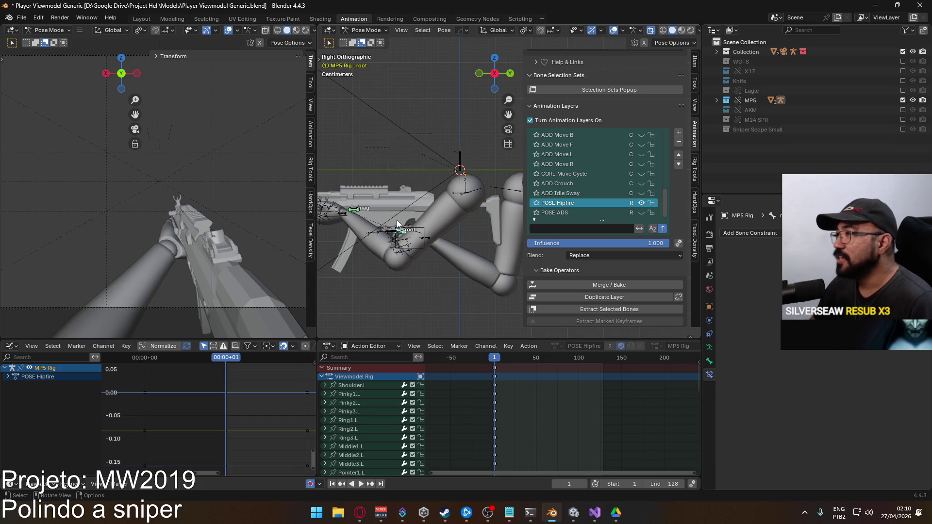
mouse_move(470, 254)
middle_mouse_down()
mouse_move(458, 241)
mouse_move(493, 248)
mouse_move(472, 263)
mouse_move(435, 261)
mouse_move(463, 229)
mouse_move(443, 255)
mouse_move(441, 209)
middle_mouse_up()
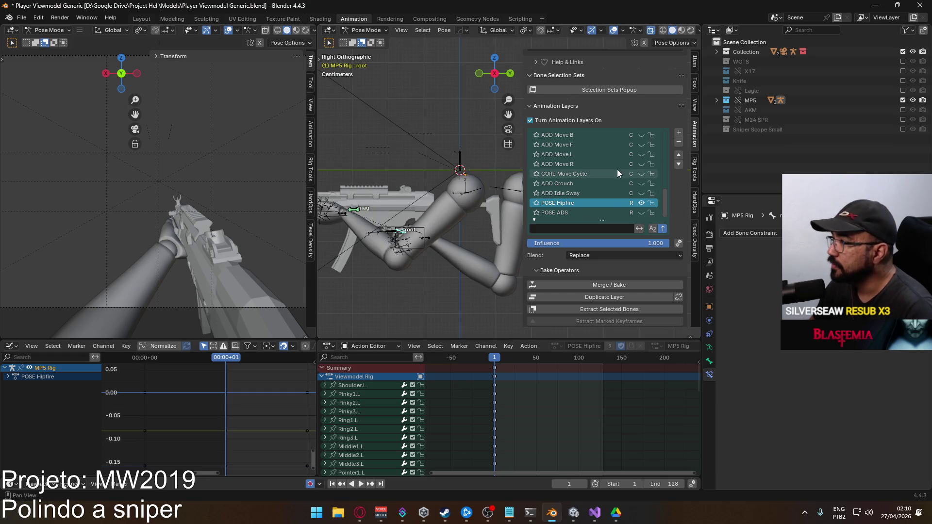
scroll(597, 199, "up", 8)
scroll(598, 200, "up", 10)
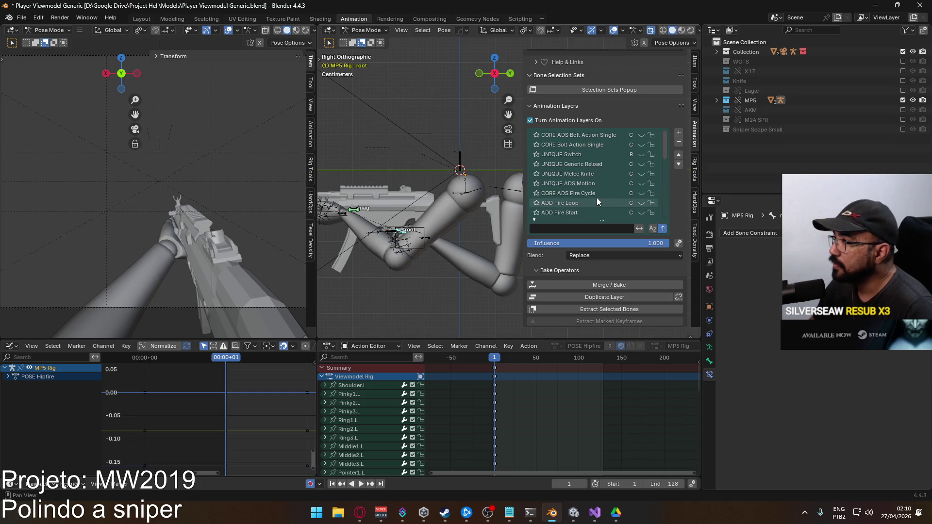
left_click(368, 30)
left_click(367, 40)
left_click(694, 58)
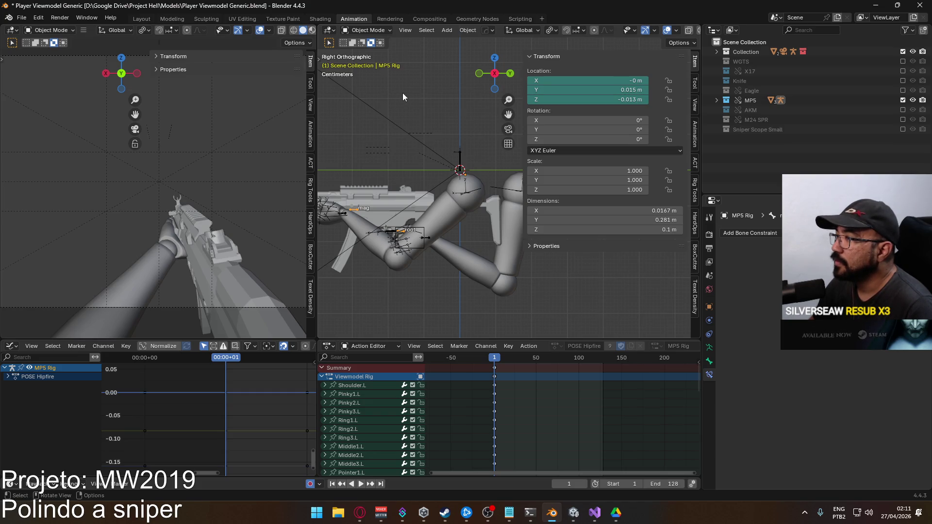
scroll(432, 185, "down", 4)
left_click(481, 189)
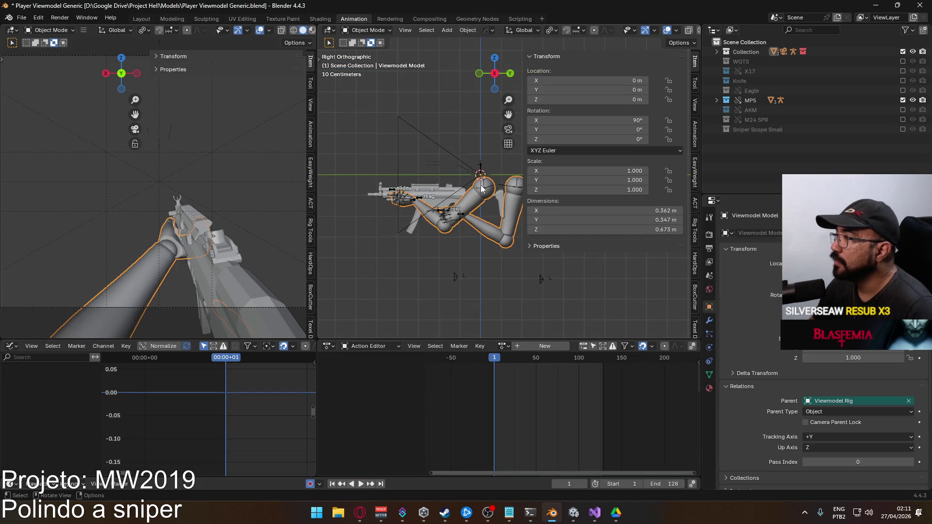
left_click(420, 200)
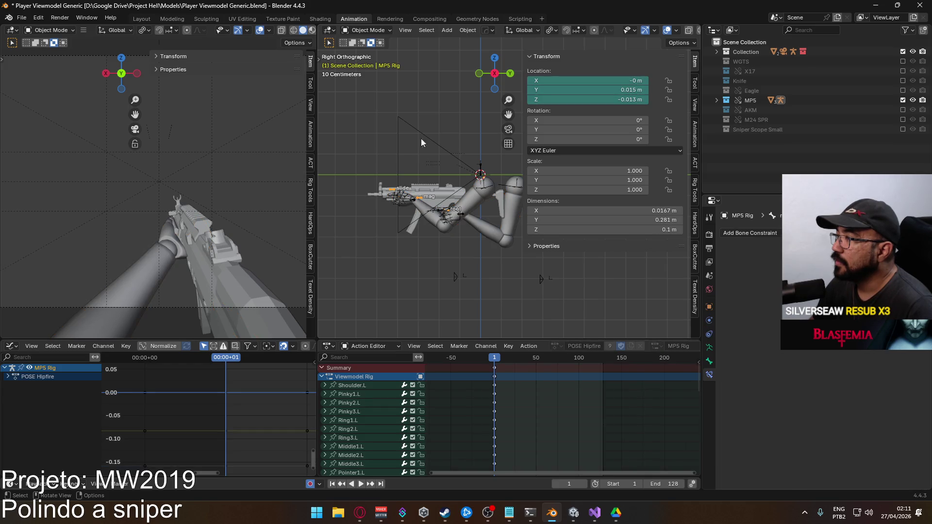
- Put the MP5 Rig in Pose Mode and turn off its POSE Hipfire layer
left_click(367, 30)
left_click(378, 65)
scroll(461, 226, "up", 5)
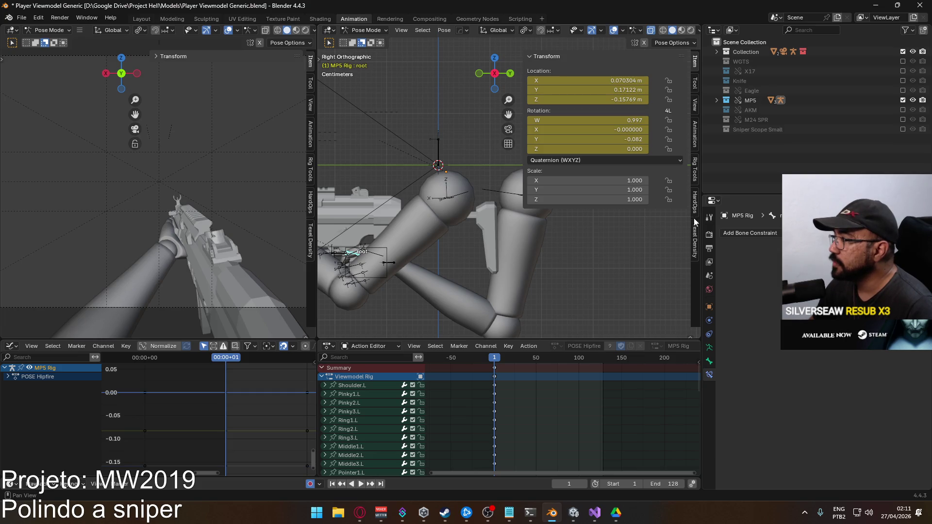
left_click(695, 142)
scroll(639, 222, "down", 5)
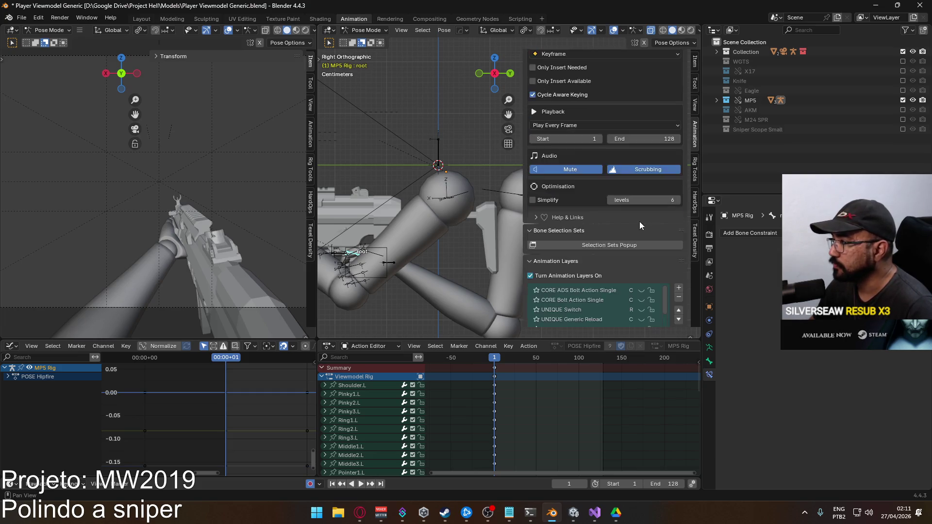
scroll(639, 221, "down", 12)
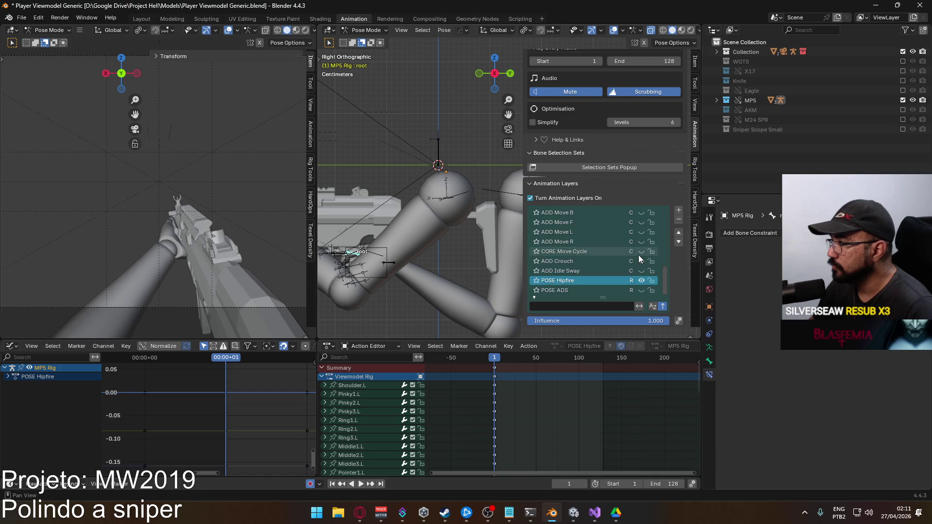
left_click(641, 280)
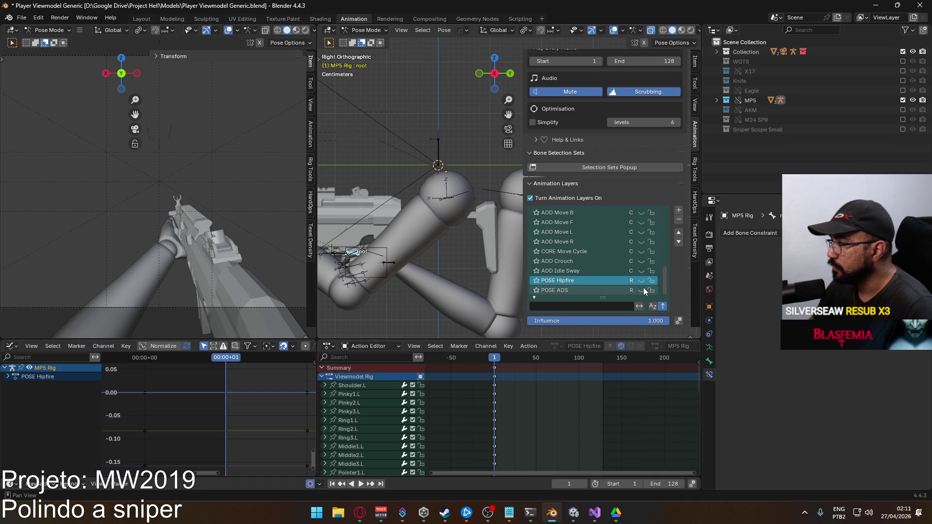
- Move the POSE ADS layer above POSE Hipfire and enable it
left_click(627, 290)
left_click(678, 232)
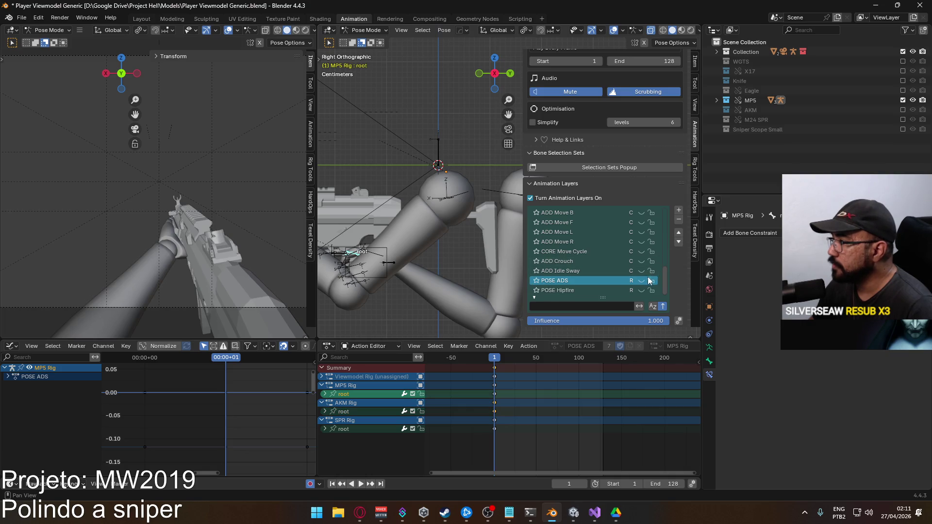
left_click(641, 281)
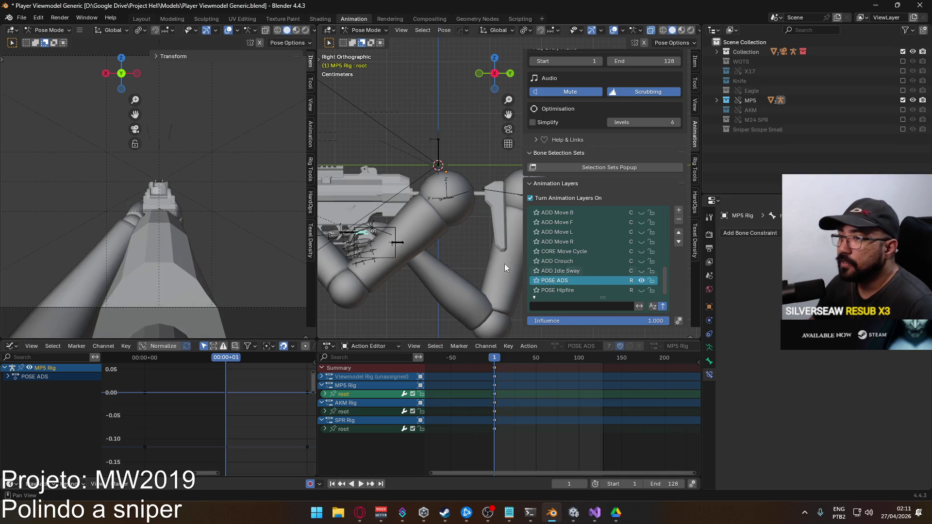
scroll(161, 205, "up", 4)
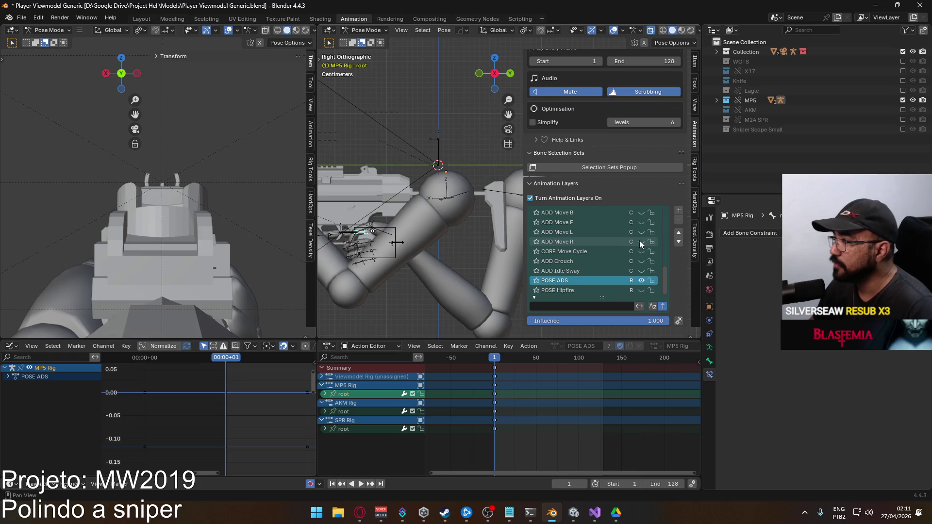
scroll(639, 240, "up", 2)
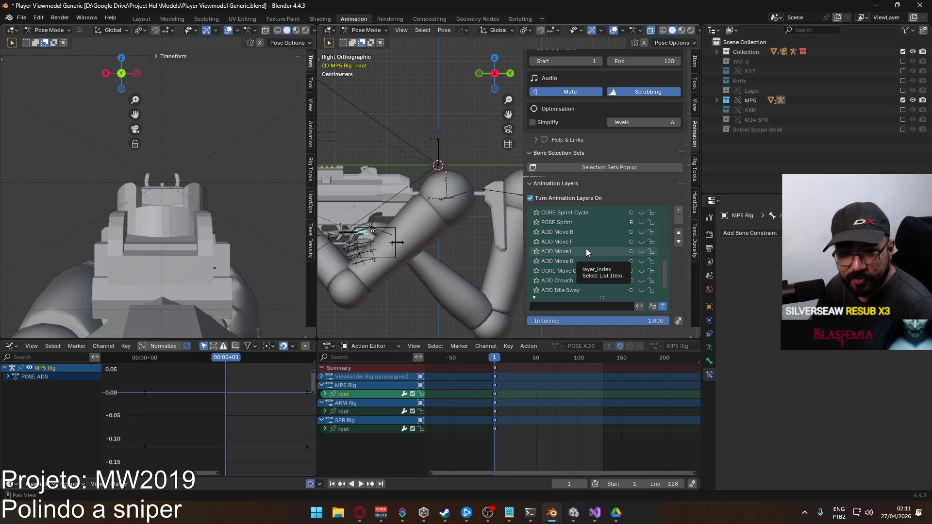
- Add a new animation layer above ADD Move L and browse its Active Action list
left_click(553, 253)
left_click(679, 210)
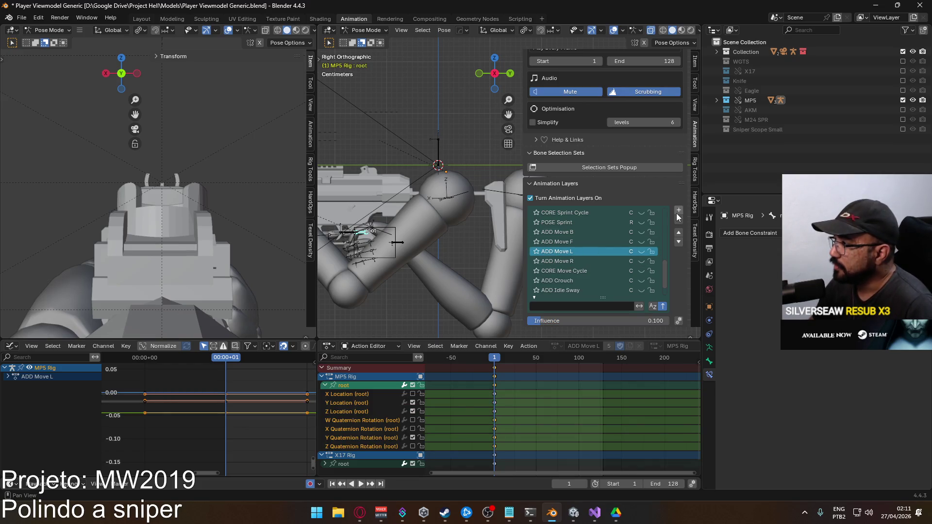
scroll(679, 297, "down", 8)
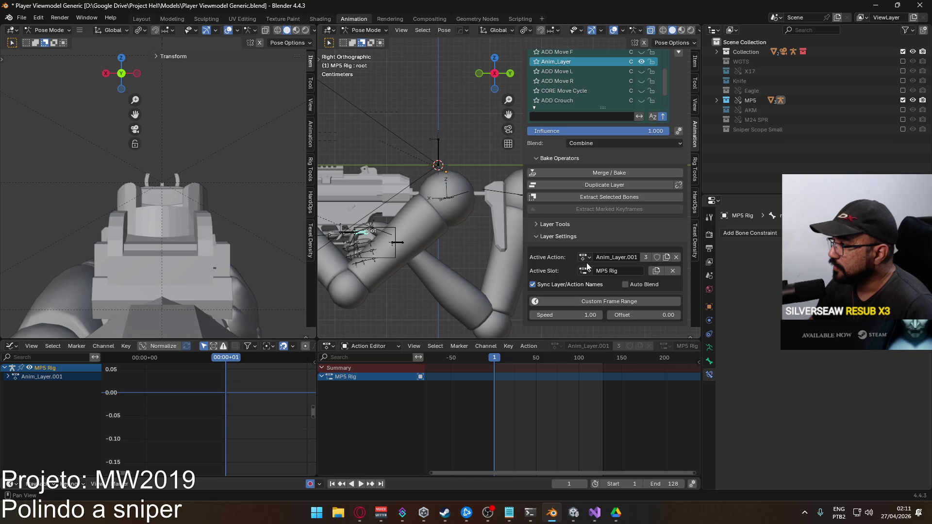
left_click(584, 257)
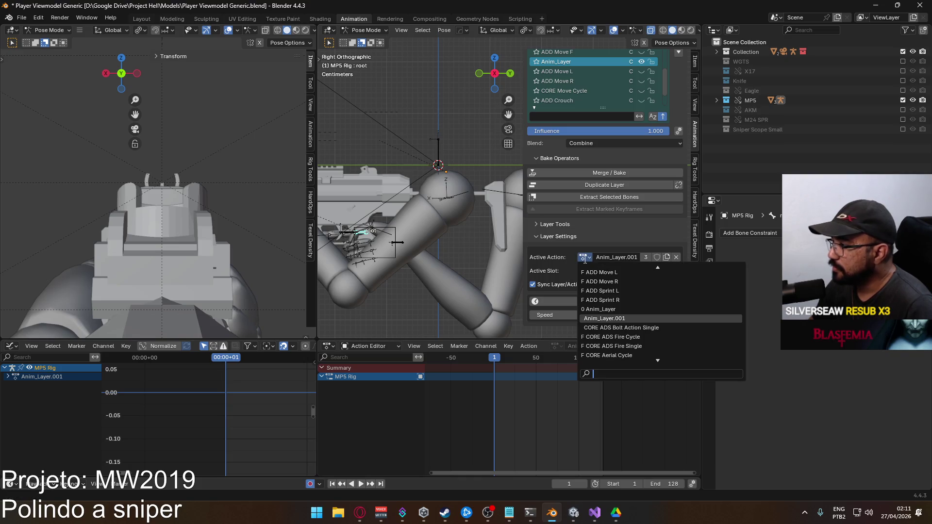
scroll(633, 284, "down", 15)
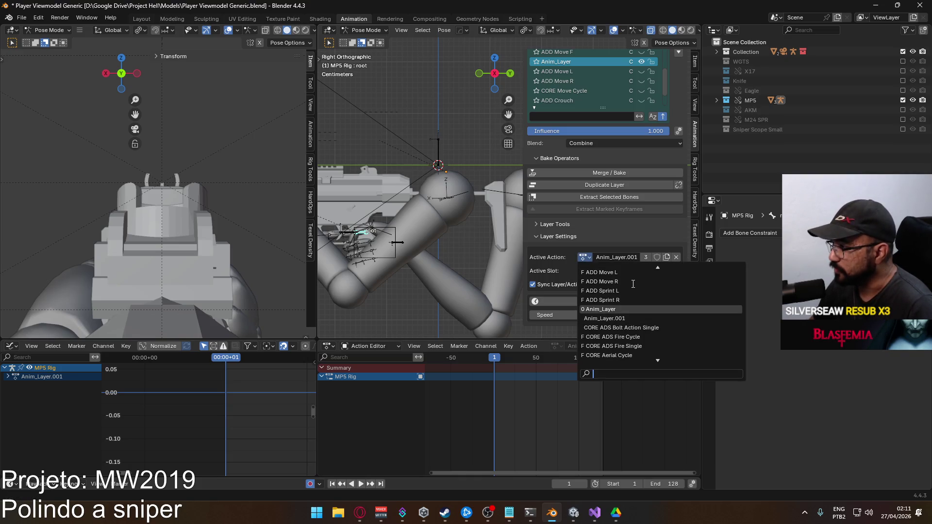
scroll(634, 284, "down", 8)
scroll(625, 283, "down", 3)
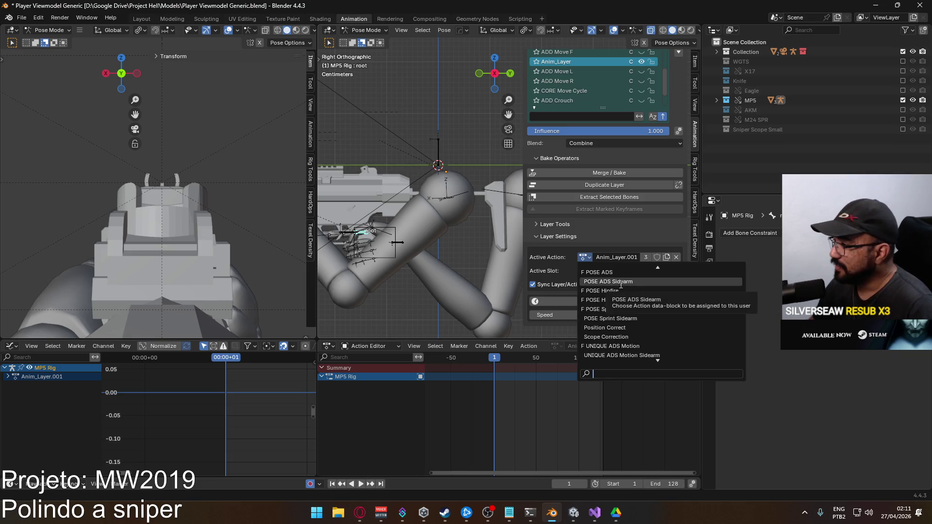
scroll(621, 285, "up", 3)
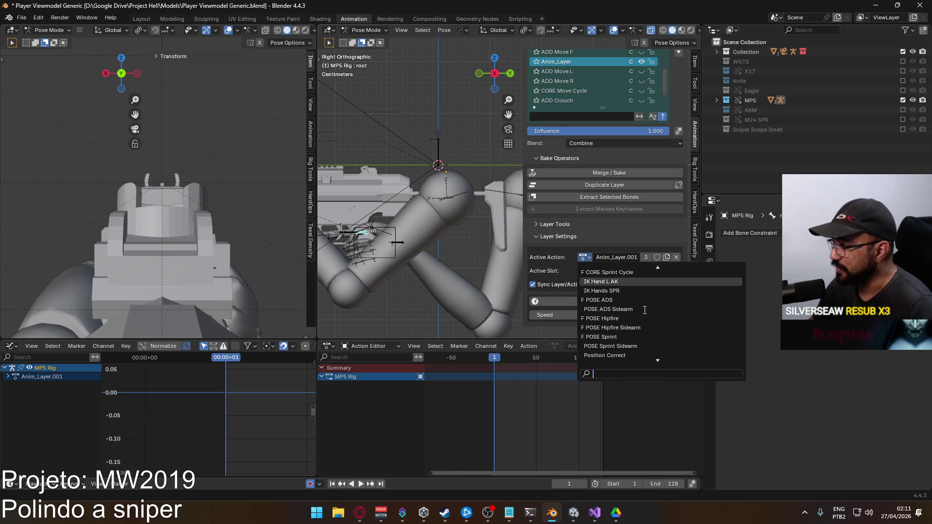
scroll(644, 309, "up", 4)
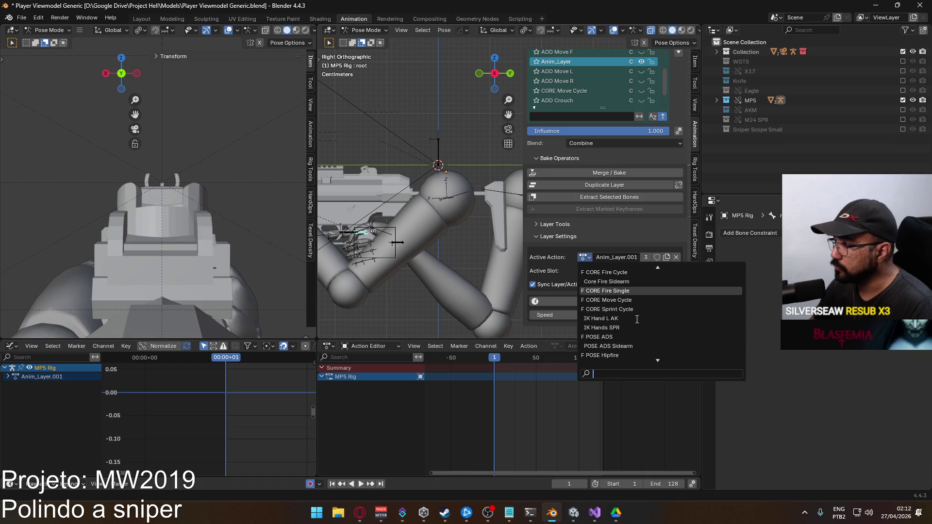
scroll(637, 319, "up", 15)
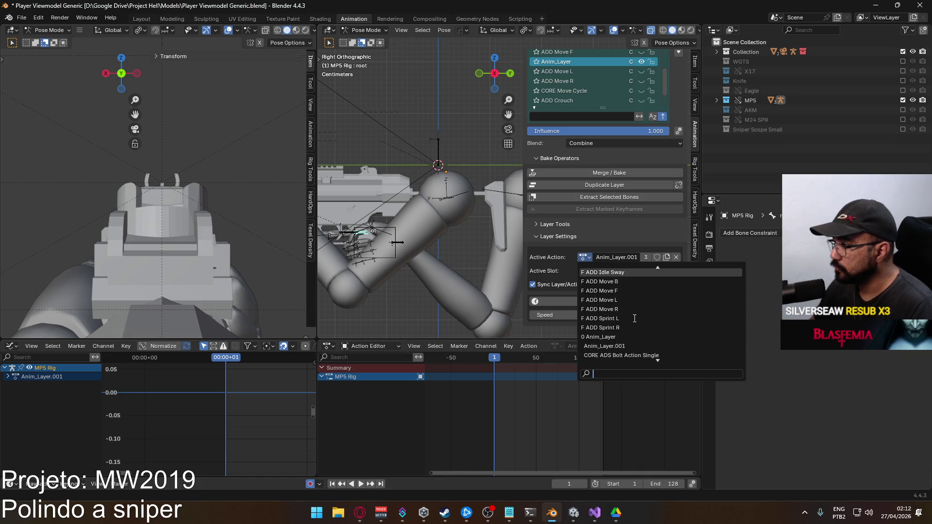
scroll(633, 317, "down", 3)
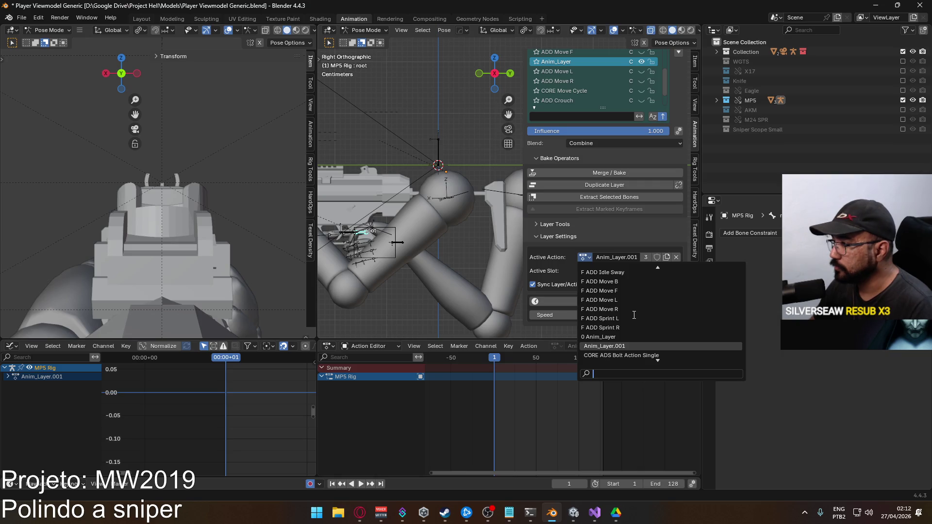
left_click(552, 252)
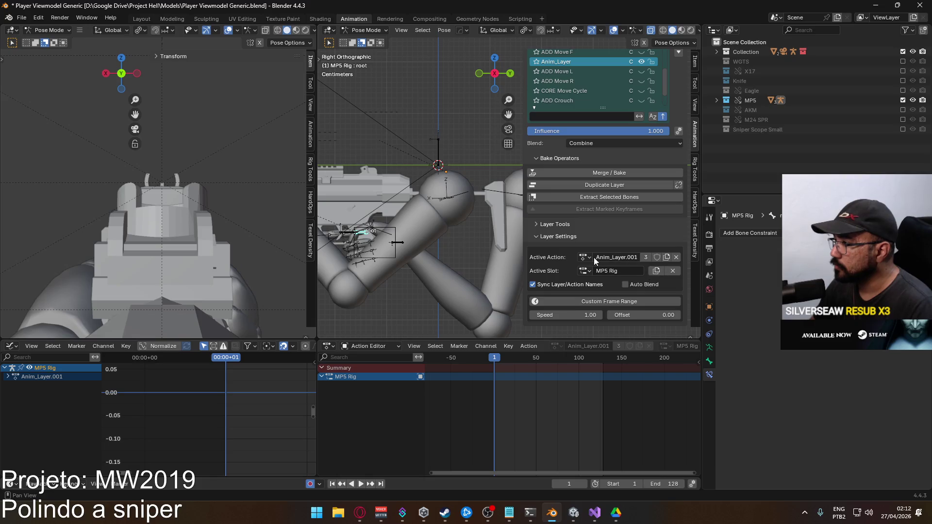
scroll(610, 158, "up", 2)
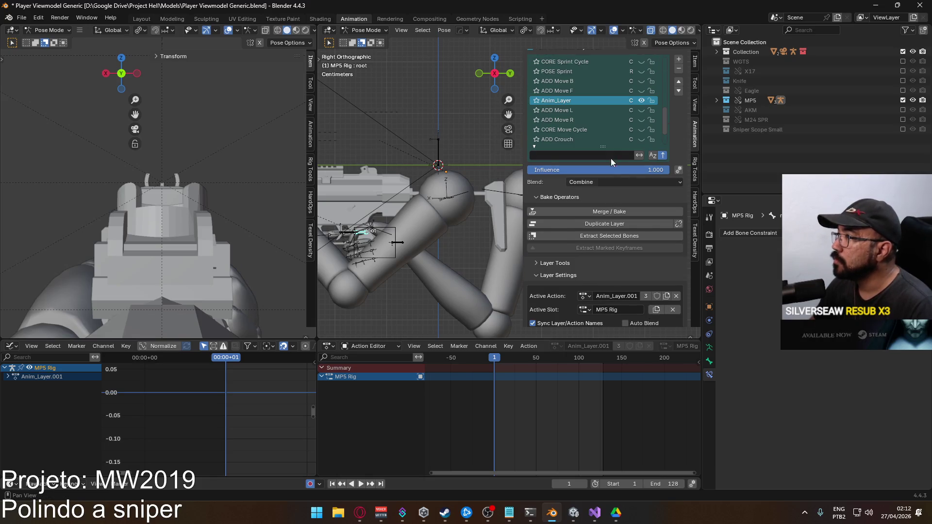
- Assign the ADD ADS Move L action to the new layer
left_click(582, 296)
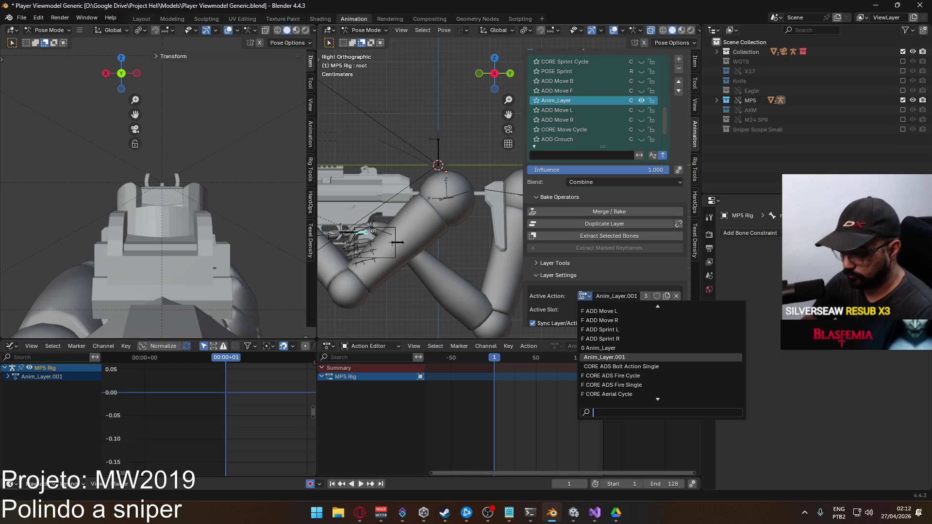
type("move c")
key("BackSpace")
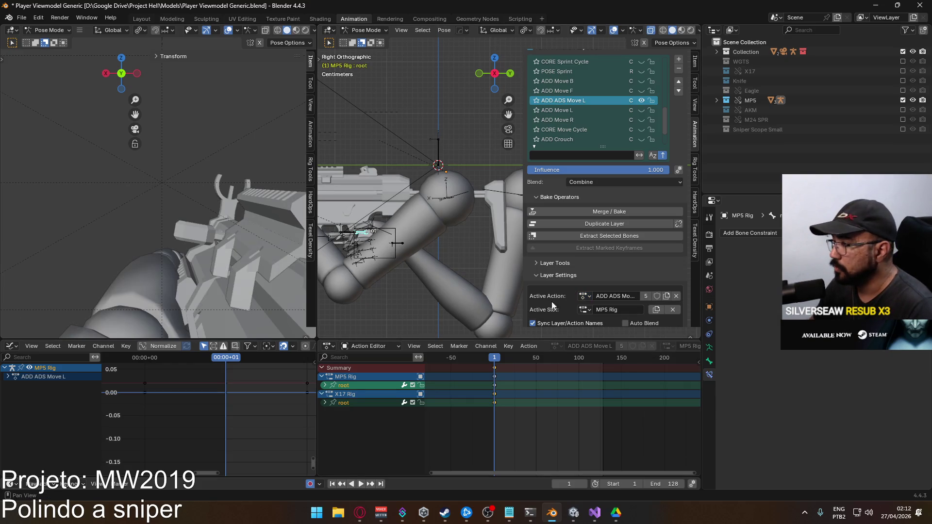
scroll(553, 303, "down", 2)
left_click(585, 257)
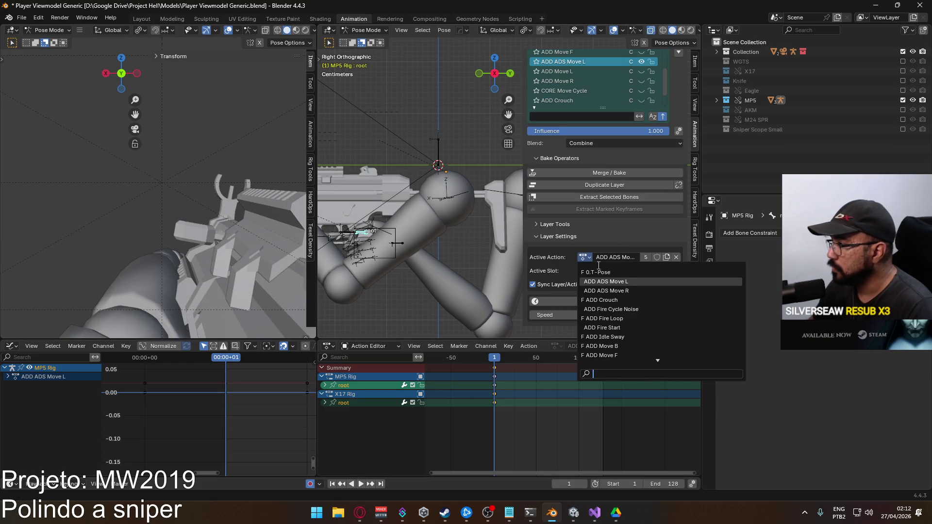
left_click(624, 281)
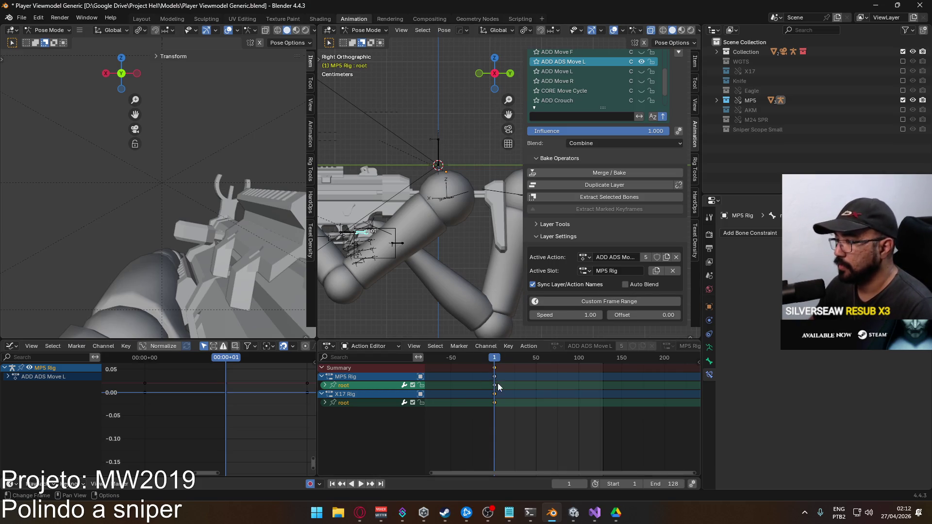
- With the slot set to X17 Rig, select its keyframes and copy the root's world coordinates
left_click(582, 271)
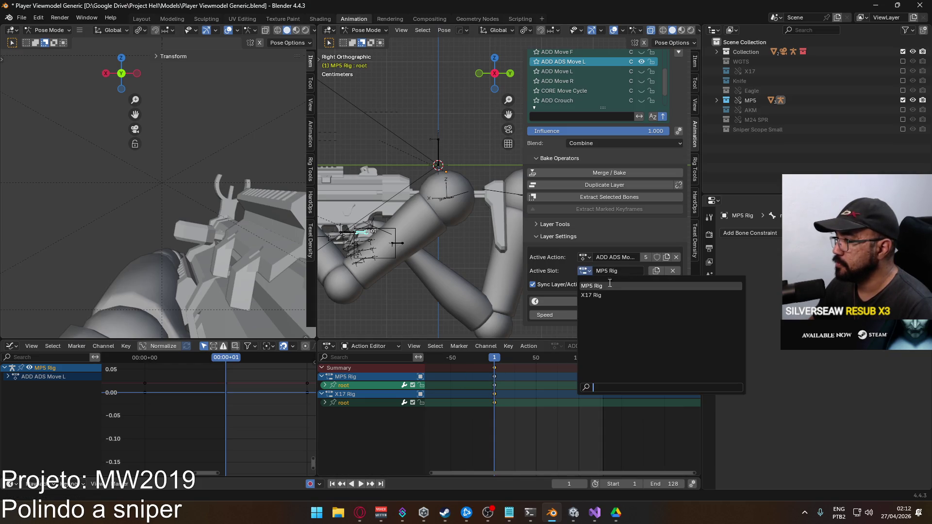
left_click(594, 298)
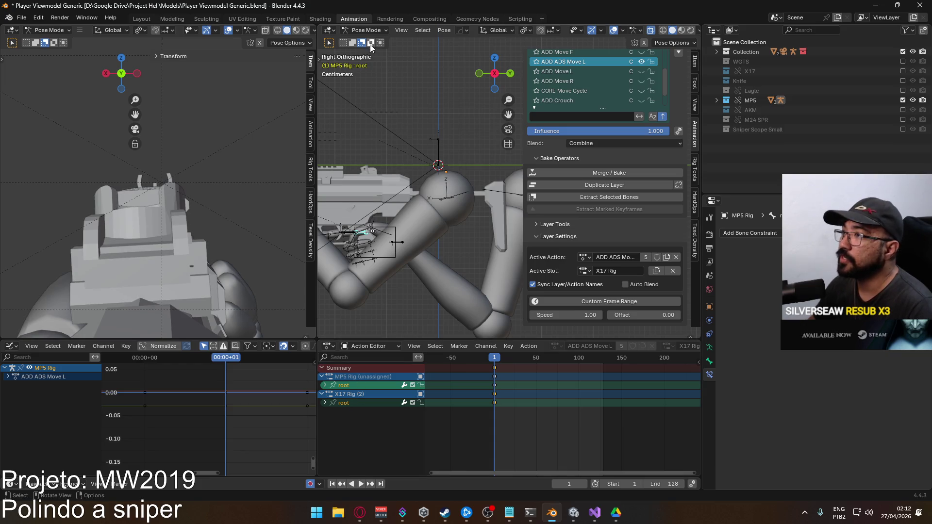
left_click(365, 30)
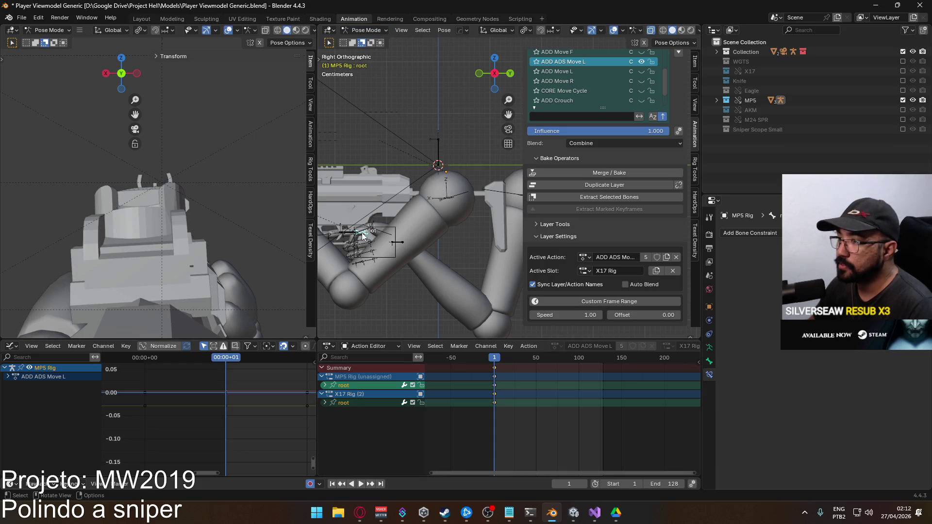
scroll(158, 216, "down", 2)
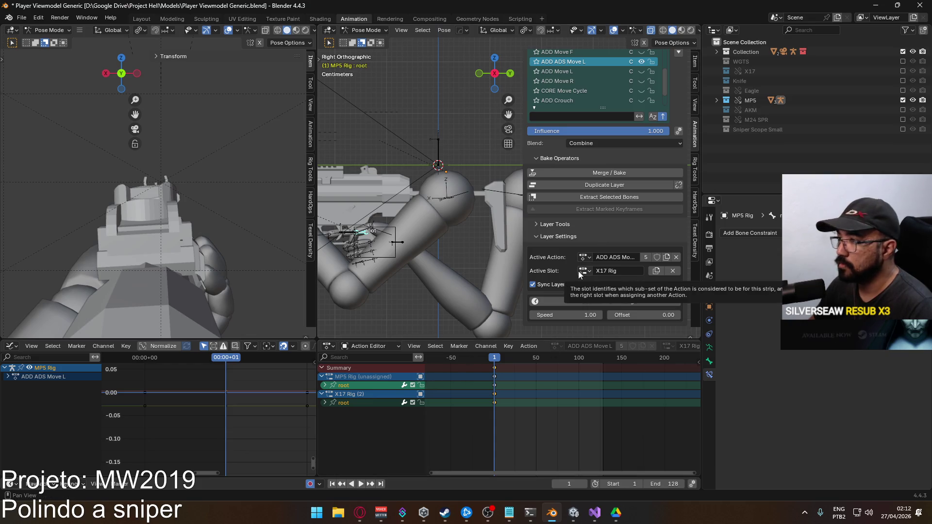
left_click_drag(504, 404, 480, 392)
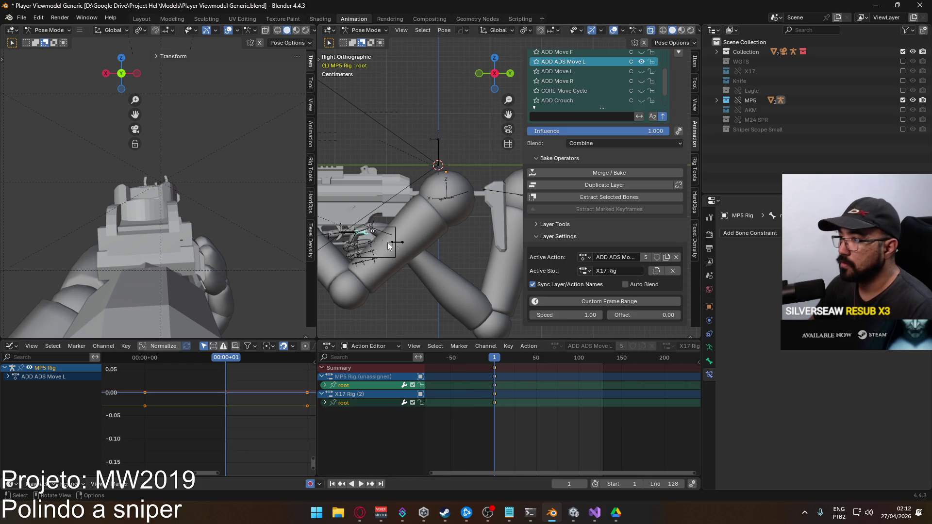
key("q")
mouse_move(365, 232)
left_click(433, 251)
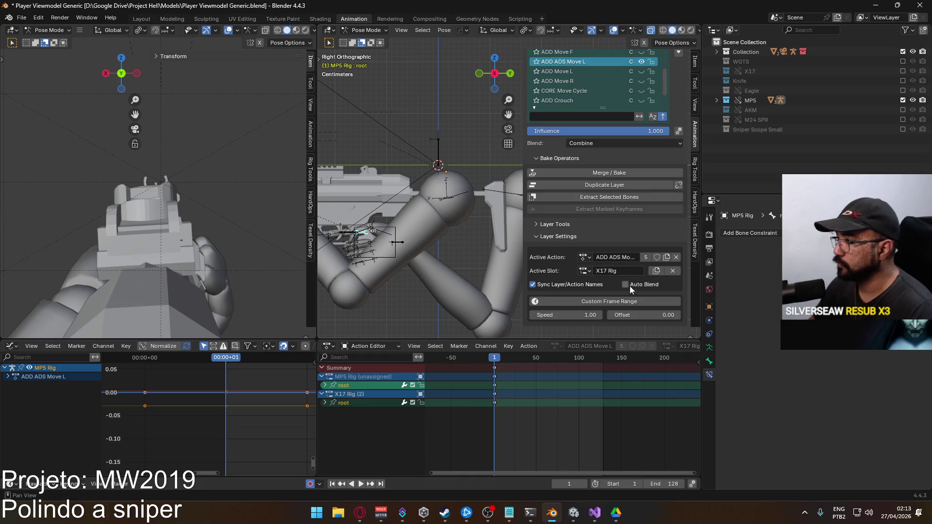
- Switch the action slot back to MP5 Rig and reframe the side view
left_click(584, 271)
left_click(599, 285)
key("q")
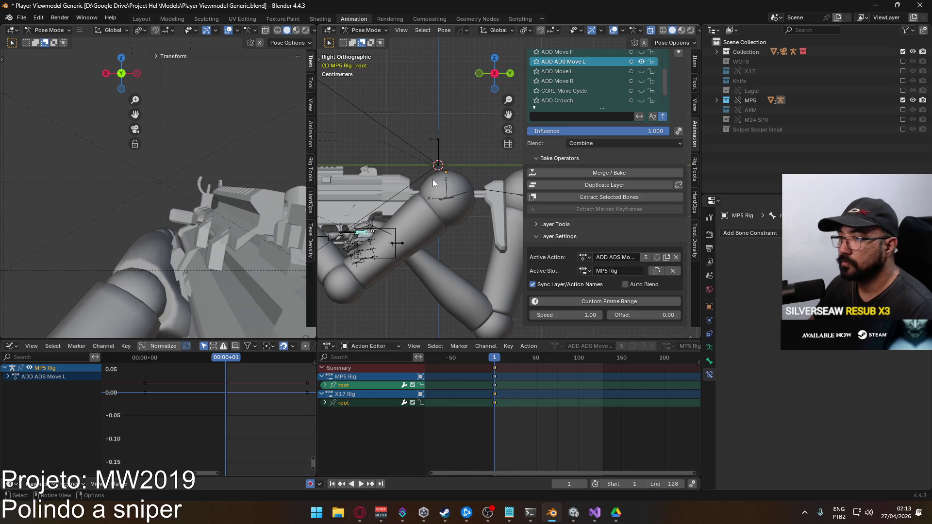
mouse_move(424, 199)
middle_mouse_down()
mouse_move(428, 210)
mouse_move(444, 200)
middle_mouse_up()
scroll(638, 83, "up", 3)
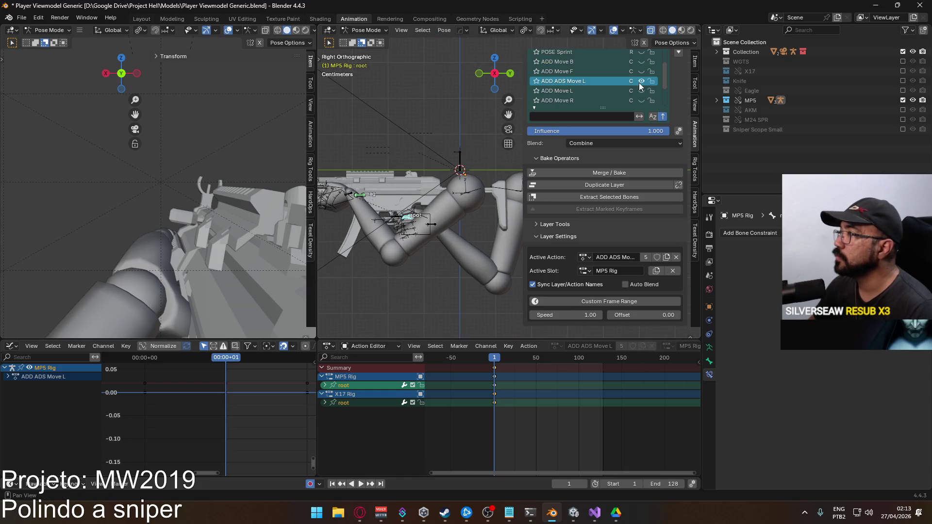
- Make the CORE Move Cycle layer visible and reselect the ADD ADS Move L layer
scroll(656, 209, "up", 7)
scroll(593, 213, "down", 3)
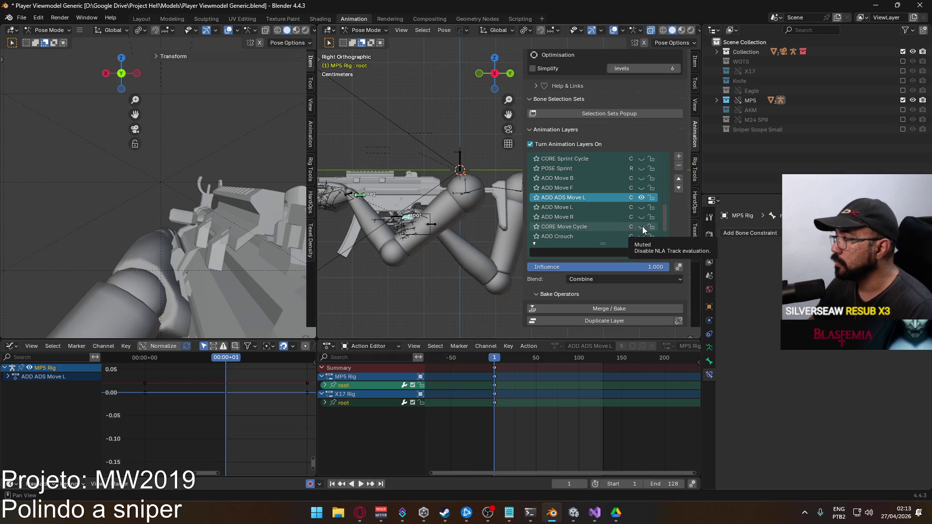
left_click(641, 227)
left_click(596, 226)
scroll(633, 269, "down", 3)
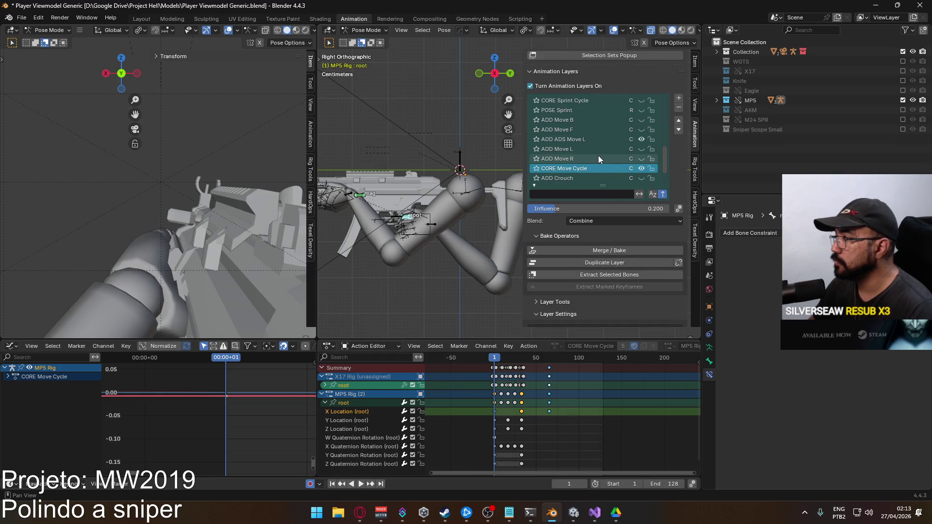
left_click(595, 140)
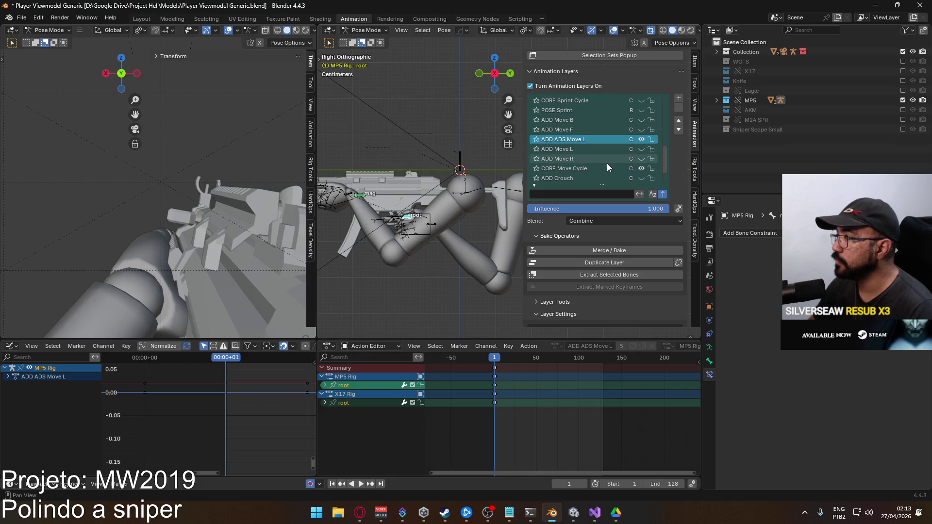
scroll(638, 155, "down", 3)
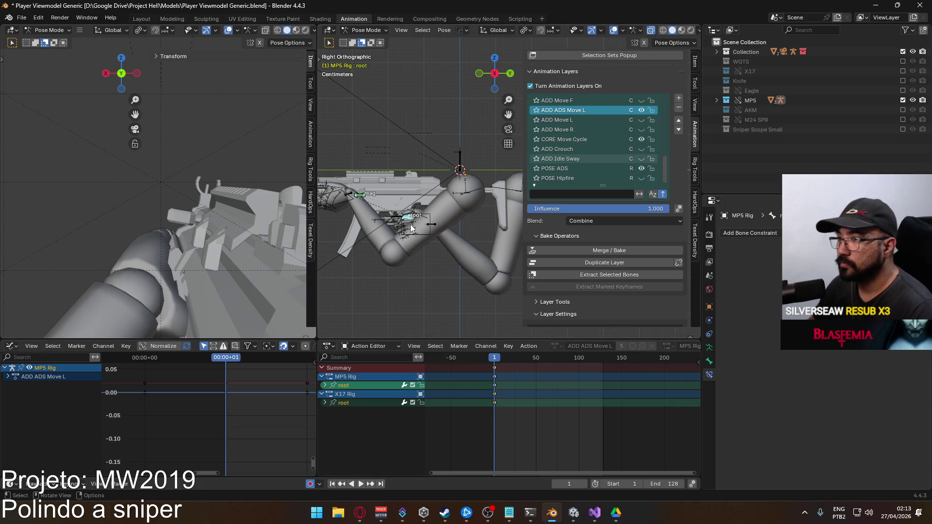
- Switch the ADD ADS Move L slot to X17 Rig and back to MP5 Rig
key("q")
mouse_move(415, 217)
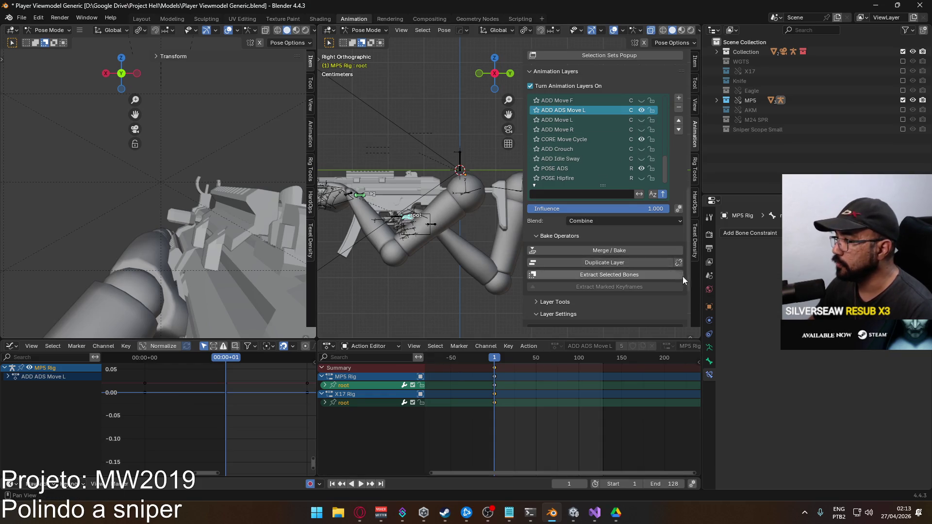
scroll(682, 276, "down", 3)
left_click(587, 290)
left_click(601, 310)
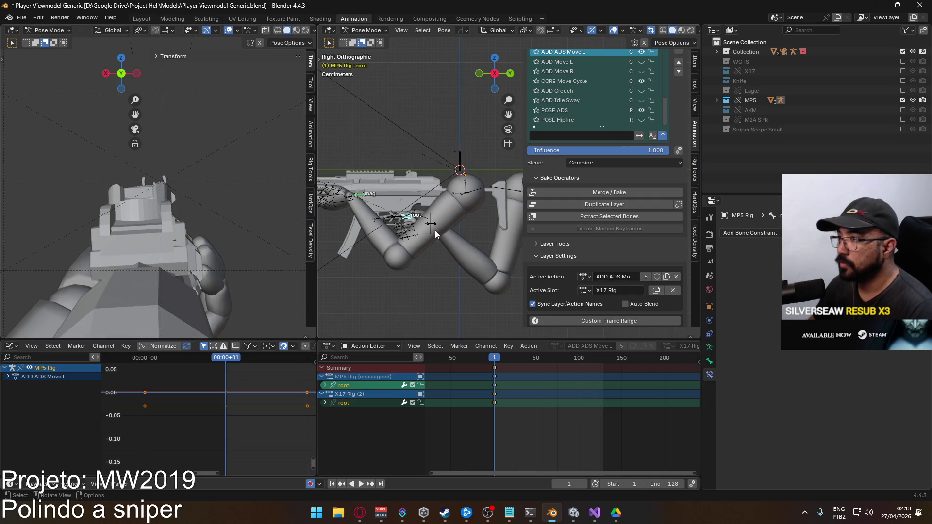
key("q")
left_click(585, 290)
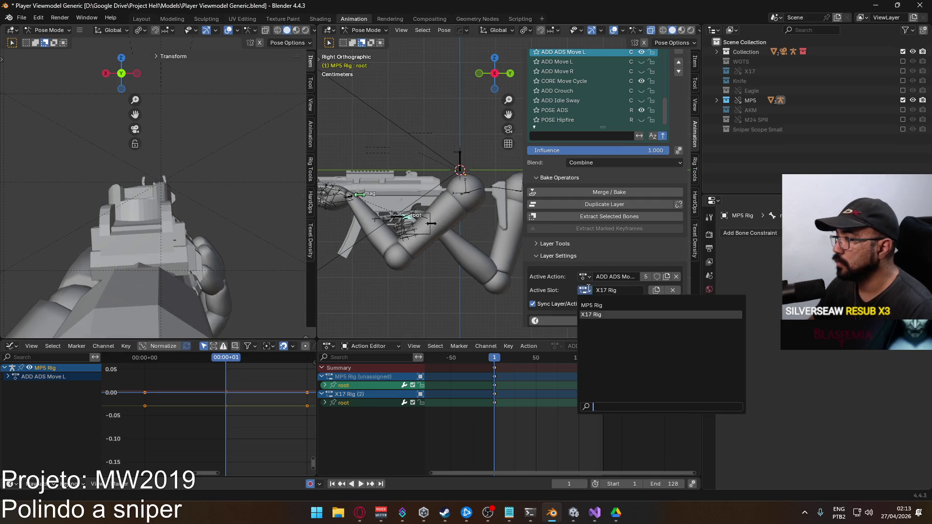
left_click(591, 306)
- Paste the copied world coordinates onto the MP5 Rig root
key("q")
mouse_move(407, 201)
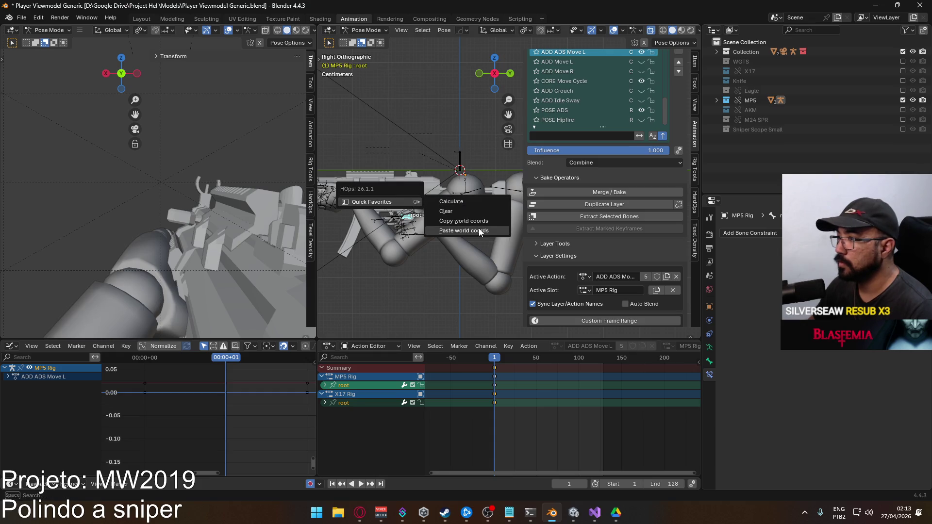
left_click(478, 231)
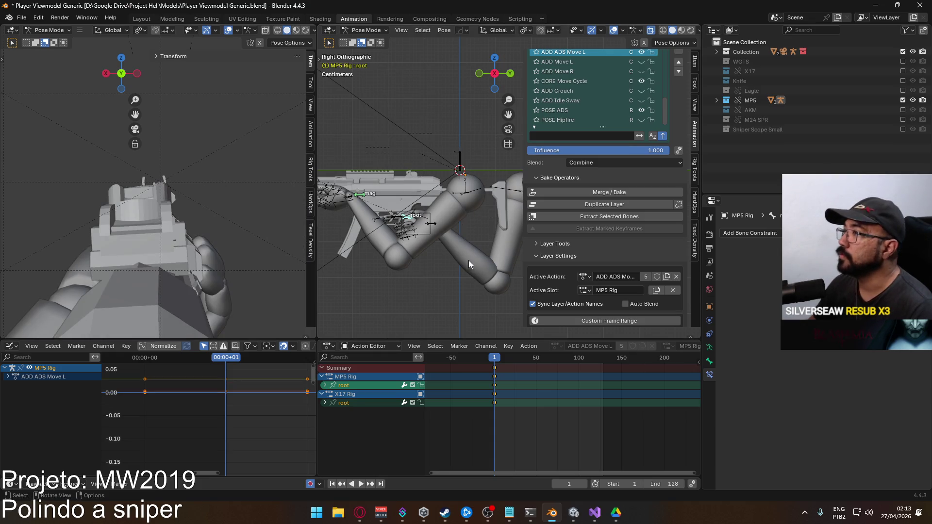
- Try zeroing the root's Y rotation and X location, then revert the change
scroll(417, 243, "up", 1)
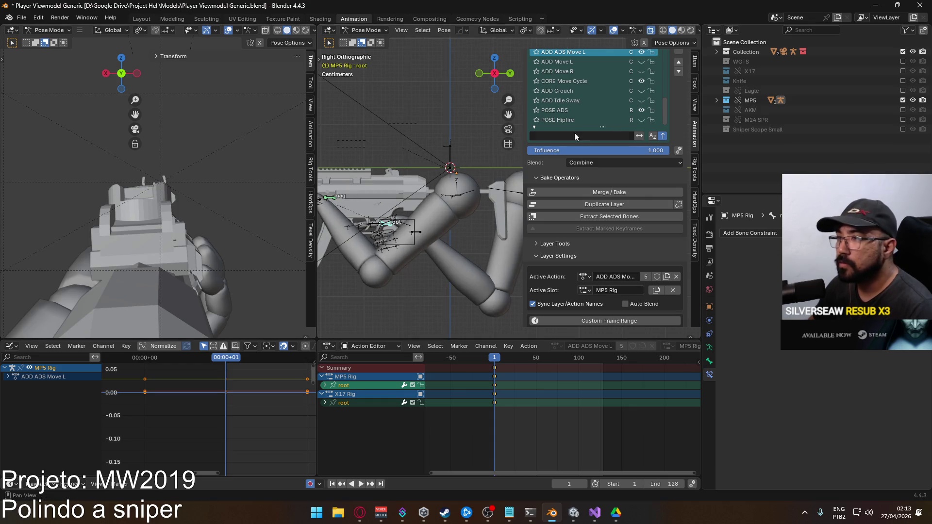
left_click(694, 62)
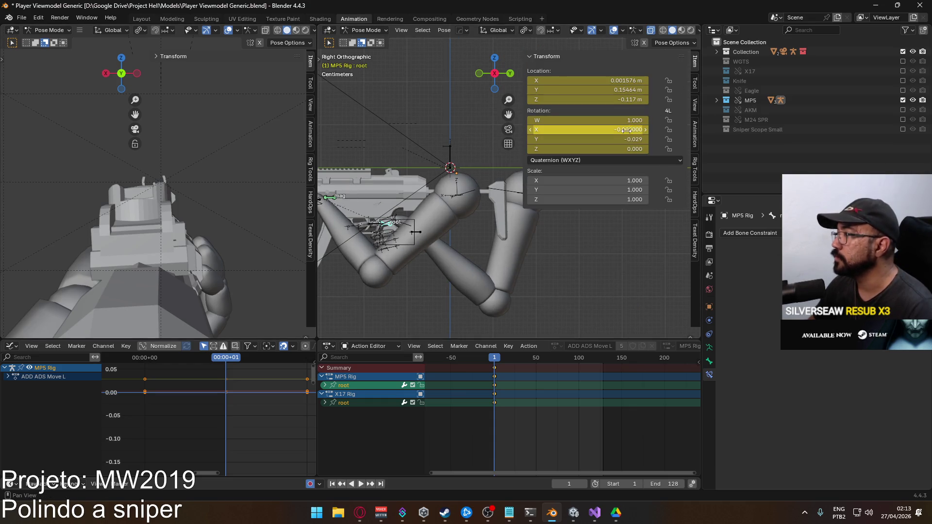
left_click(629, 139)
type("0")
key("Return")
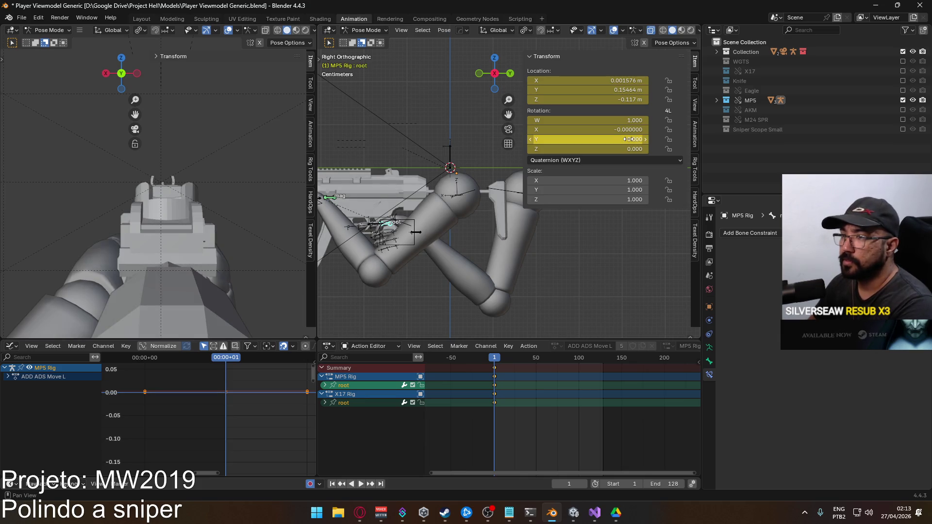
left_click(624, 80)
type("0")
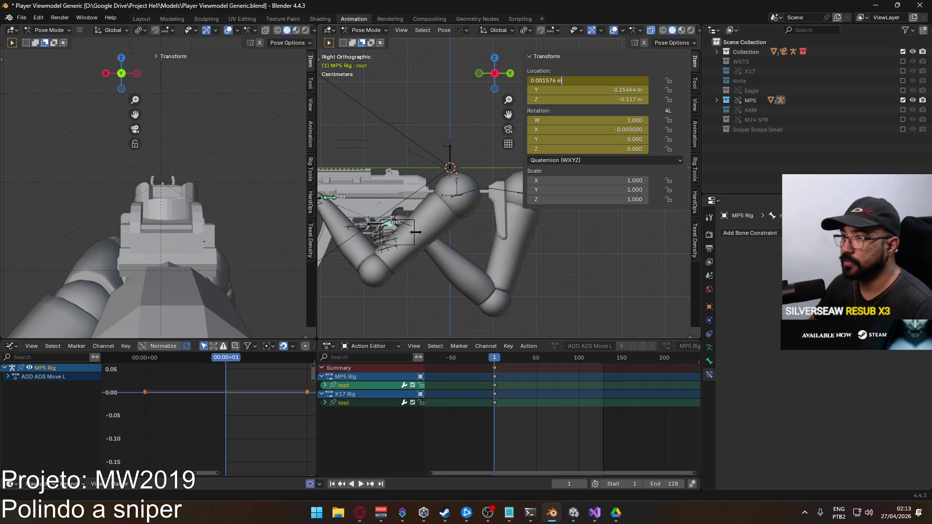
key("Return")
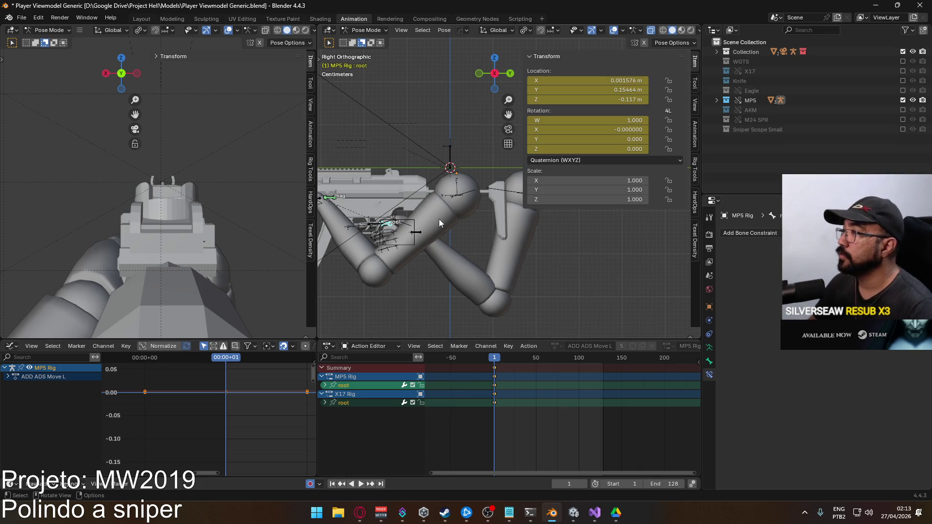
- Play the animation up to frame 17, then make CORE Move Cycle the active layer
key("space")
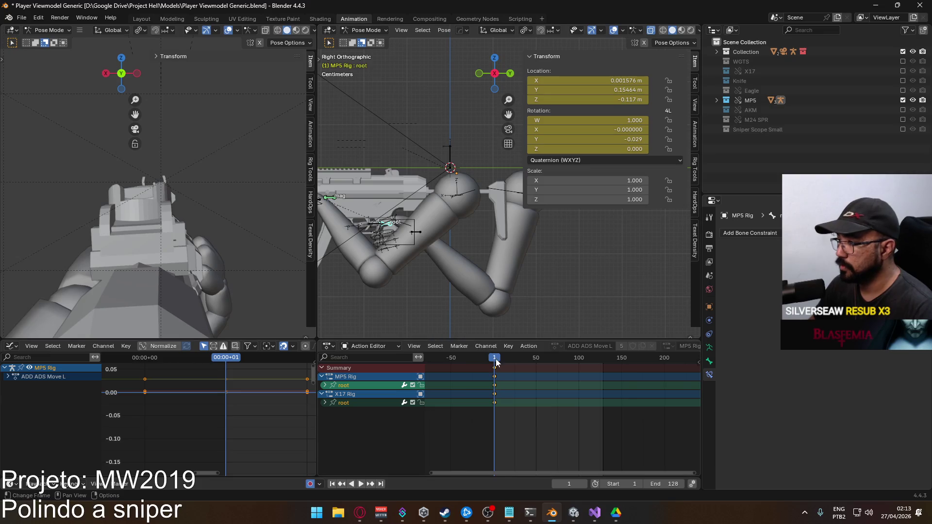
key("space")
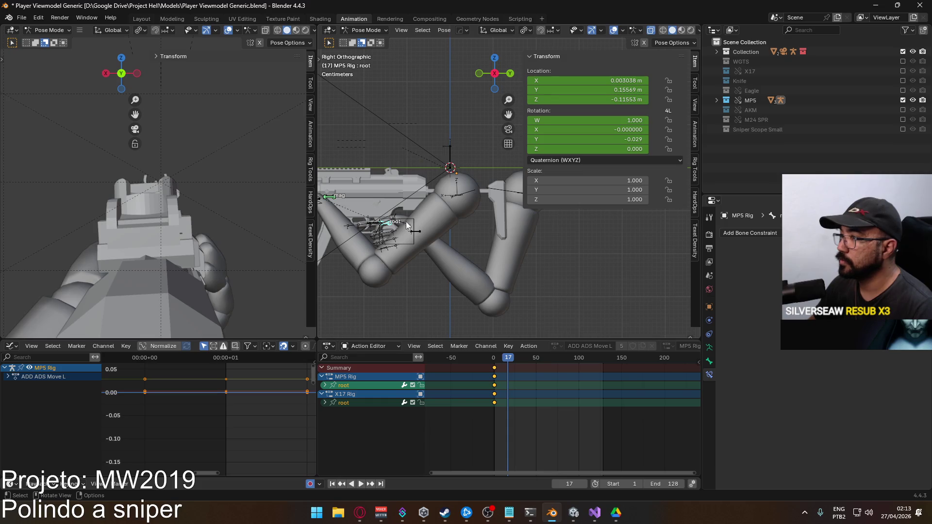
left_click(694, 135)
scroll(666, 242, "down", 10)
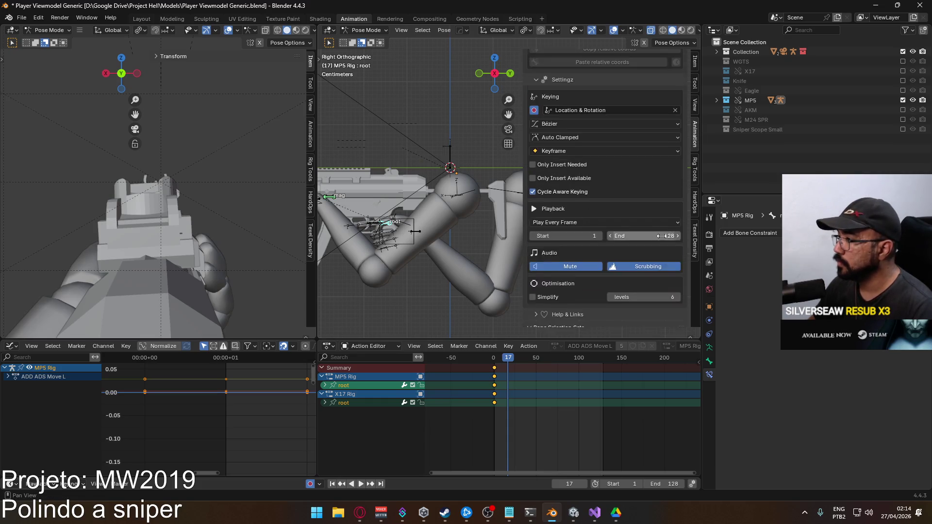
left_click(590, 273)
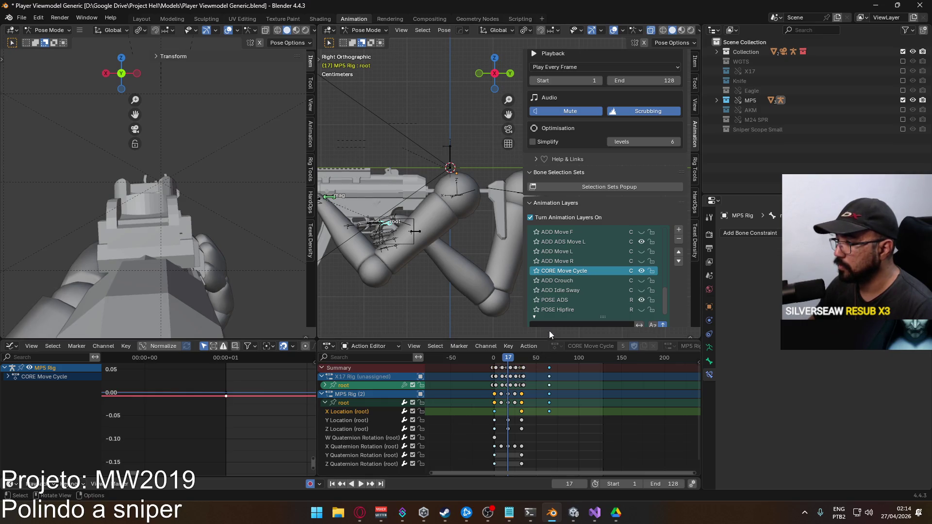
- Activate the ADD ADS Move L layer and key the MP5 Rig root at frame 17 with Y rotation 0
left_click(565, 242)
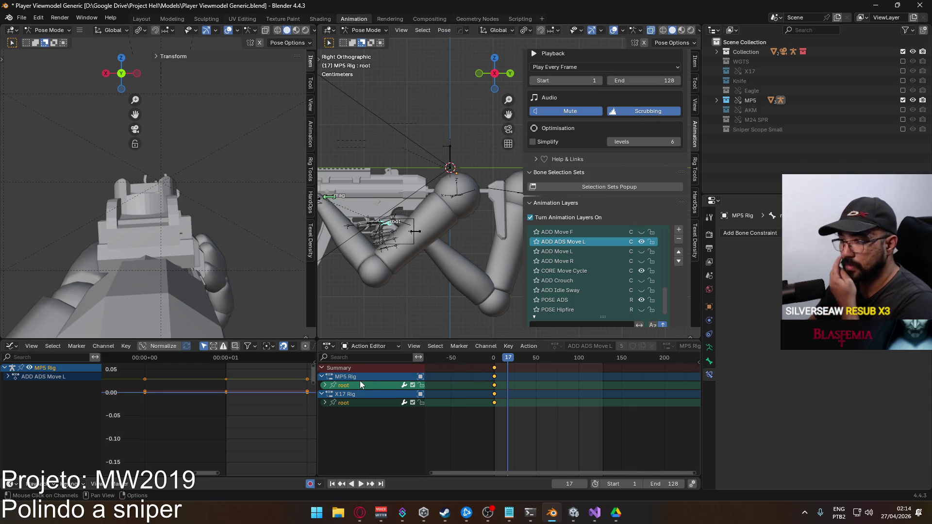
scroll(672, 275, "down", 6)
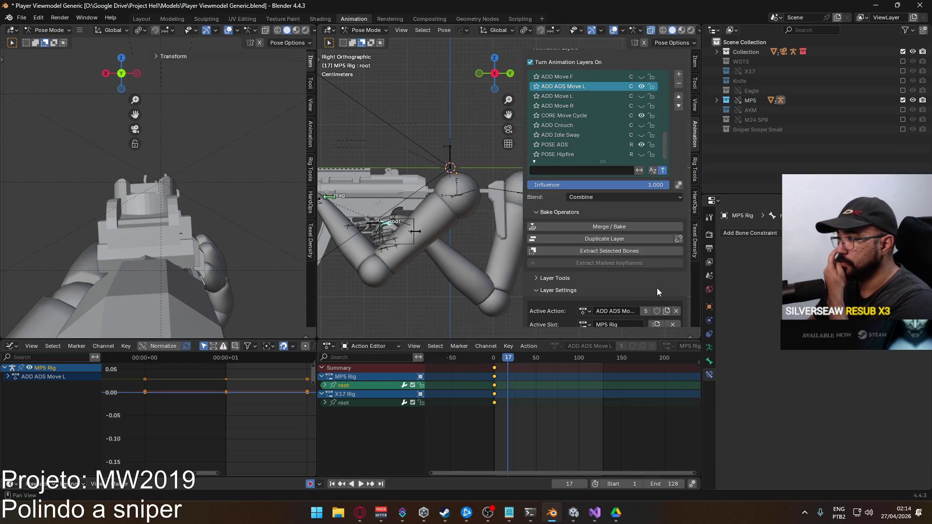
scroll(681, 260, "down", 10)
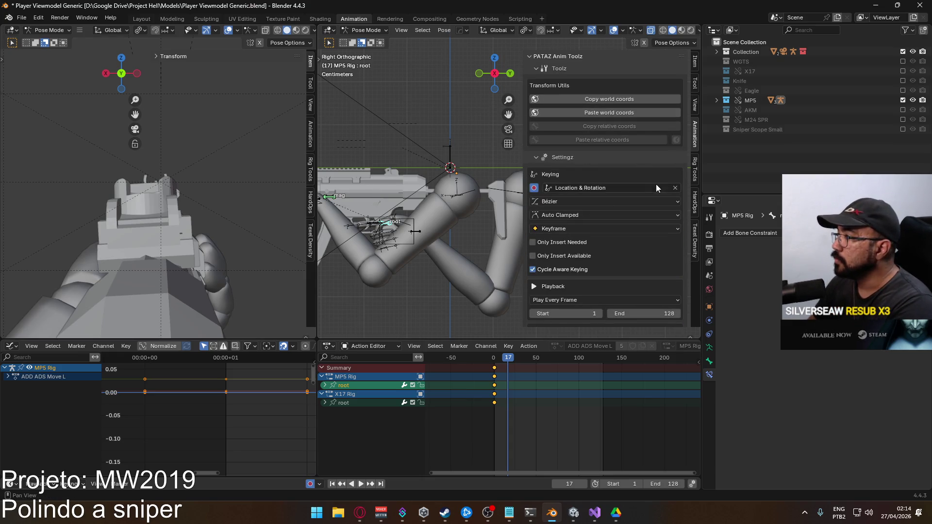
scroll(656, 188, "down", 3)
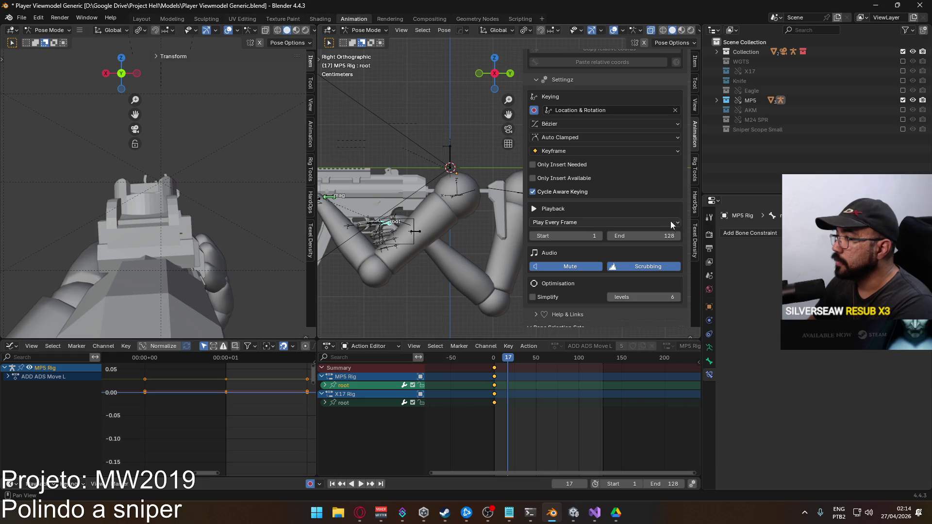
left_click(694, 61)
left_click_drag(578, 90, 584, 89)
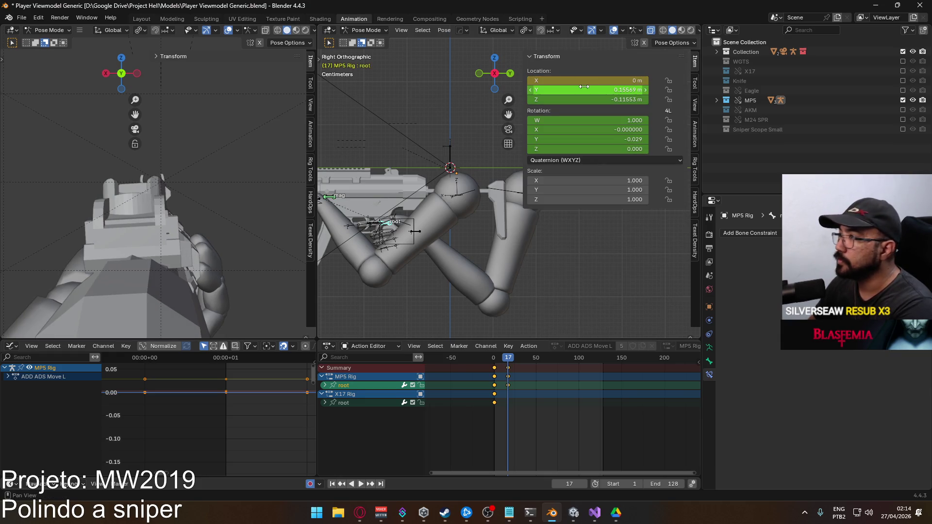
key("BackSpace")
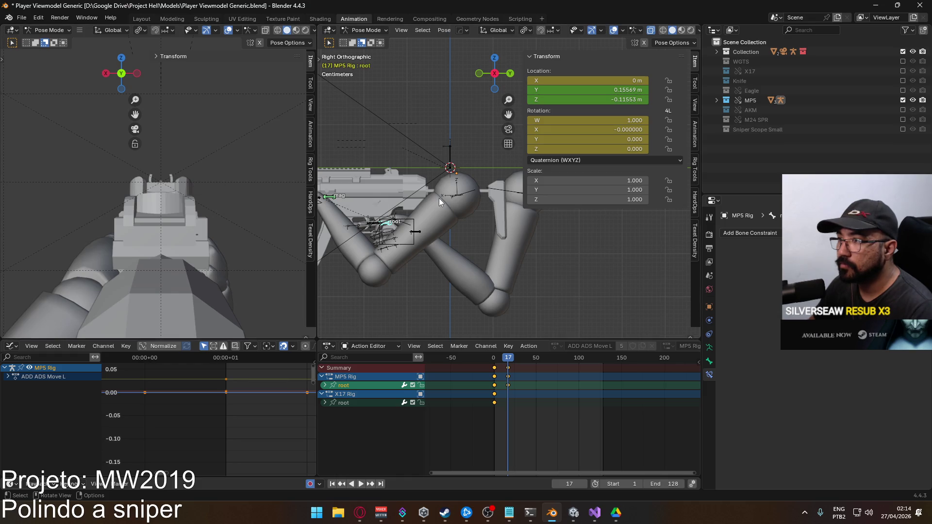
- Tilt the MP5 Rig root slightly around global Y, leaving its Y rotation at -0.017
key("r")
key("y")
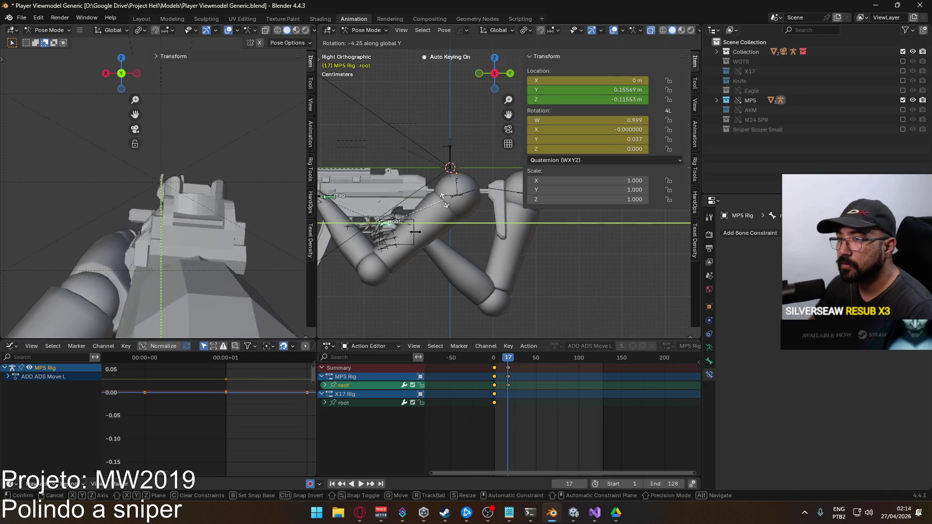
right_click(439, 202)
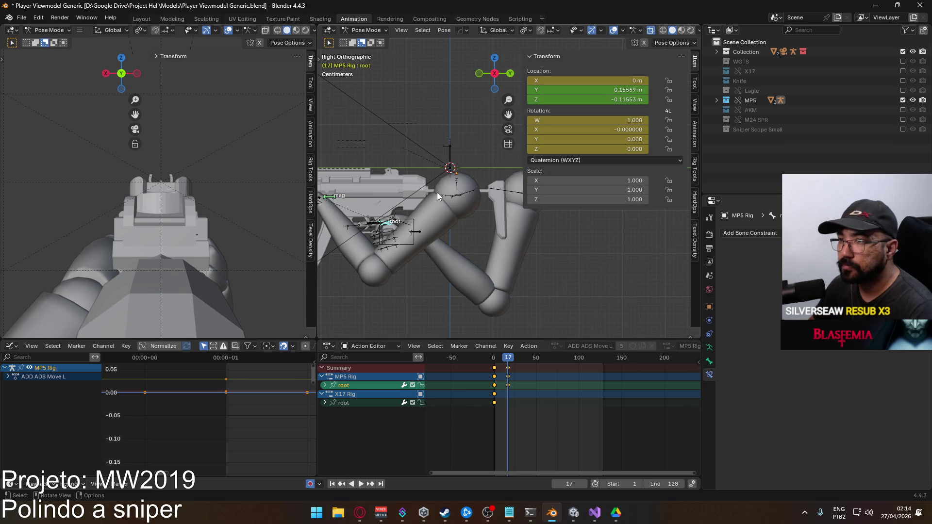
key("r")
key("y")
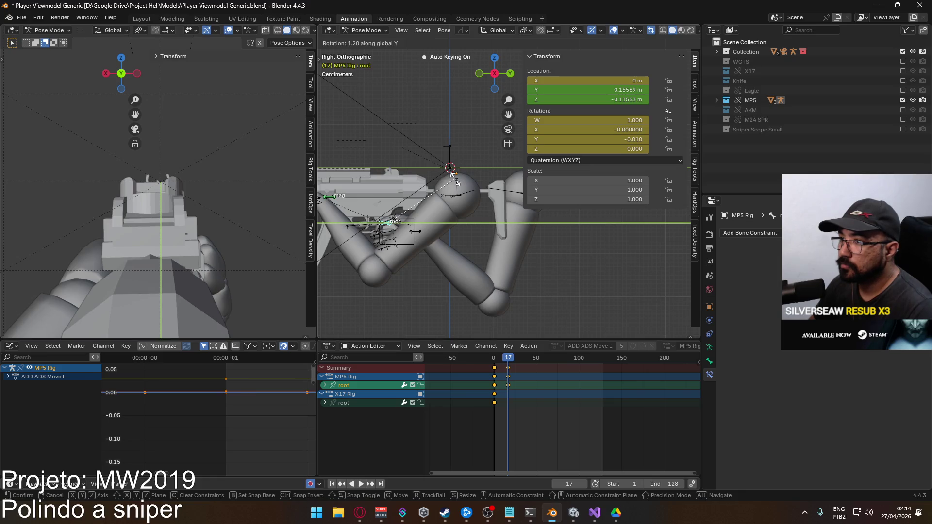
key("y")
key("y")
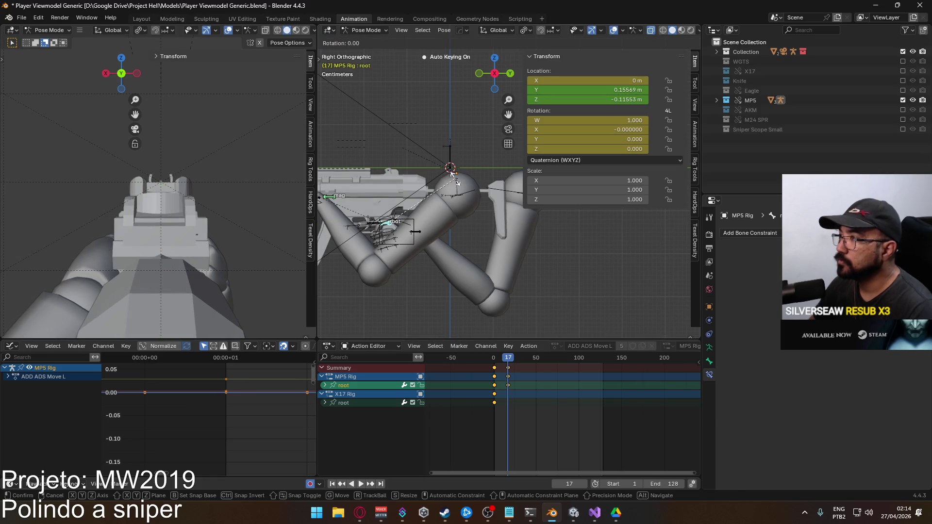
key("y")
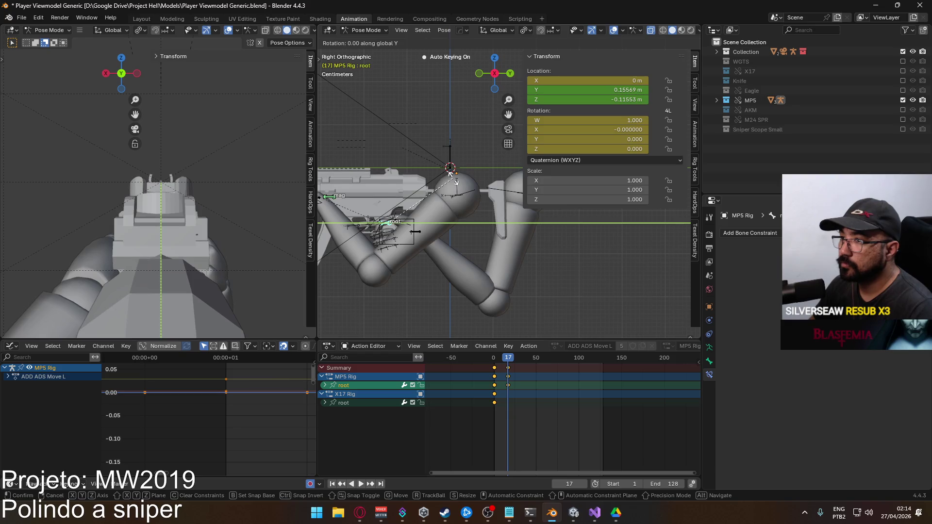
key("5")
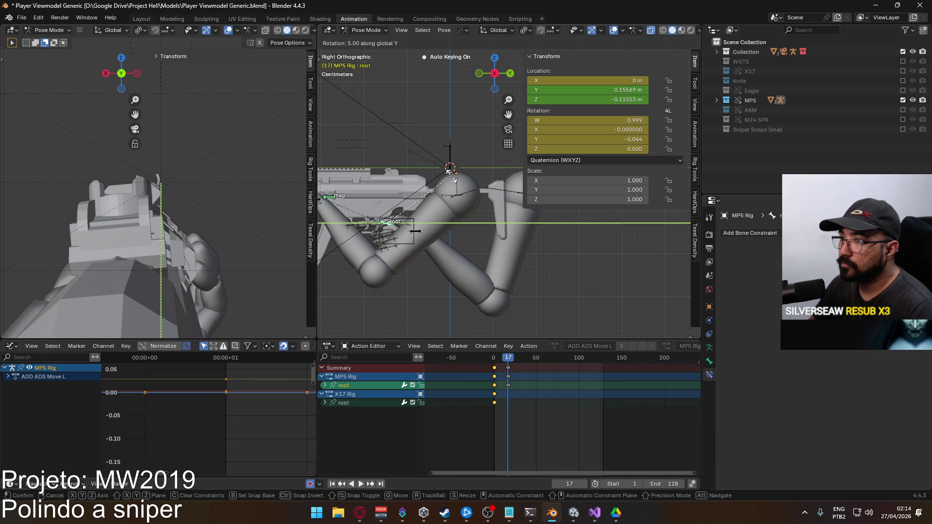
key("BackSpace")
type("3.41")
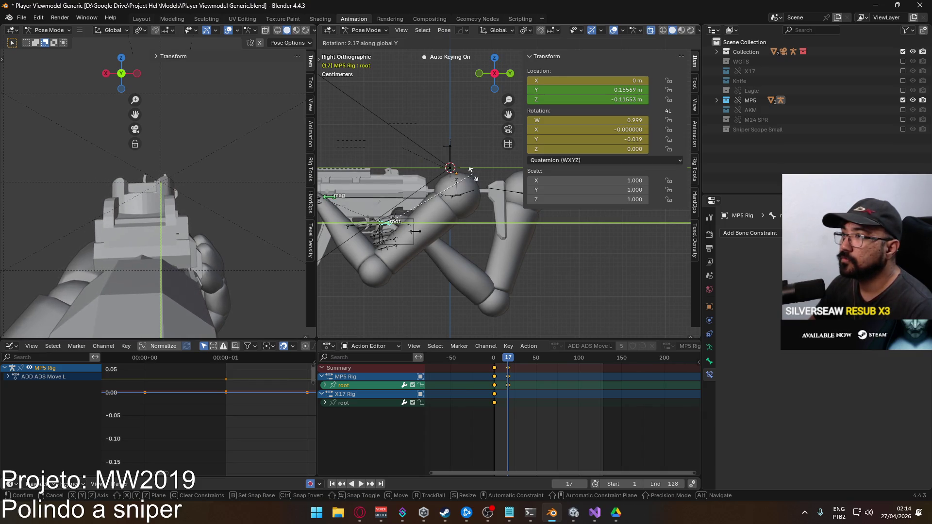
left_click(501, 175)
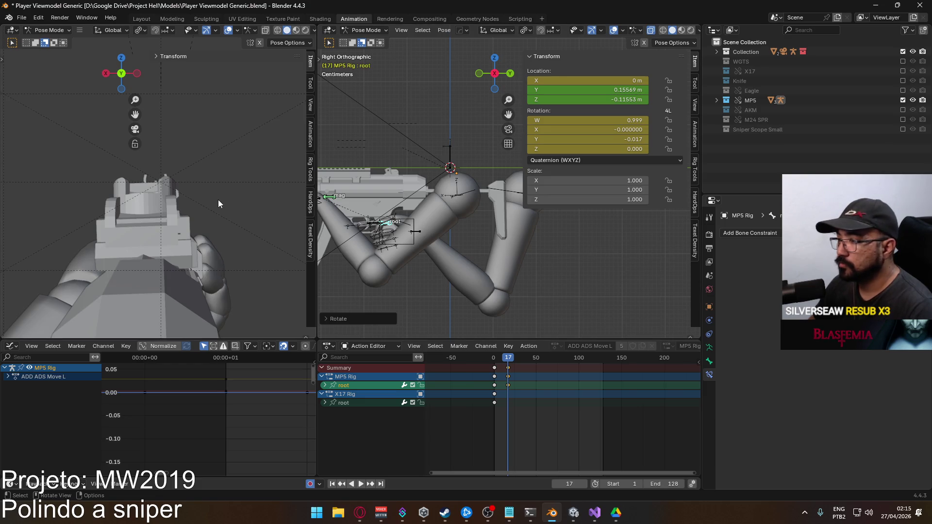
- Shift the root 0.004517 m along global X and select the frame-17 keys
key("g")
key("x")
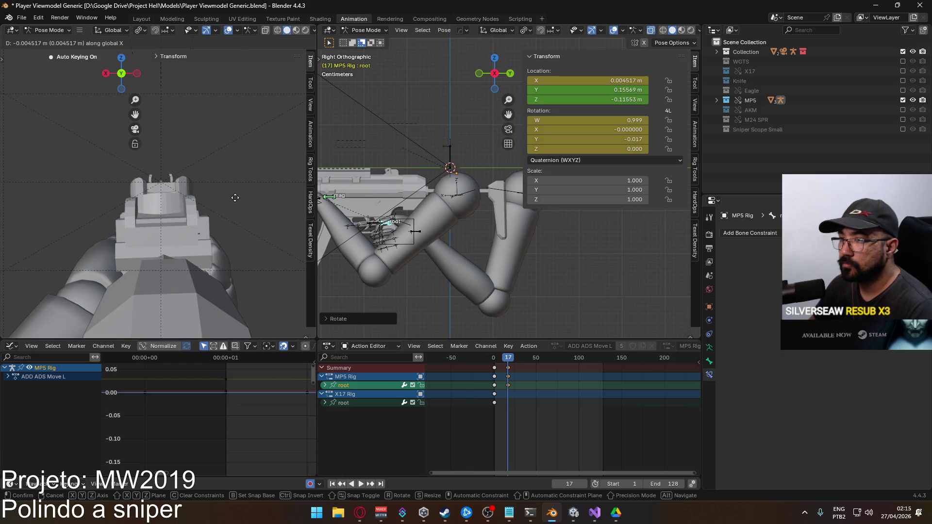
left_click(234, 198)
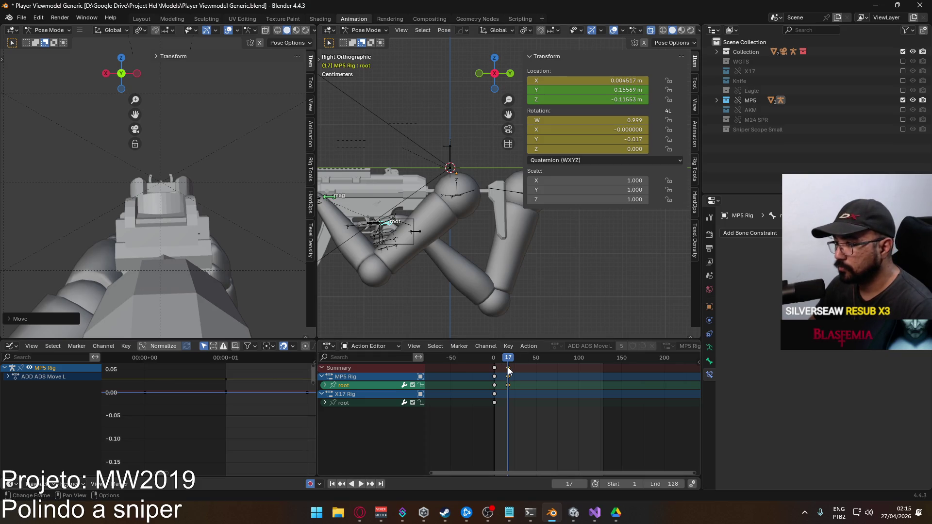
left_click(510, 367)
- Slide the selected root keys 15 frames earlier and play back to preview from frame 1
key("g")
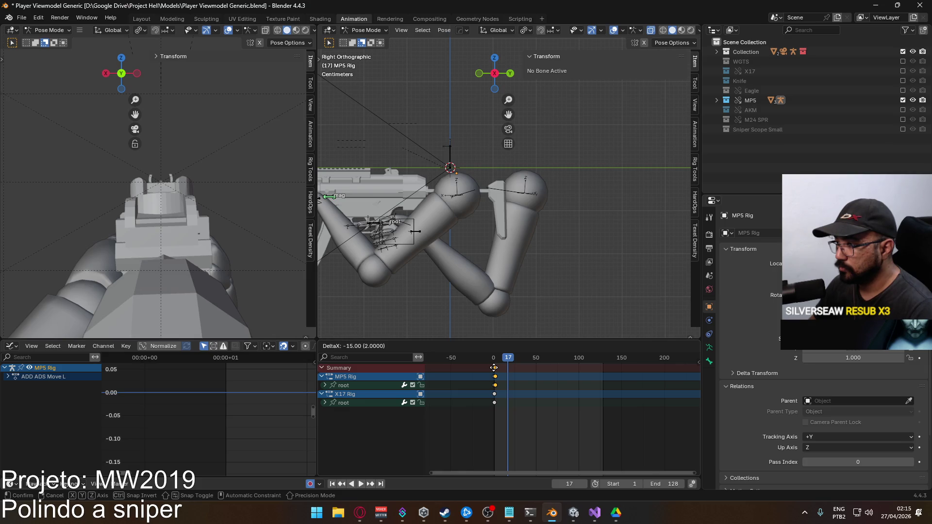
left_click(493, 367)
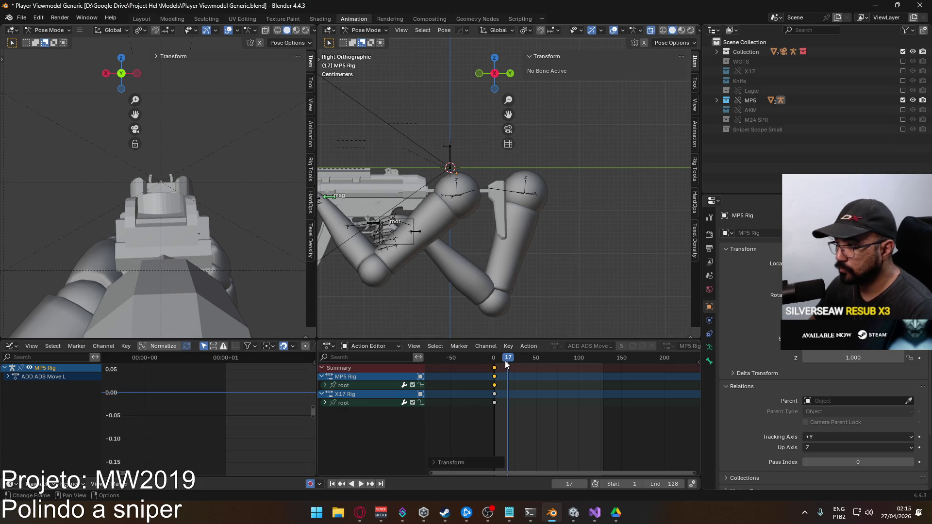
left_click(496, 359)
key("space")
mouse_move(499, 364)
left_mouse_down()
mouse_move(576, 363)
mouse_move(499, 372)
left_mouse_up()
key("Escape")
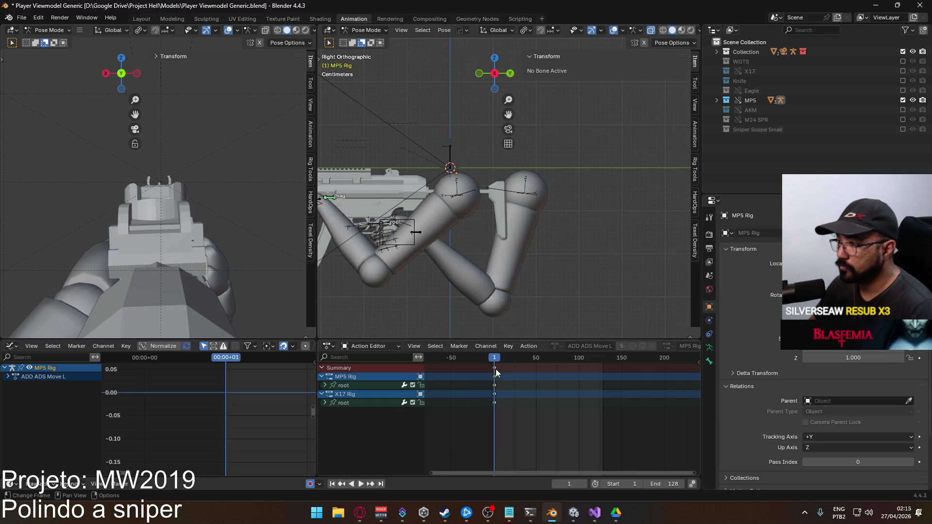
- Select the MP5 Rig root bone, frame the side view, and show the animation layer settings
left_click(359, 385)
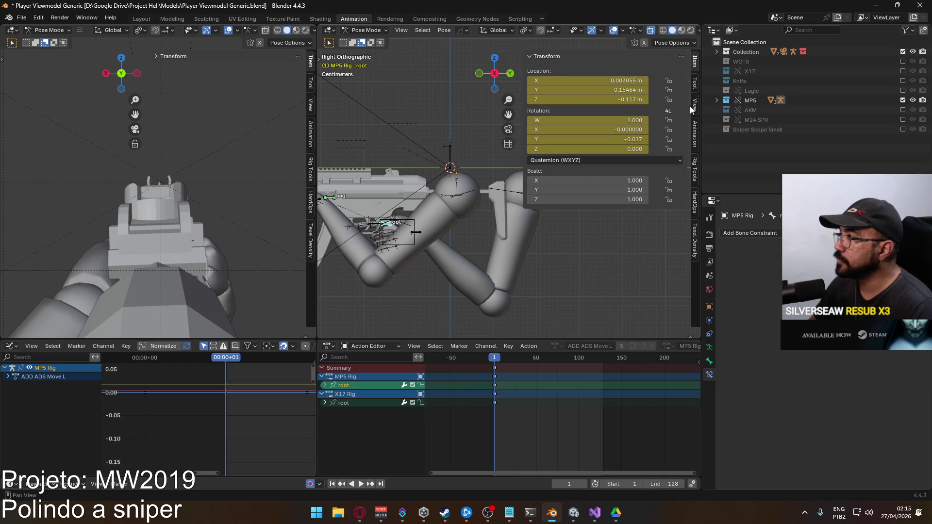
middle_click_drag(461, 216, 506, 221, "shift")
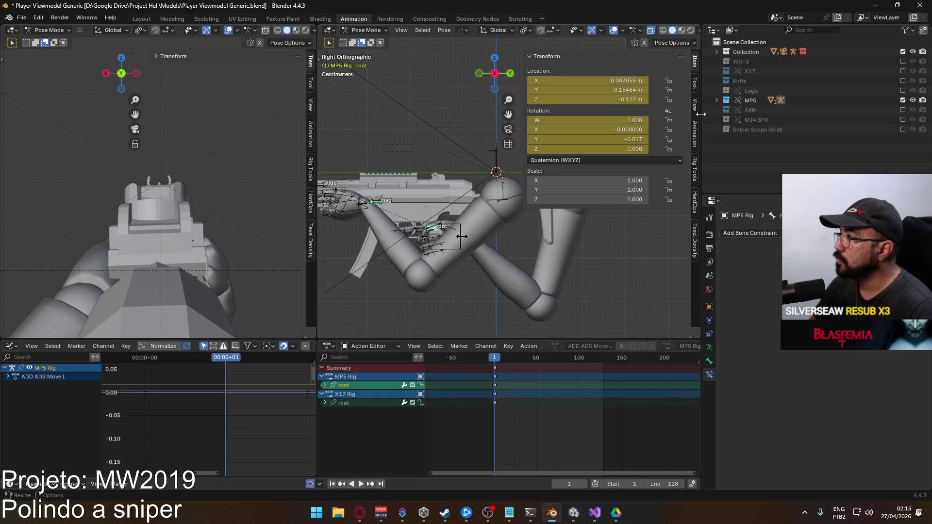
left_click(695, 139)
- Add a new animation layer and assign it the ADD ADS Move R action
scroll(662, 243, "down", 3)
scroll(662, 244, "down", 5)
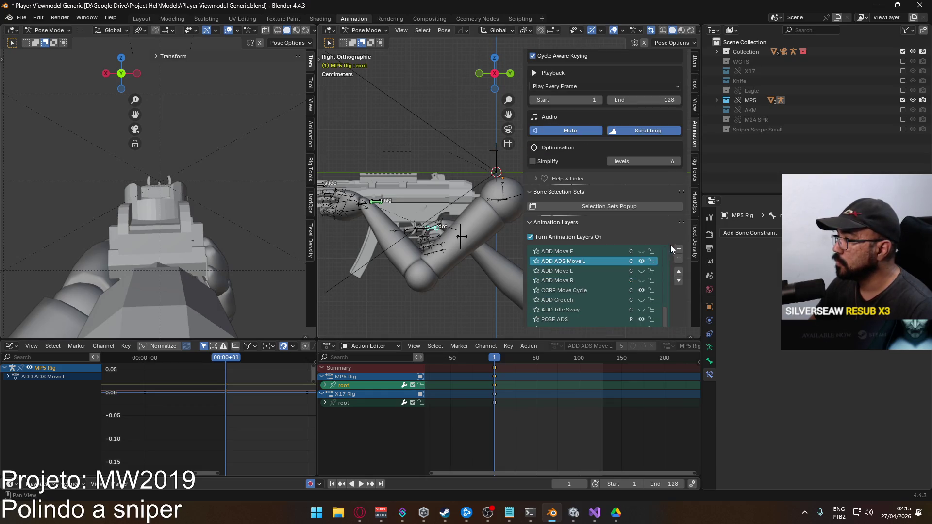
left_click(678, 249)
scroll(682, 289, "down", 10)
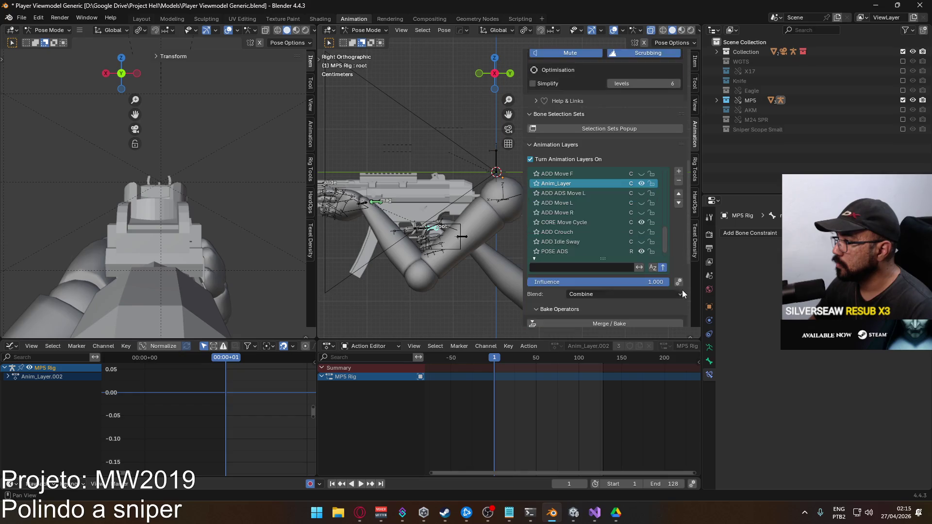
left_click(583, 258)
scroll(612, 286, "up", 5)
type("ads")
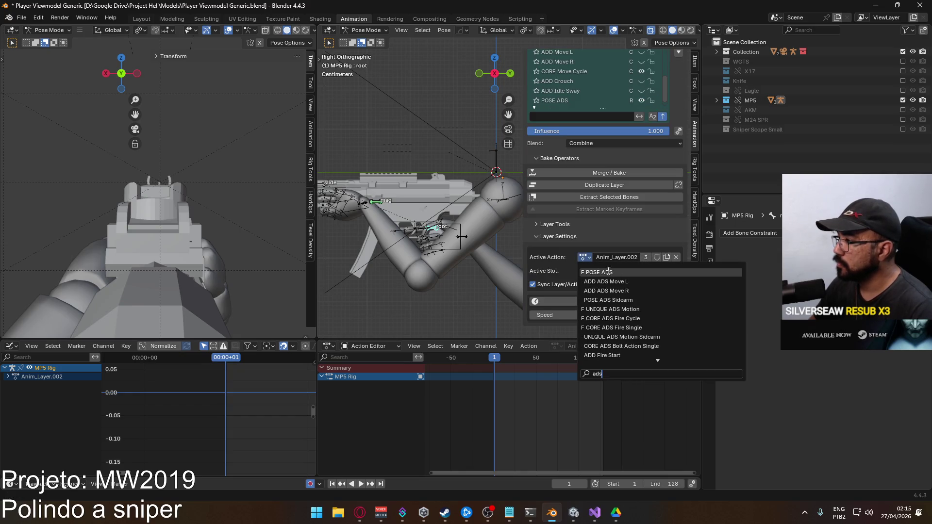
left_click(611, 284)
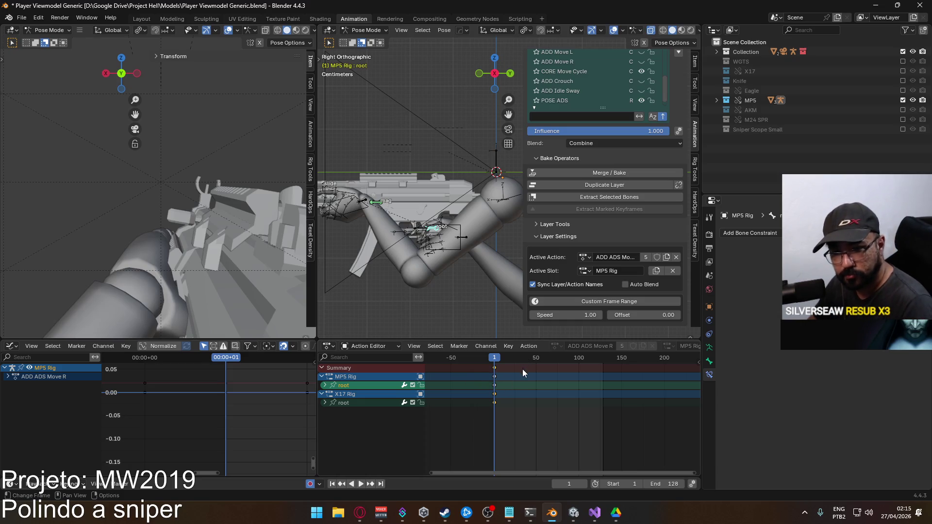
- Select the MP5 Rig root and paste the copied pose and keyframes onto it
left_click(516, 385)
mouse_move(504, 386)
left_mouse_down()
mouse_move(487, 378)
mouse_move(500, 374)
left_mouse_up()
left_click(346, 385)
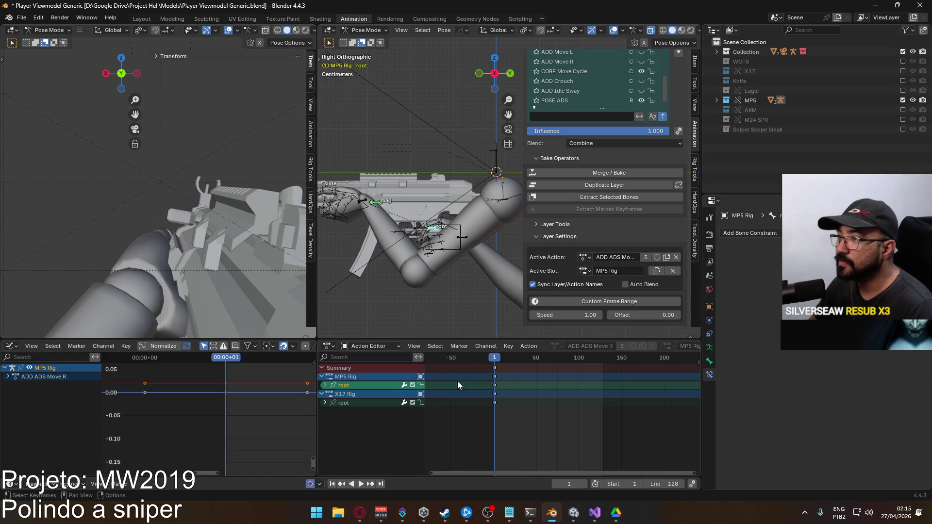
middle_click_drag(199, 234, 205, 237)
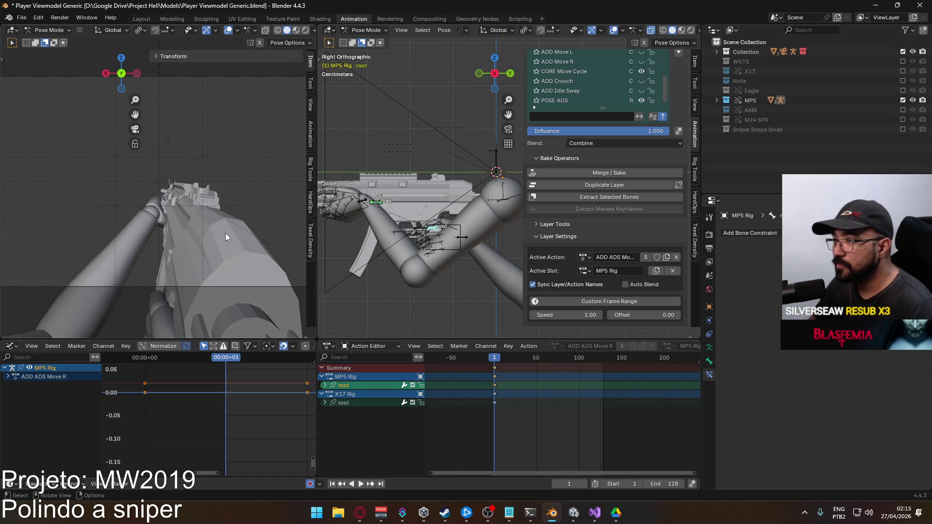
key("ctrl+c")
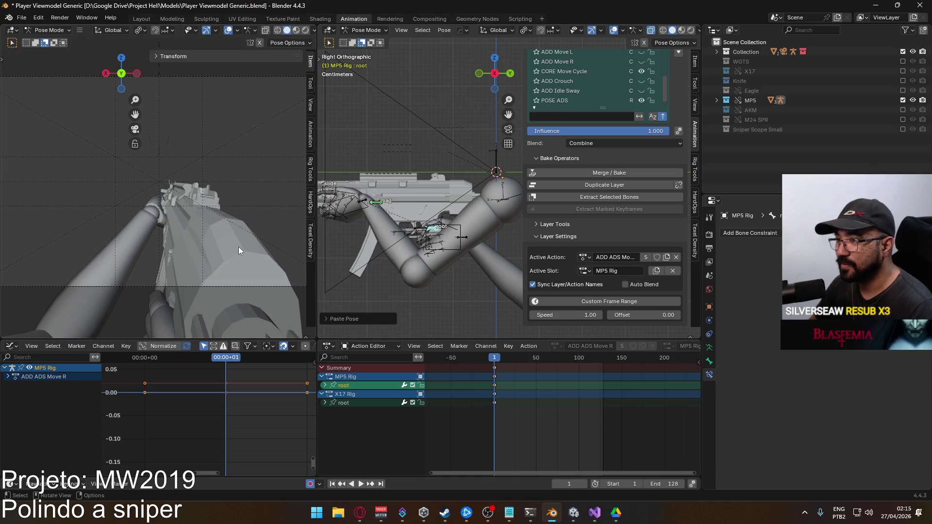
key("ctrl+v")
key("ctrl+v")
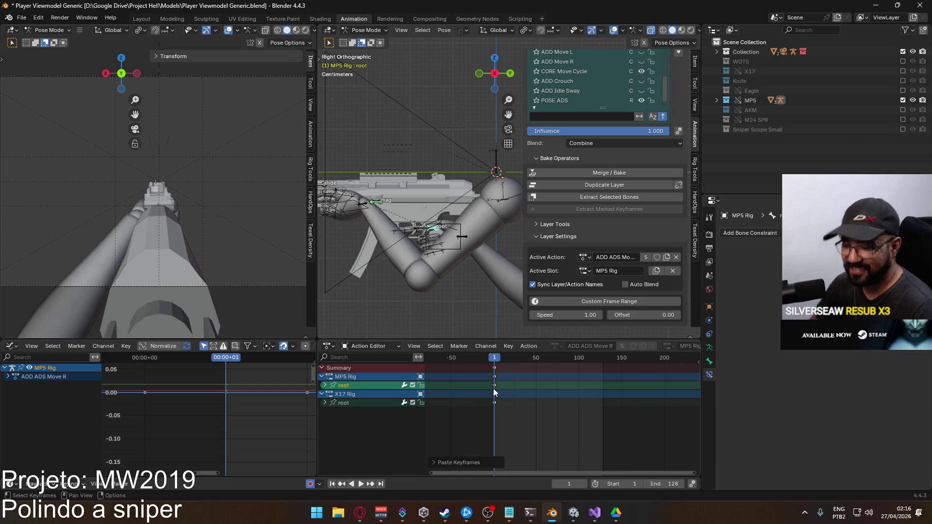
- Expand the root channel and select its Y quaternion rotation curve
left_click(325, 386)
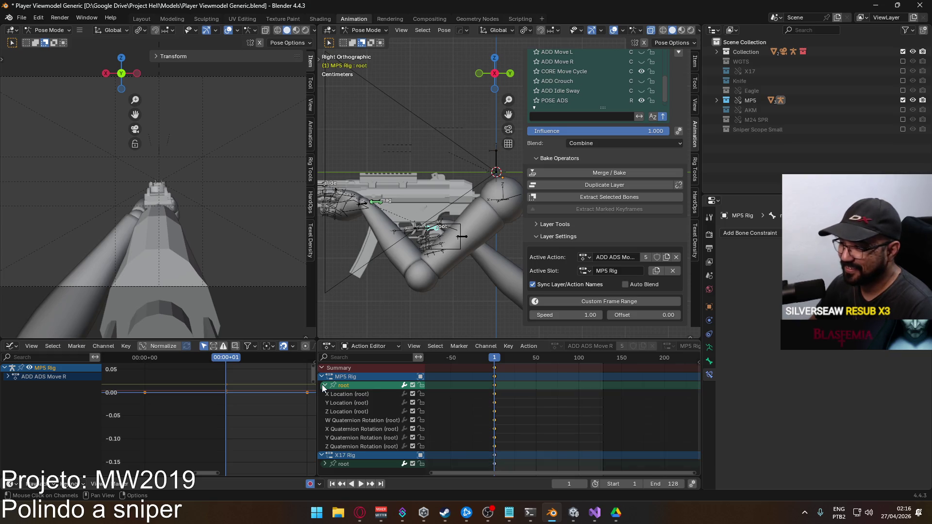
left_click(364, 405)
left_click(554, 427)
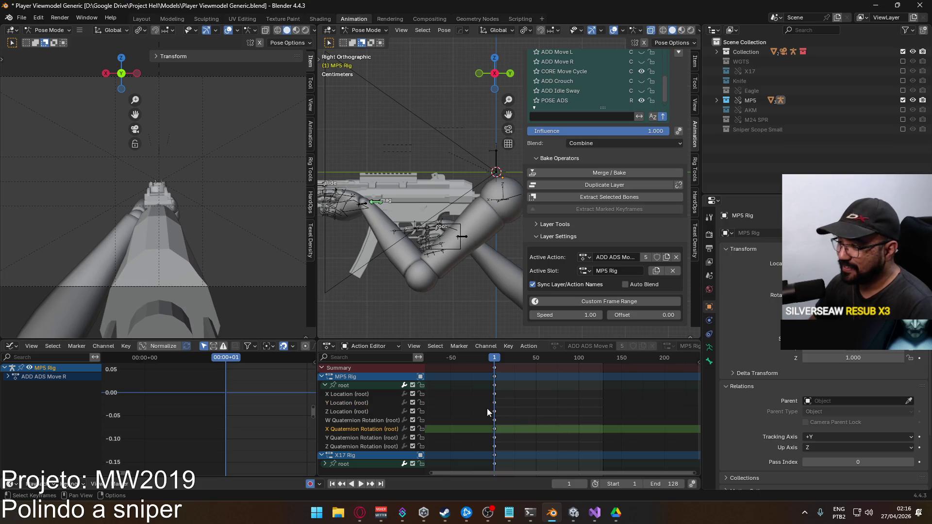
left_click(367, 403)
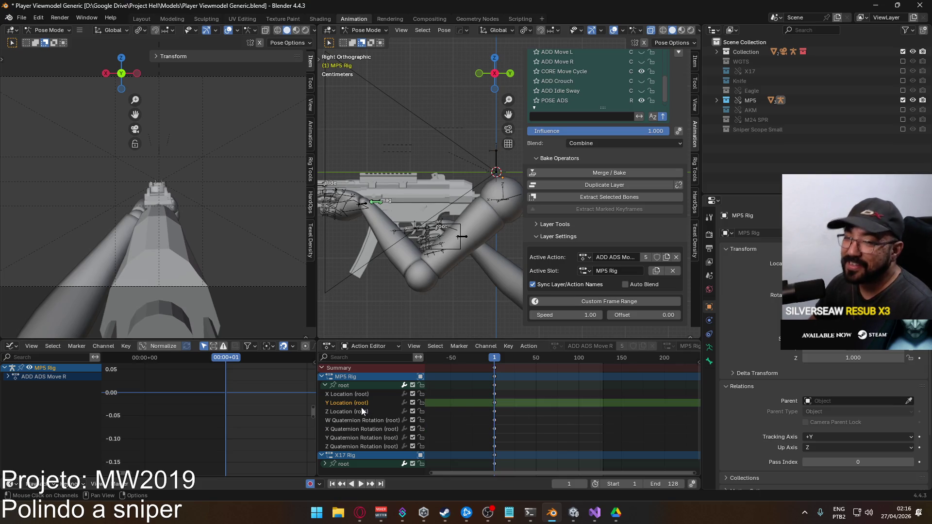
left_click(375, 439)
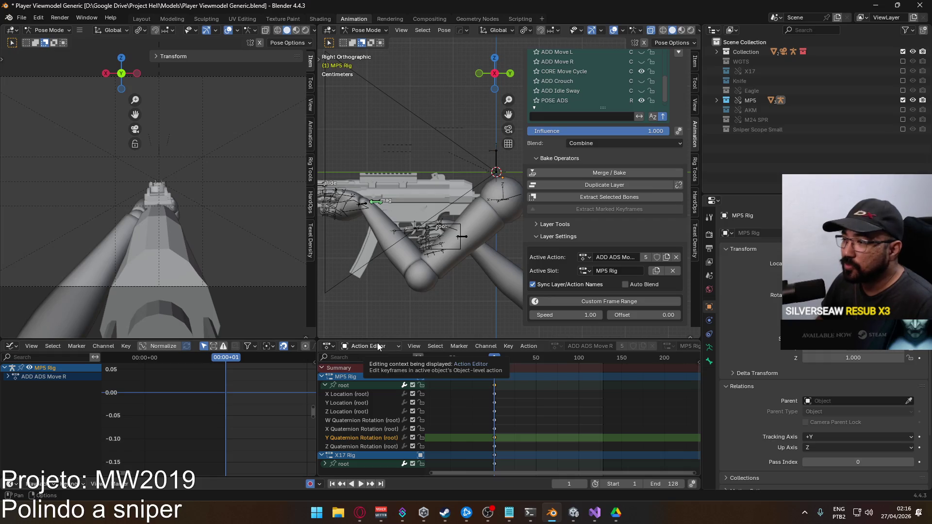
- Set the root bone's Y rotation to 0.017 and switch to the Opera browser
left_click(695, 61)
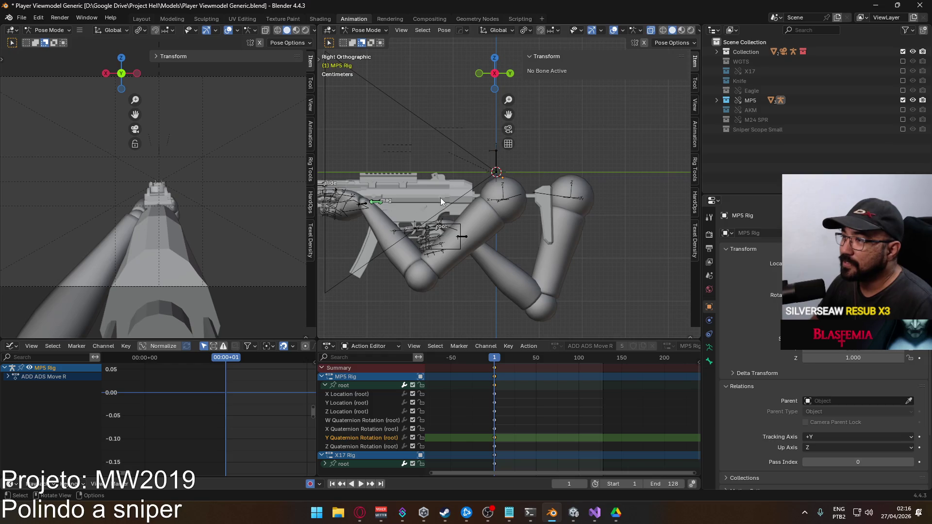
left_click(441, 229)
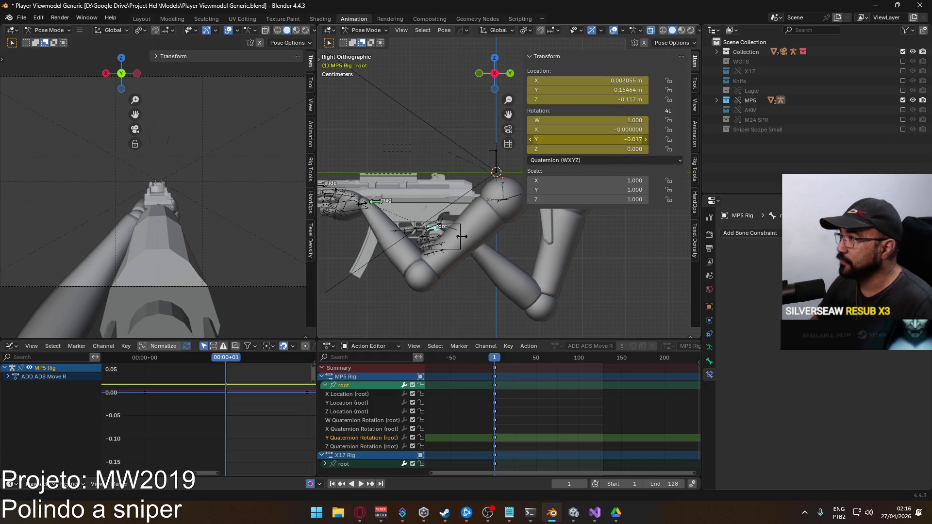
left_click(601, 141)
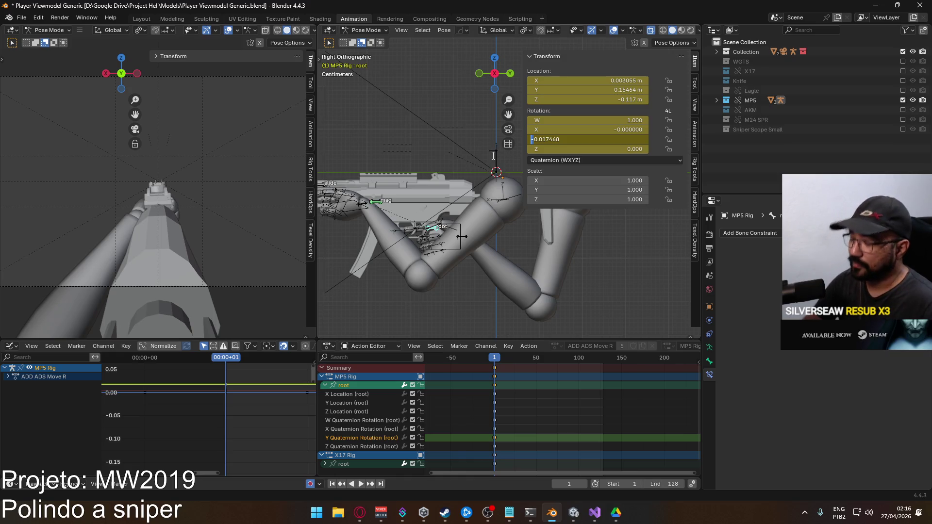
key("Return")
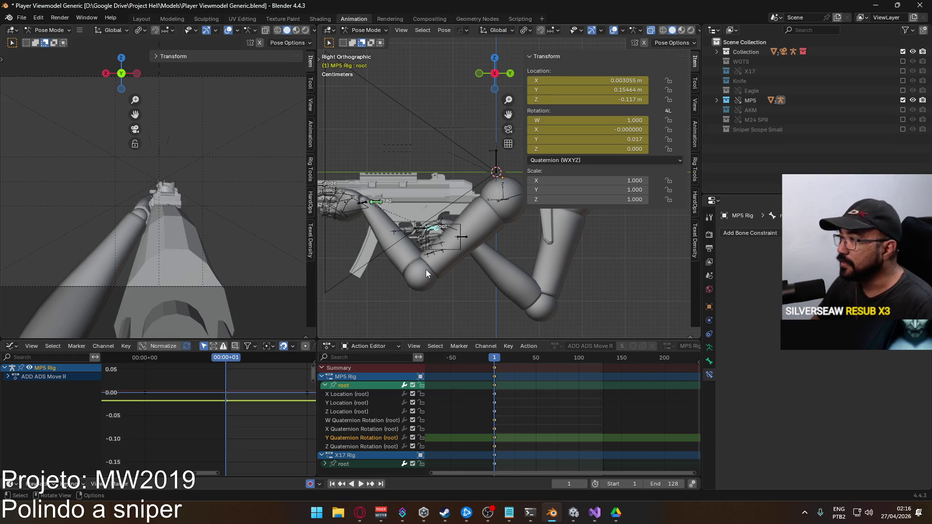
left_click(359, 511)
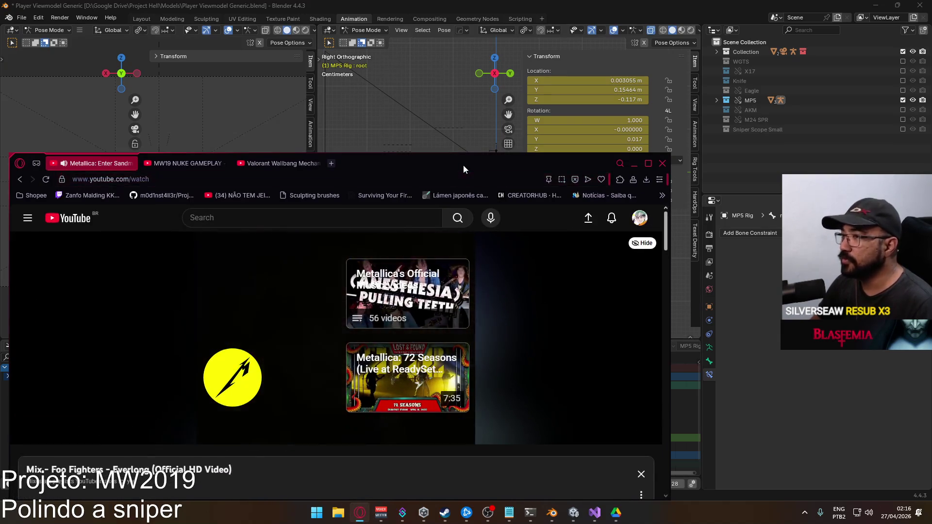
- Maximize Opera and search 'rpk history' in a new tab
double_click(462, 165)
left_click(319, 10)
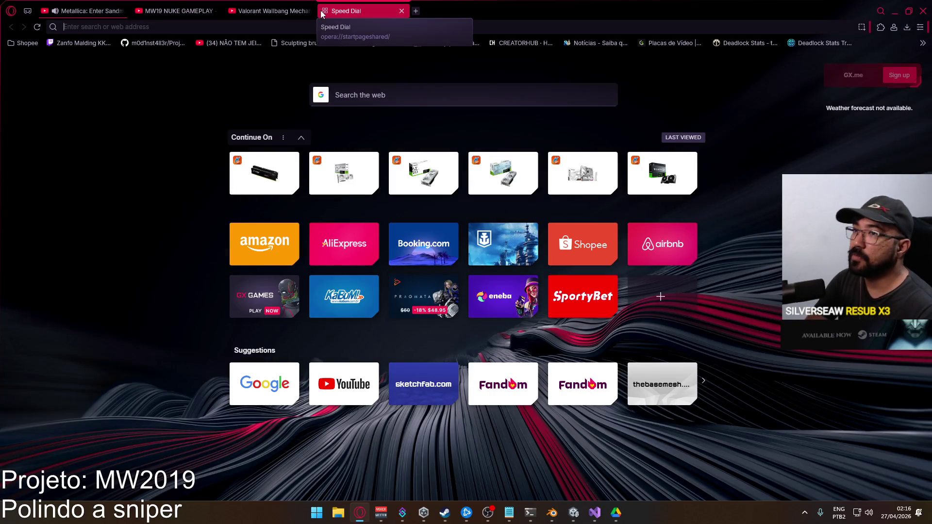
type("apx")
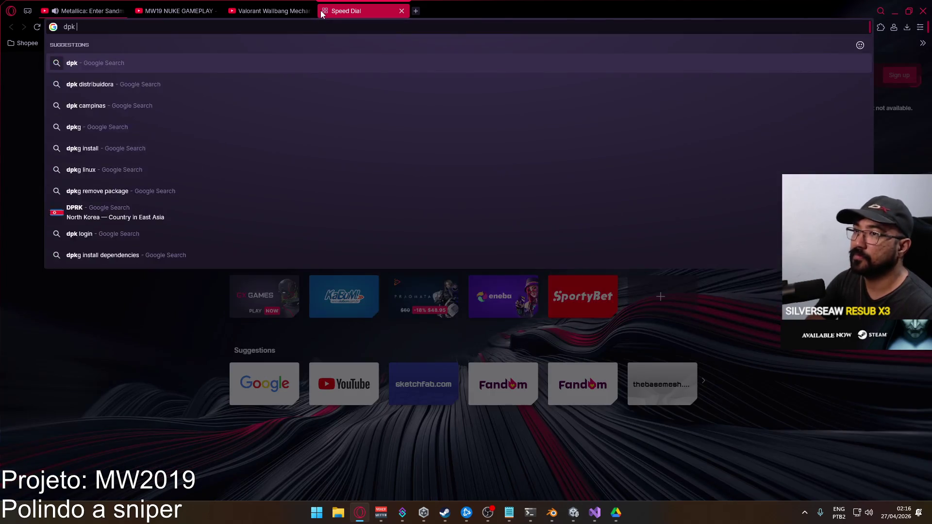
key("Escape")
type("rpk h")
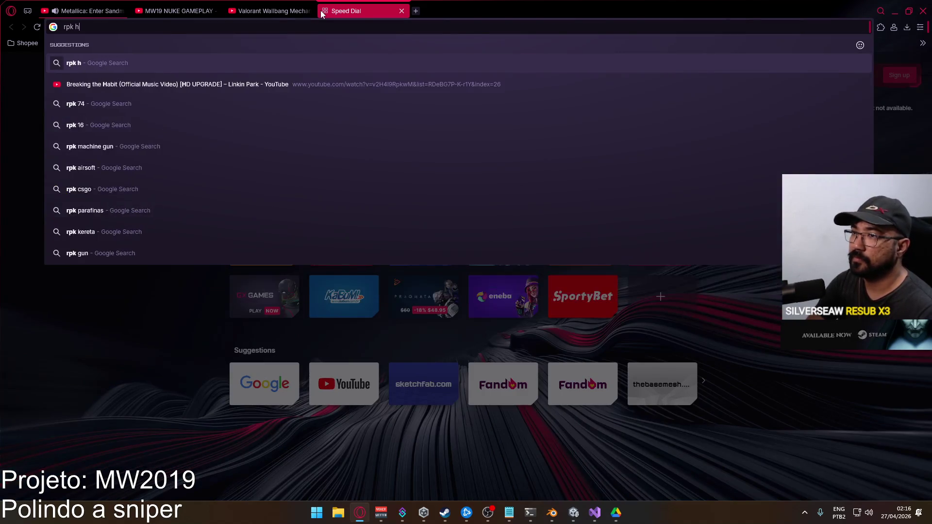
type("istory")
key("Return")
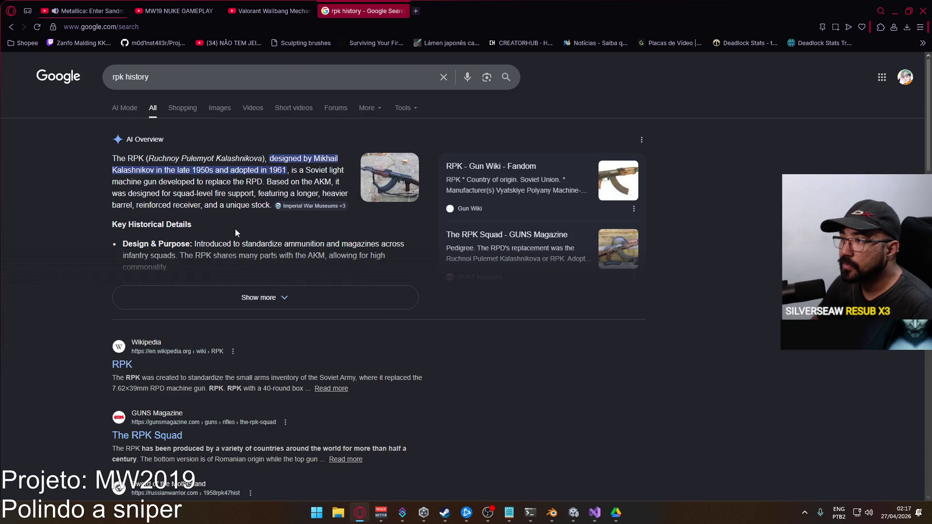
- Search image results for 'ww2 bar modern counterpart' and preview the Reddit HCAR picture
left_click_drag(266, 82, 30, 73)
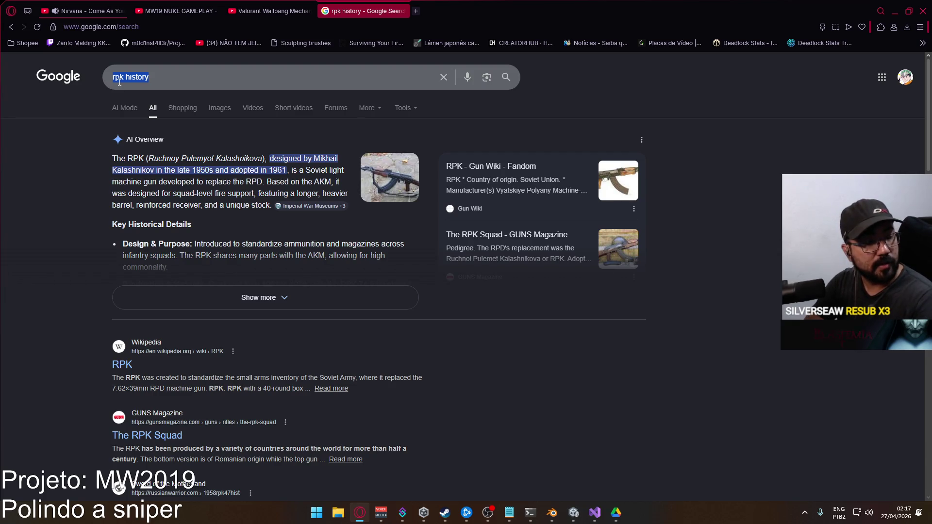
key("BackSpace")
type("ww2")
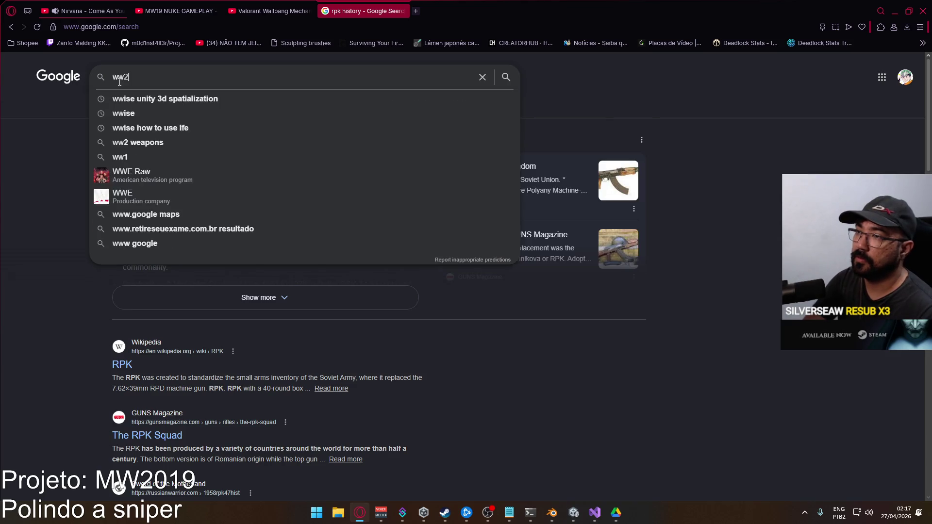
type(" bar modern")
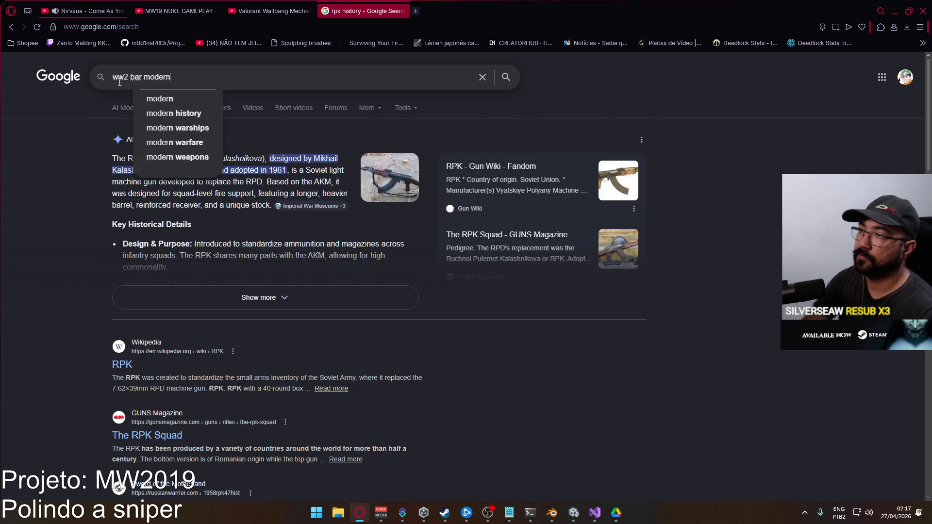
type(" counterpart")
key("Return")
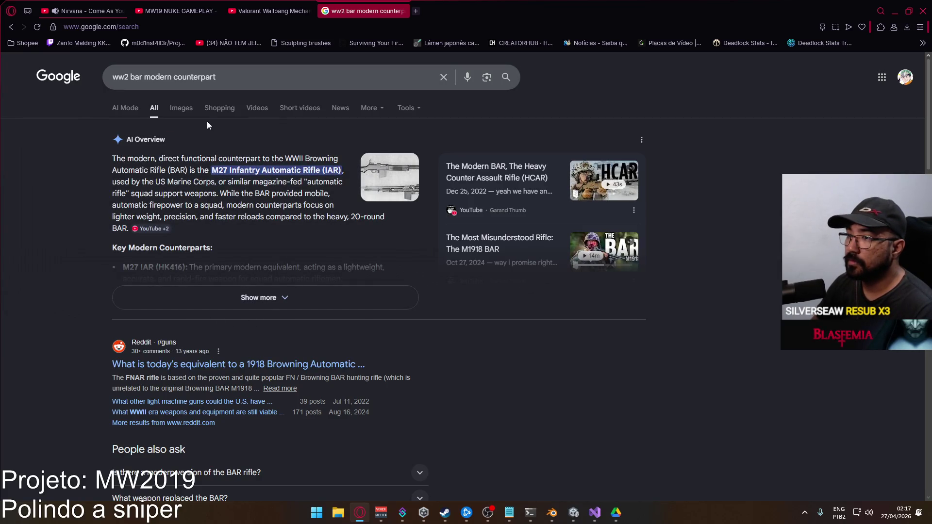
left_click(196, 113)
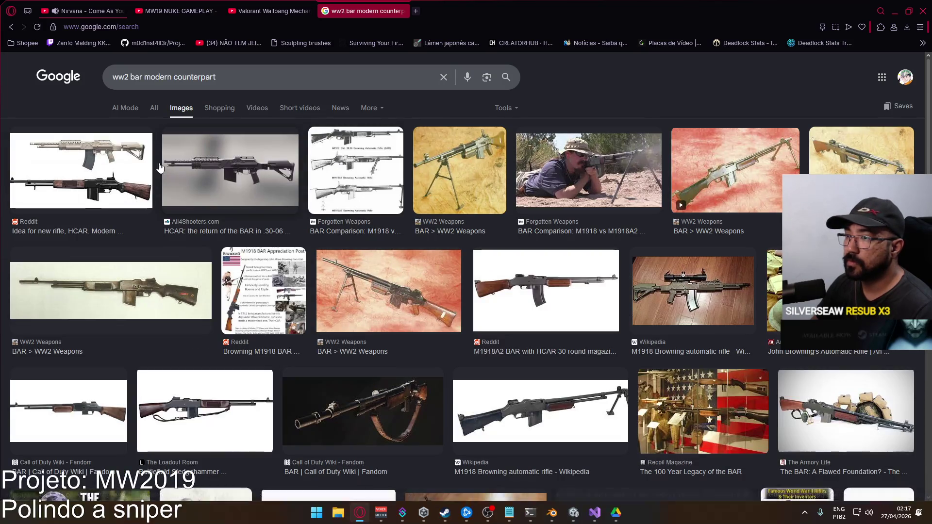
left_click(87, 167)
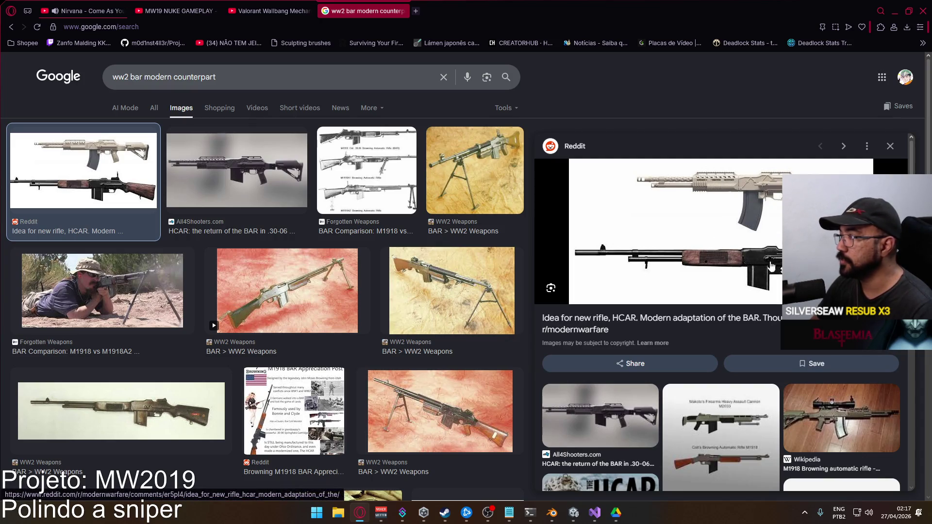
- Replace the query with 'bruen mw2019' and run the image search
left_click_drag(216, 76, 113, 77)
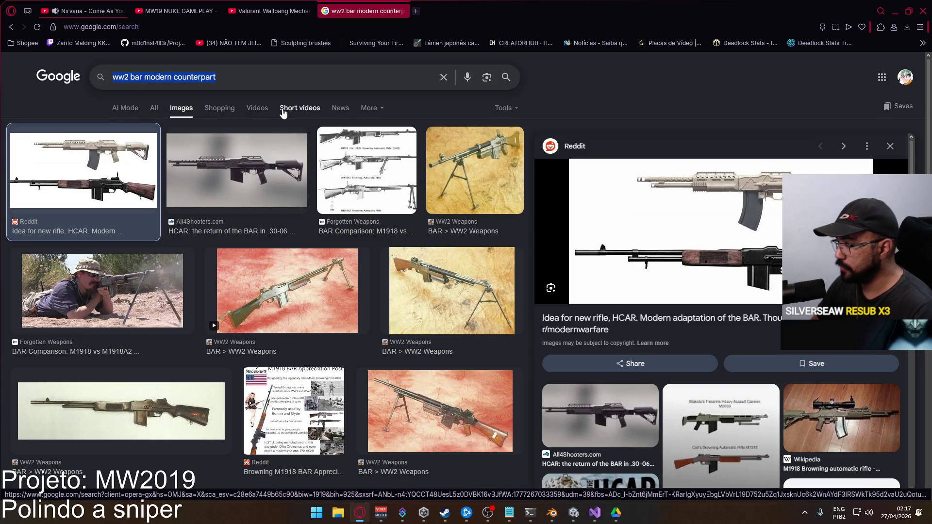
type("bru")
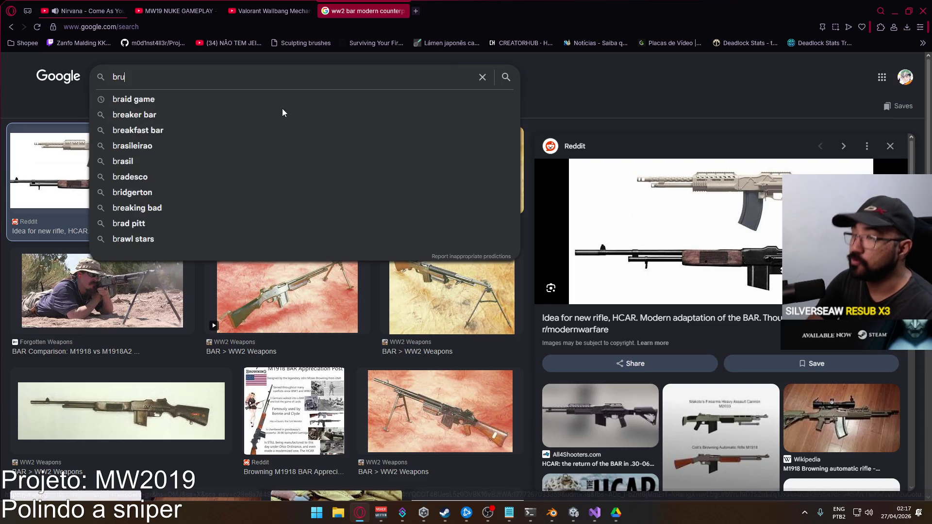
type("en mw2019")
key("Return")
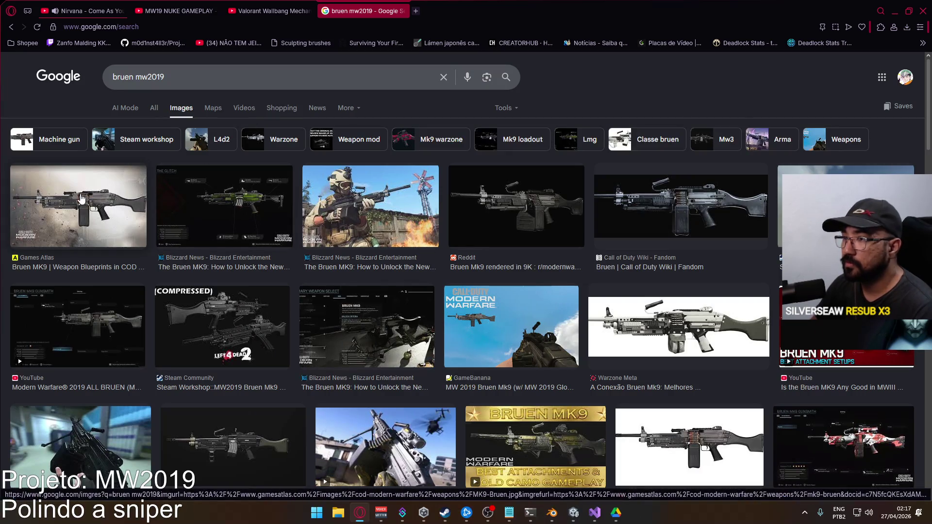
- Preview the Bruen MK9 images, scroll through the grid, then close the search tab
left_click(222, 212)
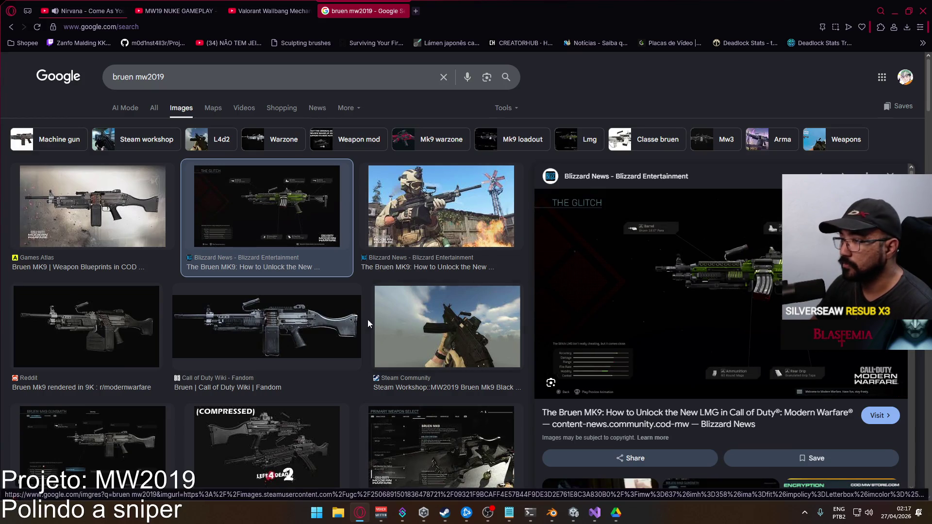
left_click(461, 327)
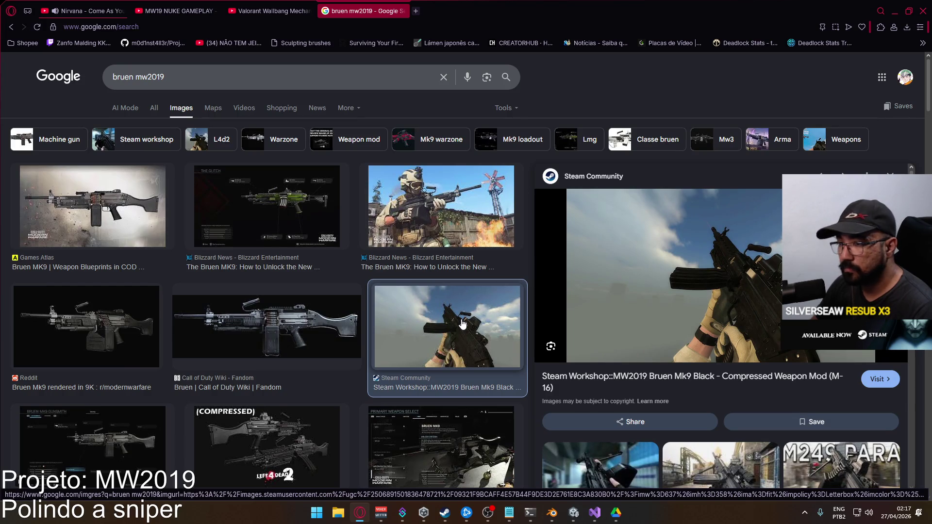
scroll(279, 310, "down", 5)
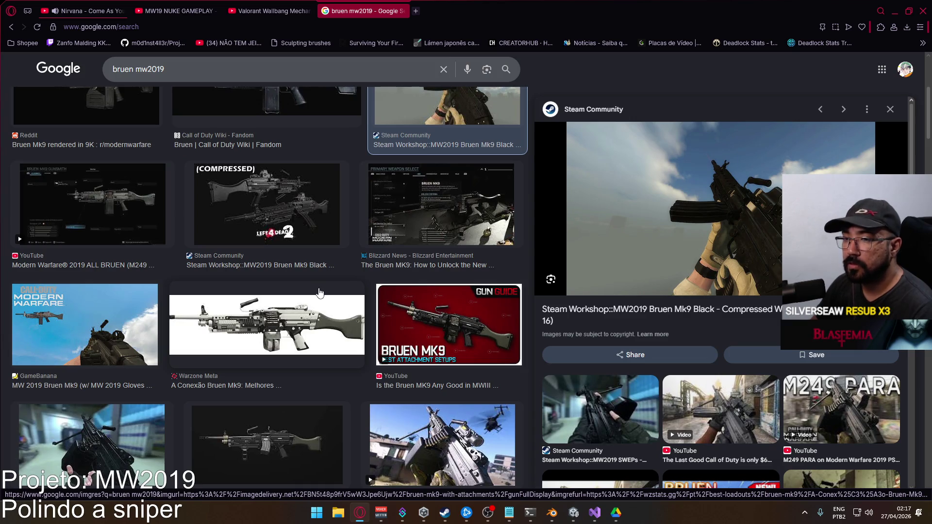
scroll(319, 291, "down", 4)
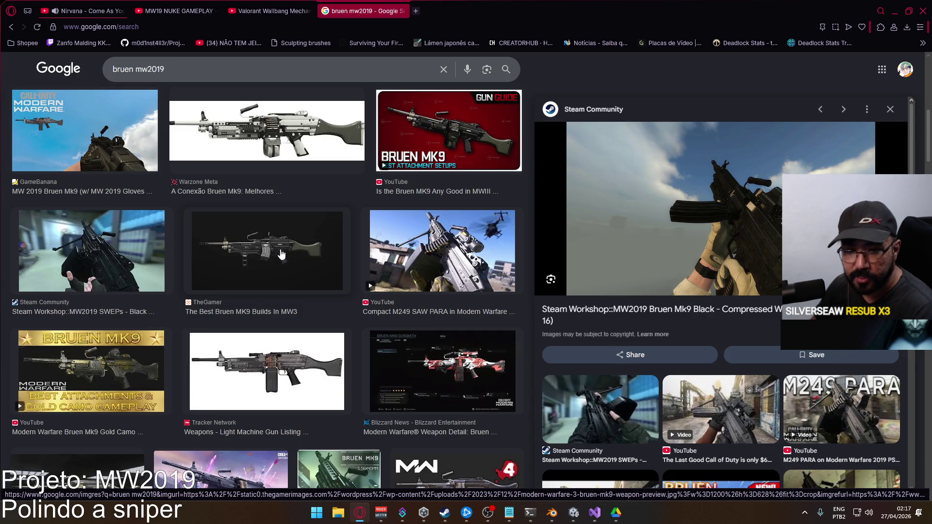
scroll(279, 255, "down", 3)
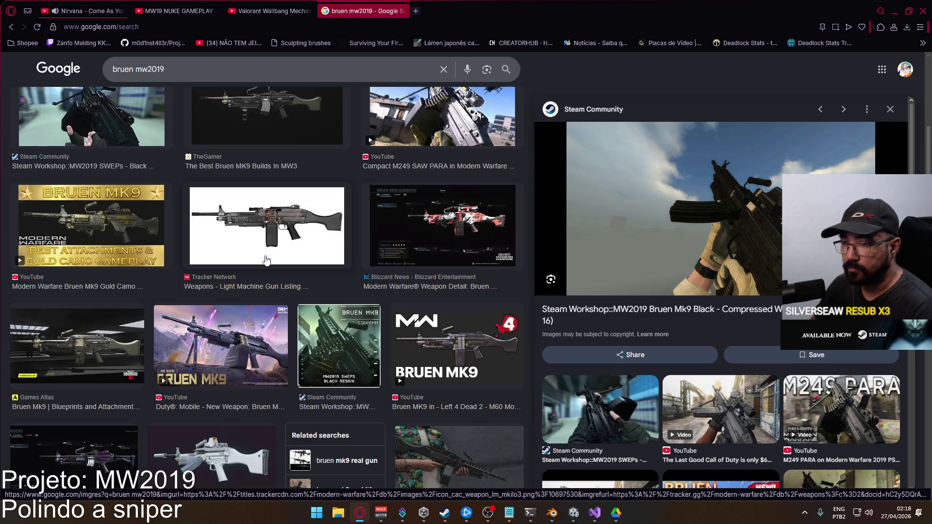
scroll(272, 260, "up", 6)
scroll(268, 264, "up", 5)
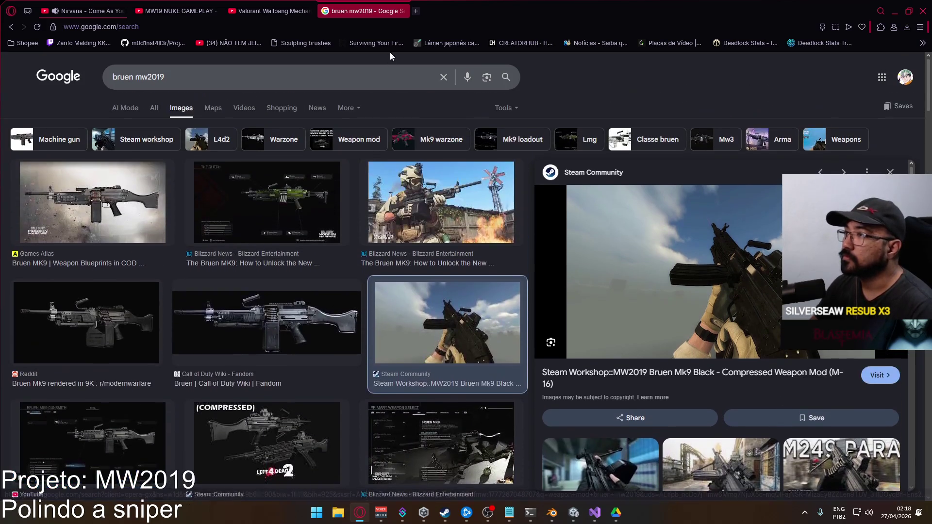
left_click(404, 11)
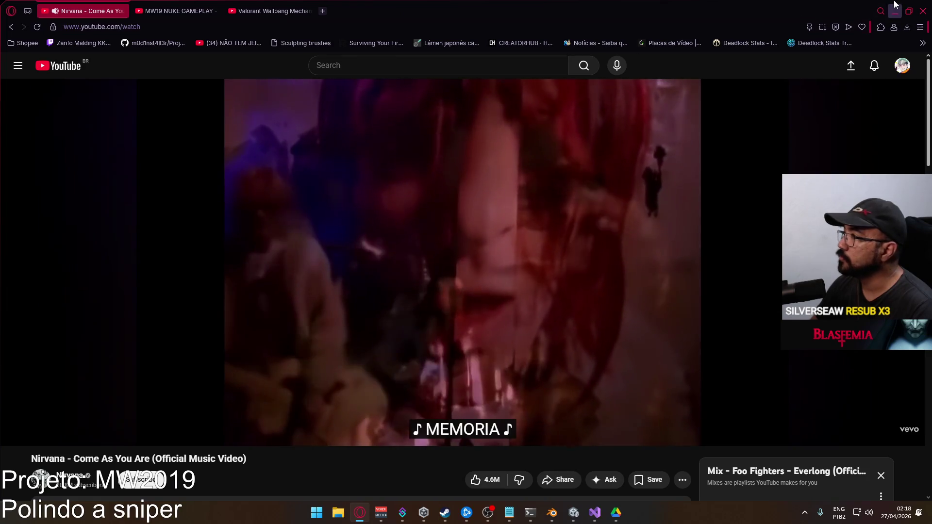
- Return to Blender and play the ADD ADS Move R animation, stopping around frame 17
key("alt+Tab")
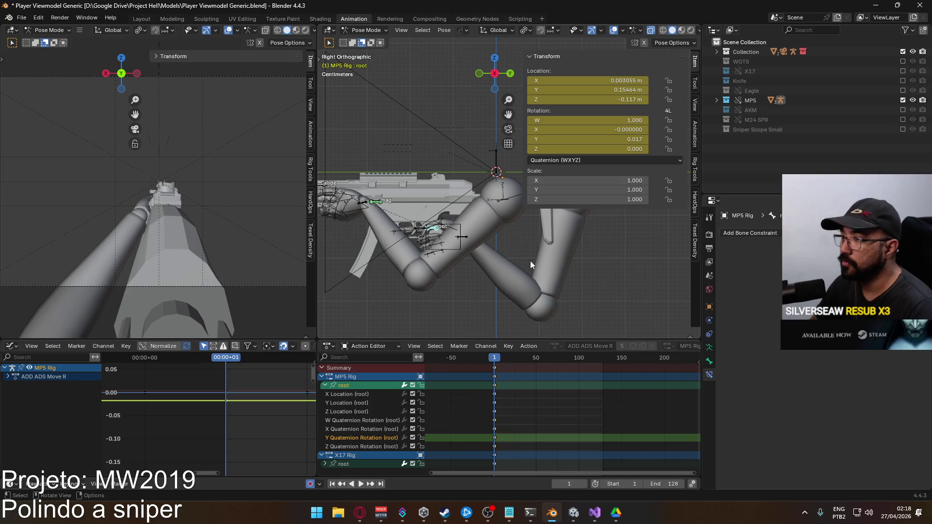
left_click(325, 386)
key("space")
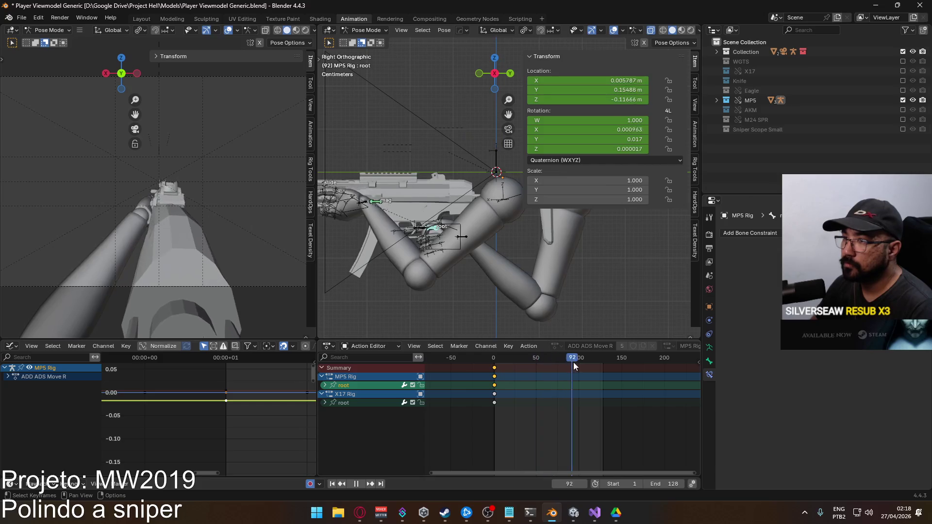
left_click(494, 369)
left_click_drag(494, 357, 507, 358)
key("space")
- Expand the MP5 Rig root channels, select its X Location channel and the root bone
left_click(325, 386)
left_click(347, 394)
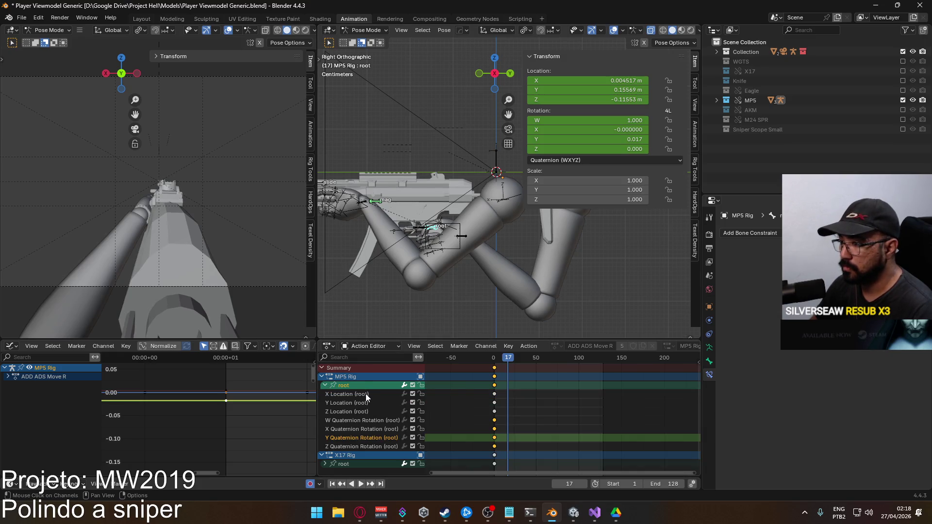
left_click(474, 193)
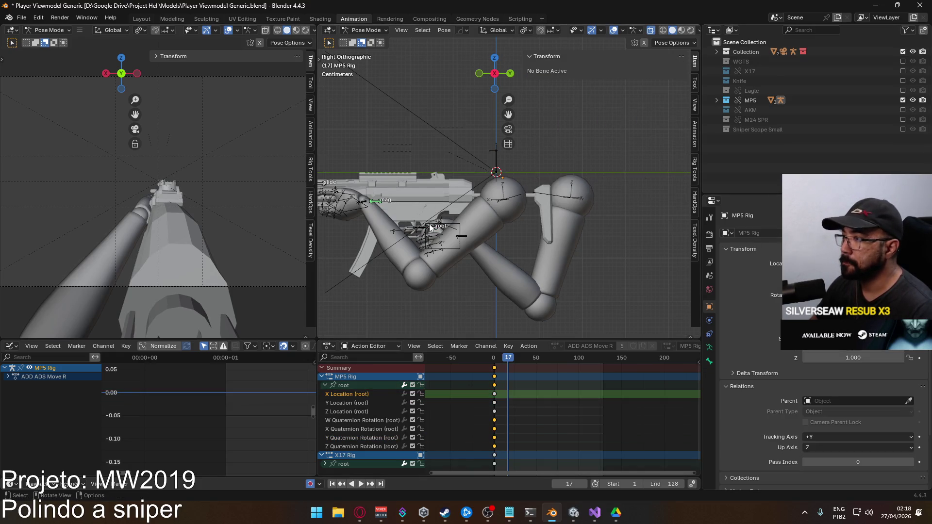
left_click(433, 228)
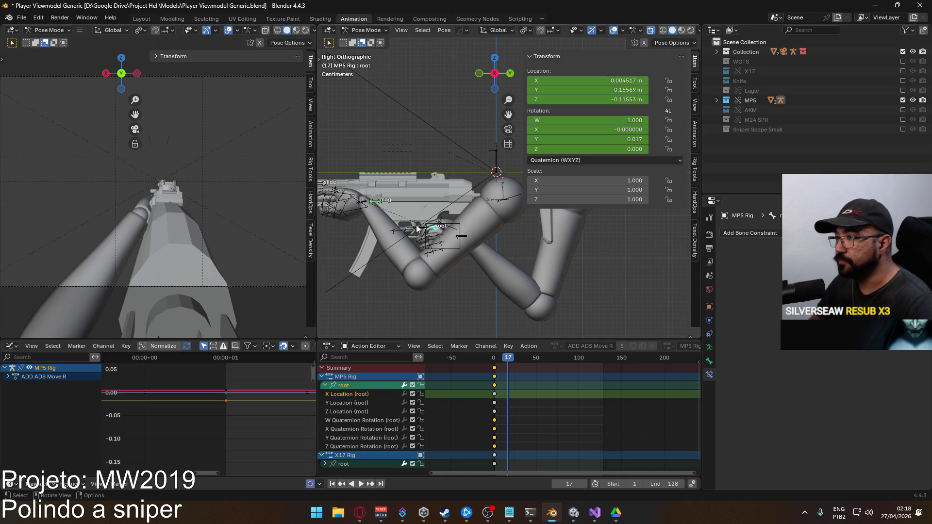
scroll(416, 228, "up", 3)
scroll(184, 216, "up", 3)
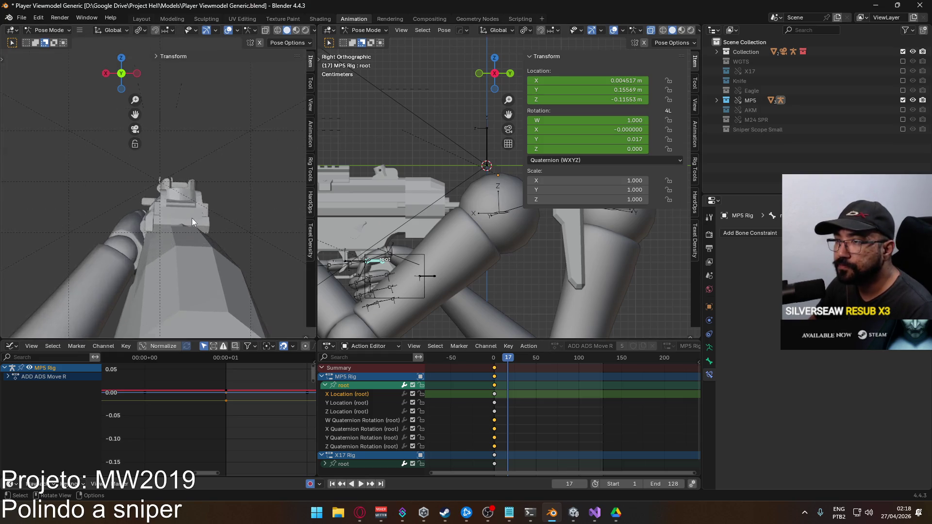
scroll(192, 221, "up", 3)
- Move the MP5 Rig root along X to settle at -0.004509 m
key("g")
key("x")
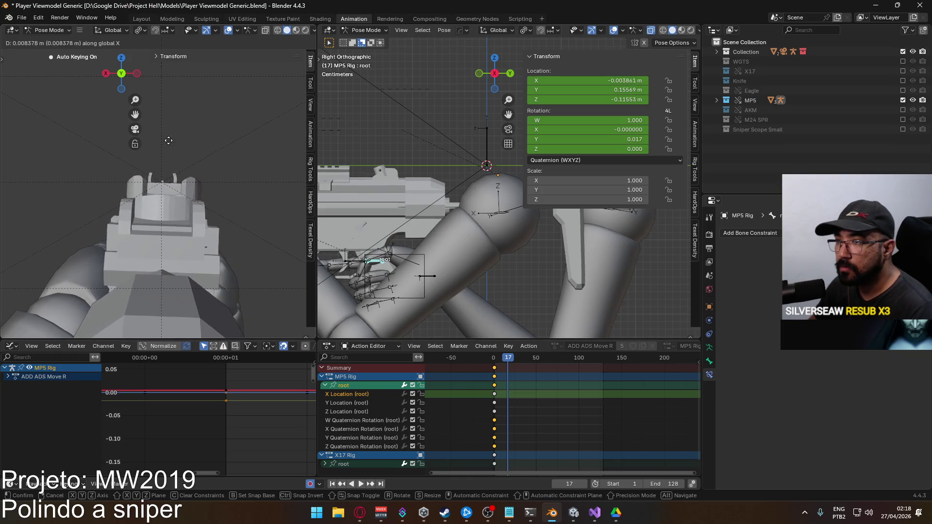
left_click(127, 138)
scroll(176, 188, "up", 4)
key("g")
key("x")
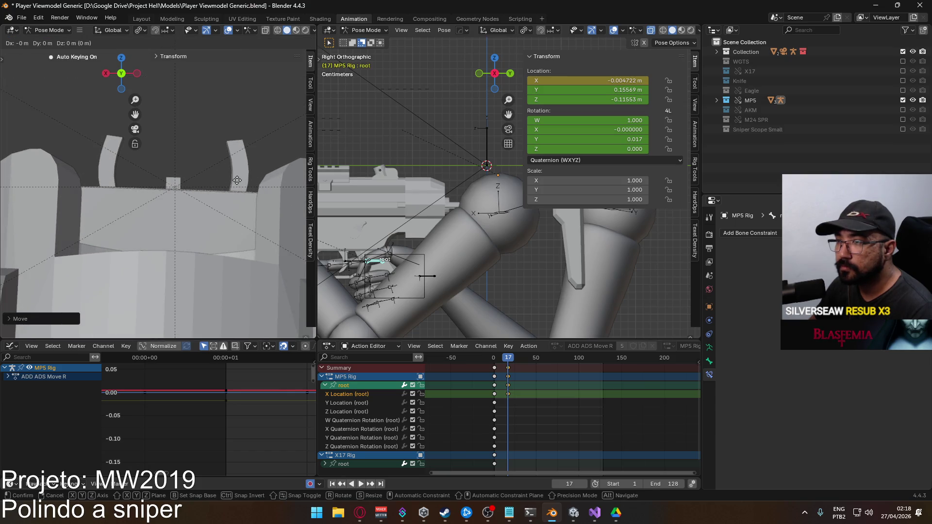
left_click(283, 216)
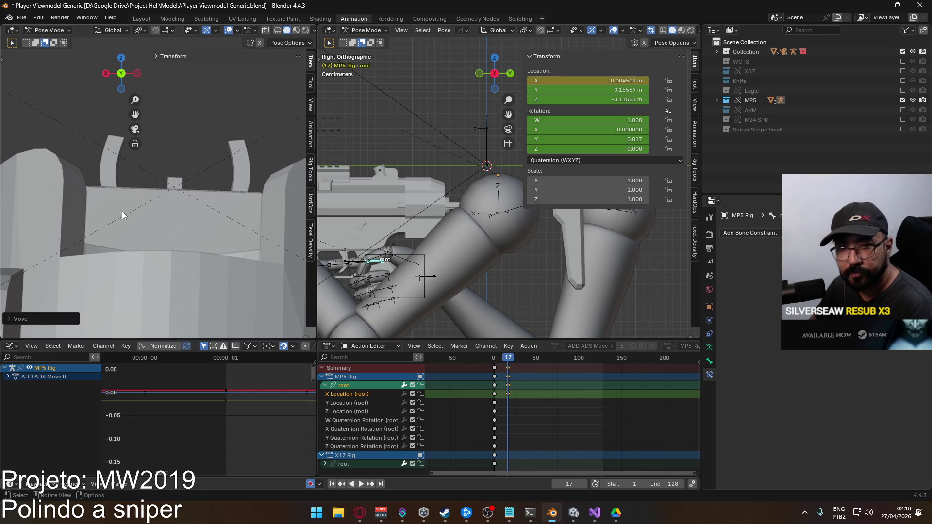
- Slide the frame-17 root keys 15 frames earlier
scroll(123, 211, "down", 4)
scroll(123, 211, "down", 2)
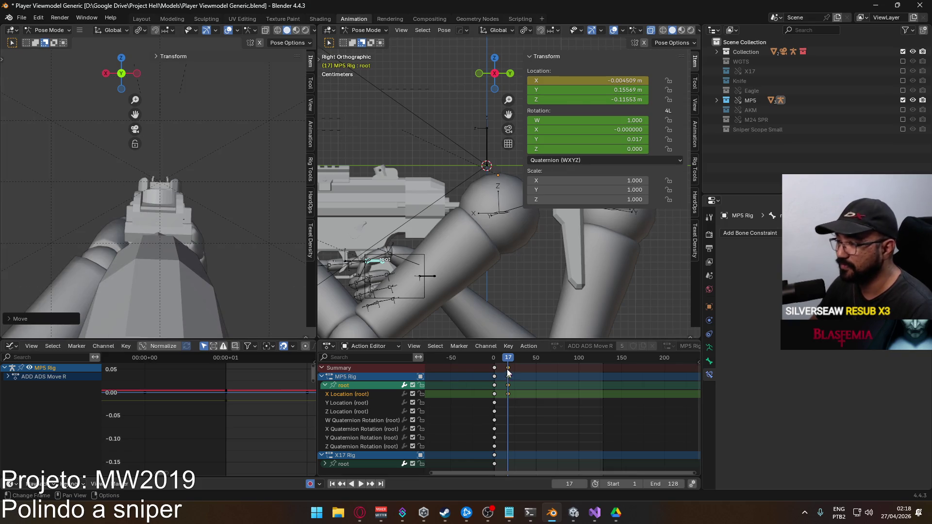
left_click(507, 367)
key("g")
left_click_drag(491, 367, 494, 368)
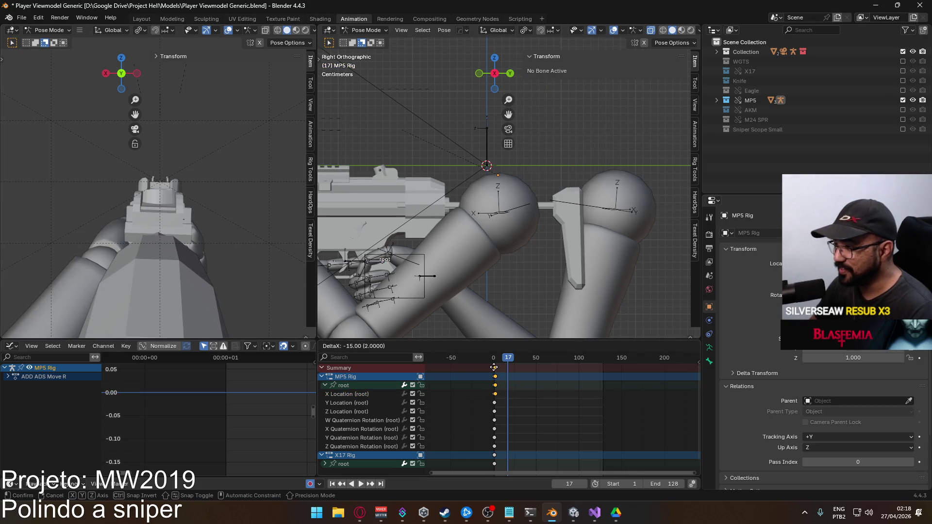
left_click(494, 367)
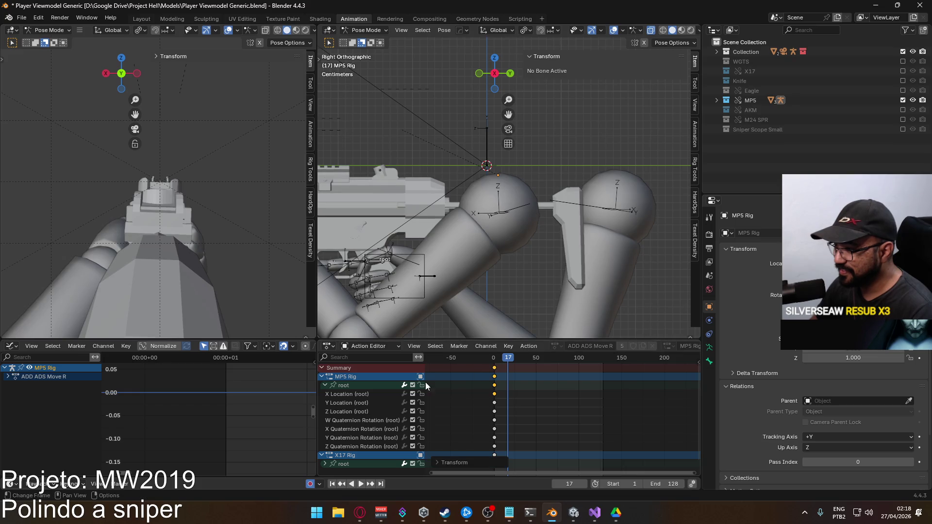
- Collapse the root channels and play back the animation to check it from frame 1
left_click(324, 385)
key("space")
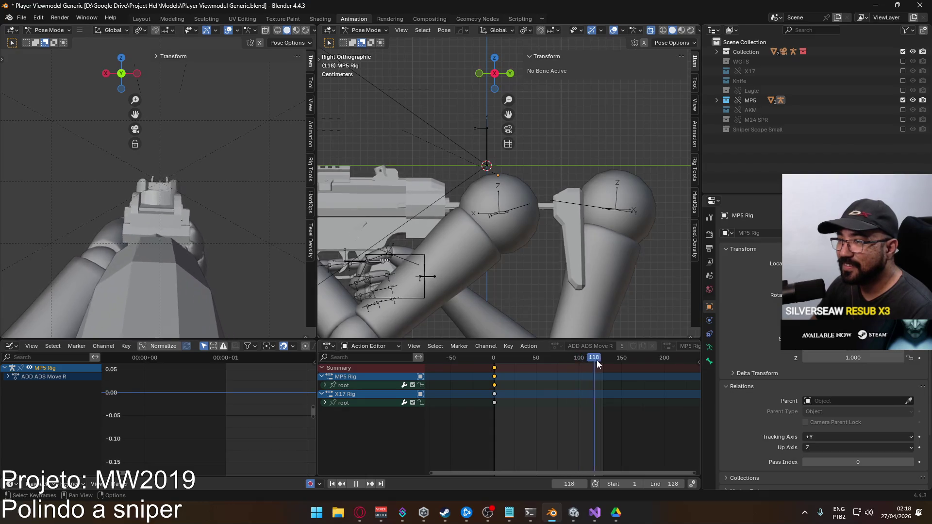
left_click_drag(502, 363, 495, 367)
key("space")
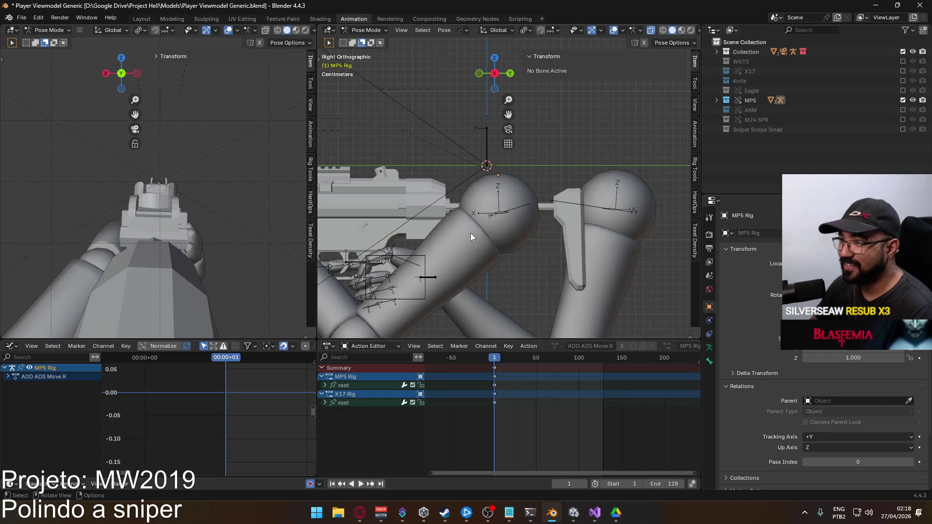
scroll(470, 237, "down", 4)
- In Object Mode, select Viewmodel Model and Viewmodel Rig, preview, and save the blend file
left_click(367, 30)
left_click(362, 41)
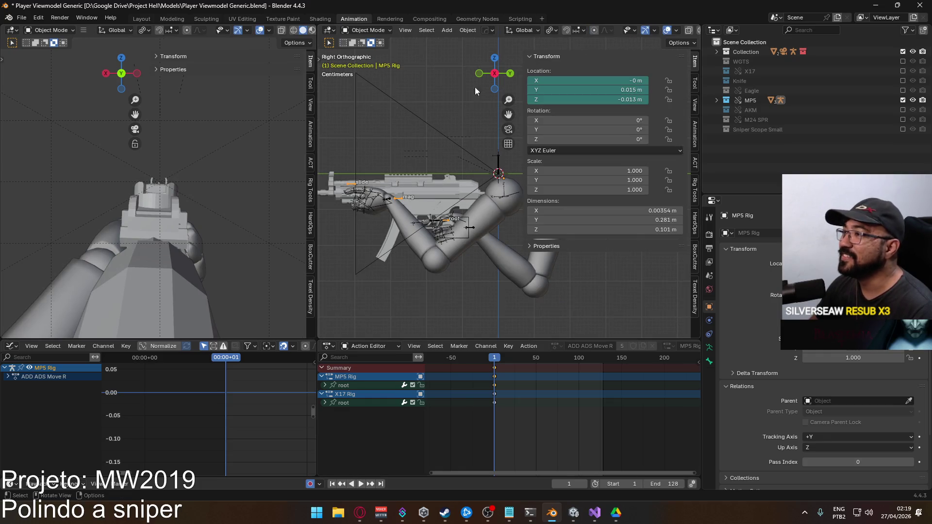
left_click(467, 239)
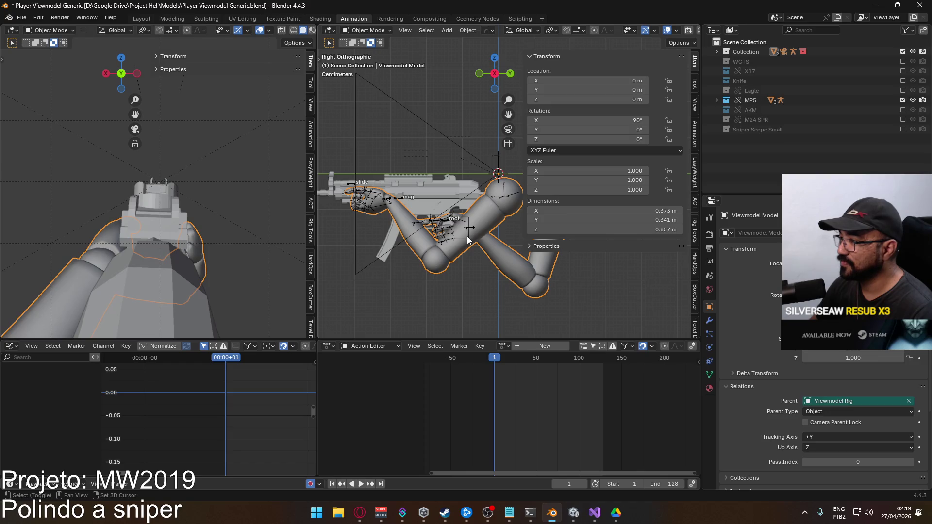
left_click(467, 240, "shift")
key("space")
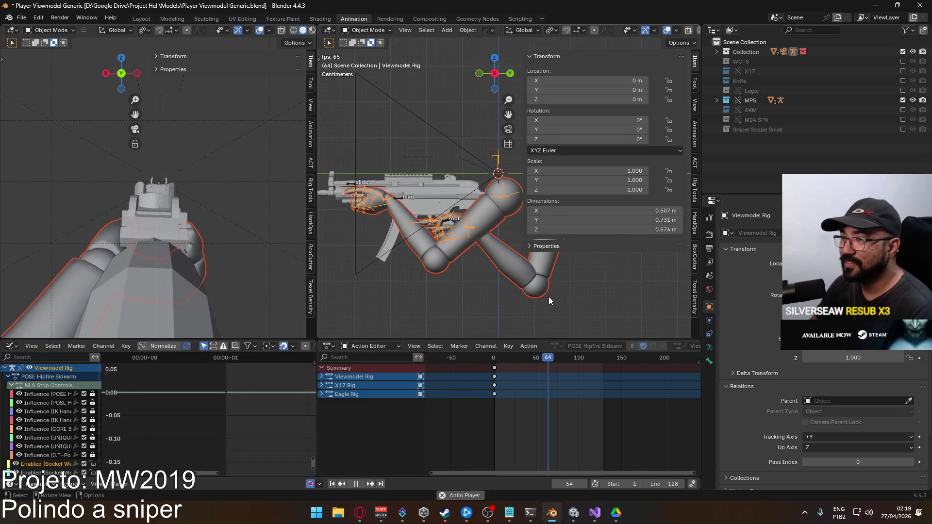
key("Escape")
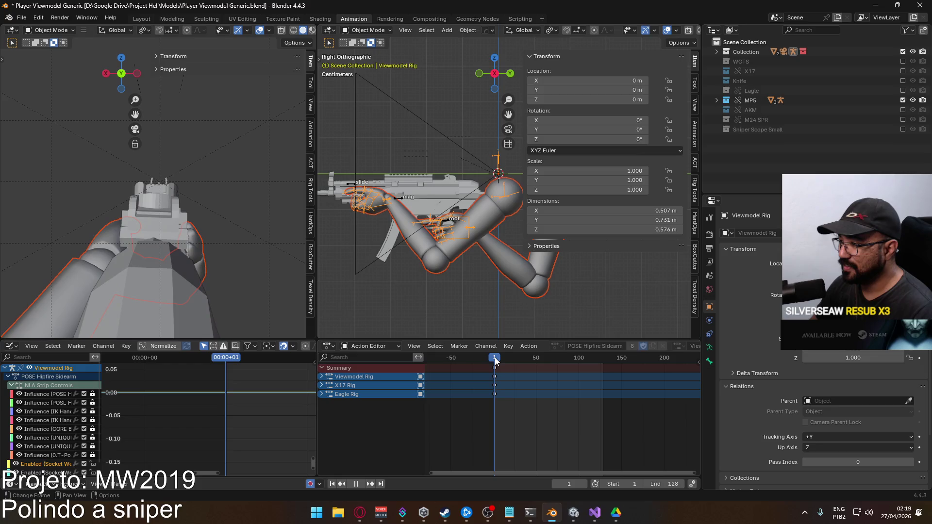
key("ctrl+s")
- Export the selection as FBX over Viewmodel@ADS Primary Move R.fbx
left_click(21, 18)
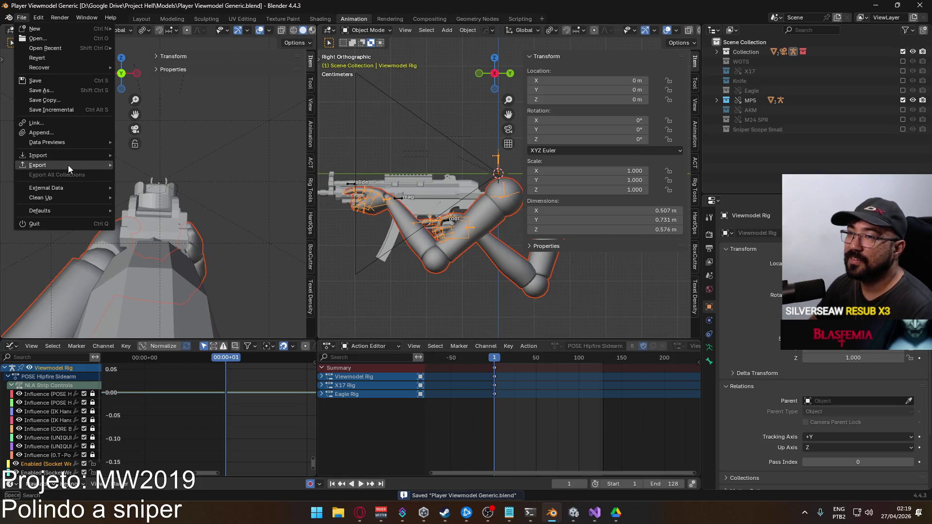
mouse_move(68, 165)
left_click(168, 252)
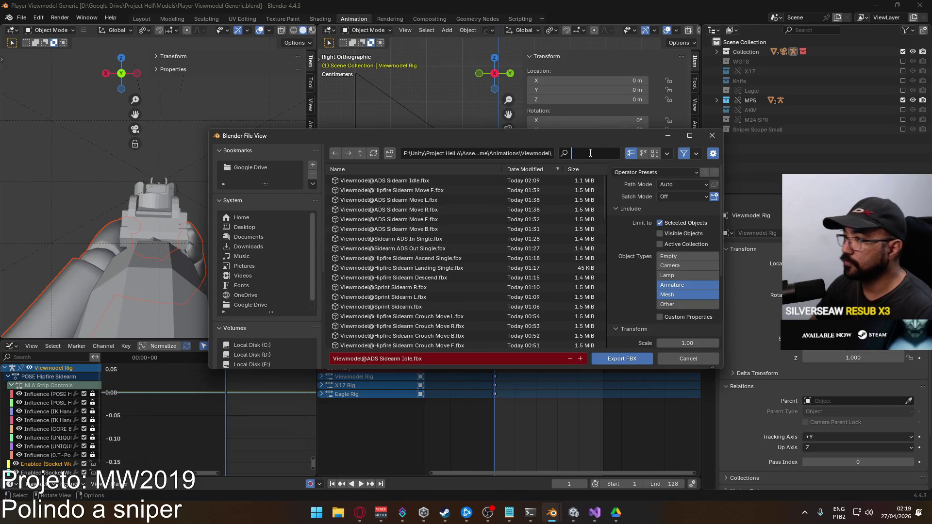
type("primary")
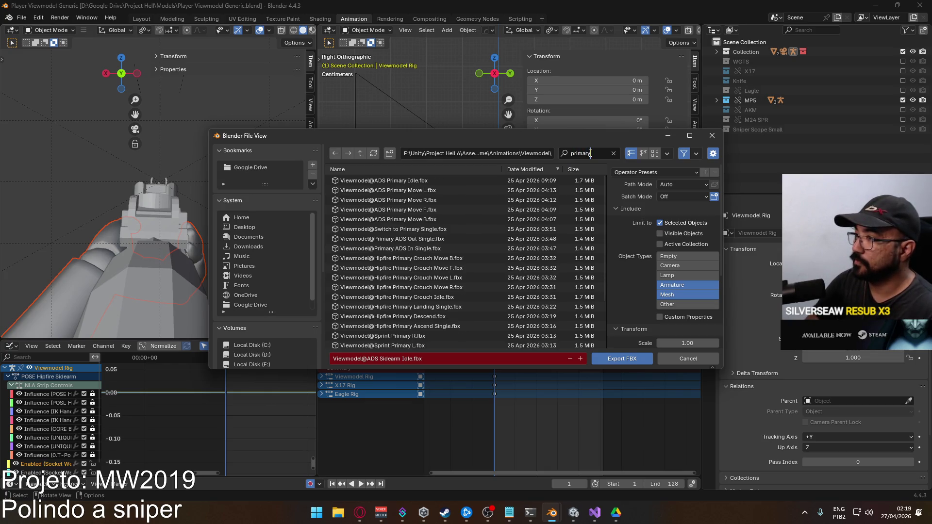
double_click(426, 200)
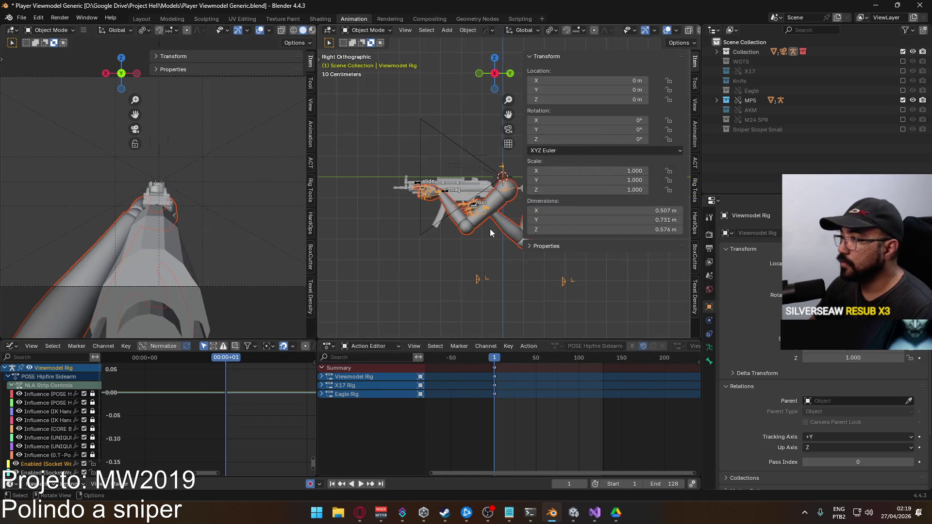
- On the MP5 Rig, make the ADD ADS Move L animation layer visible instead of Move R
left_click(387, 224)
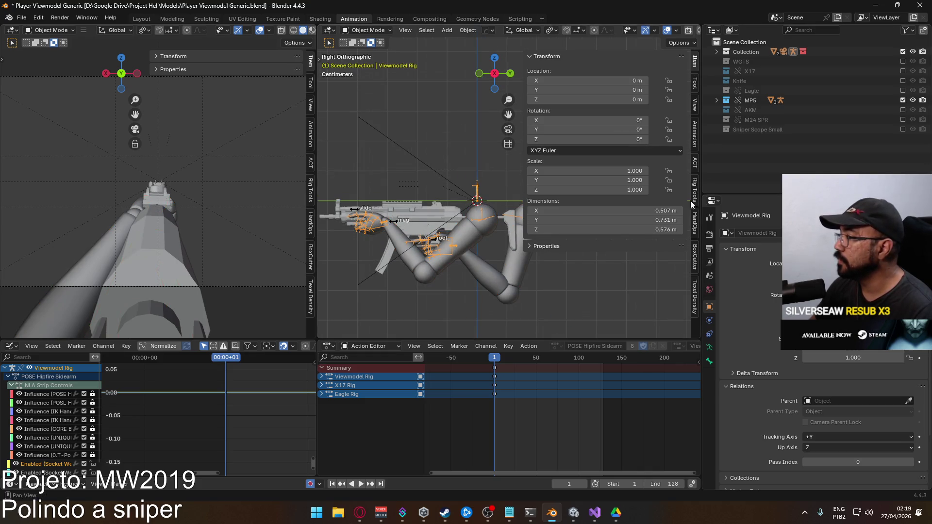
left_click(695, 130)
scroll(643, 270, "down", 10)
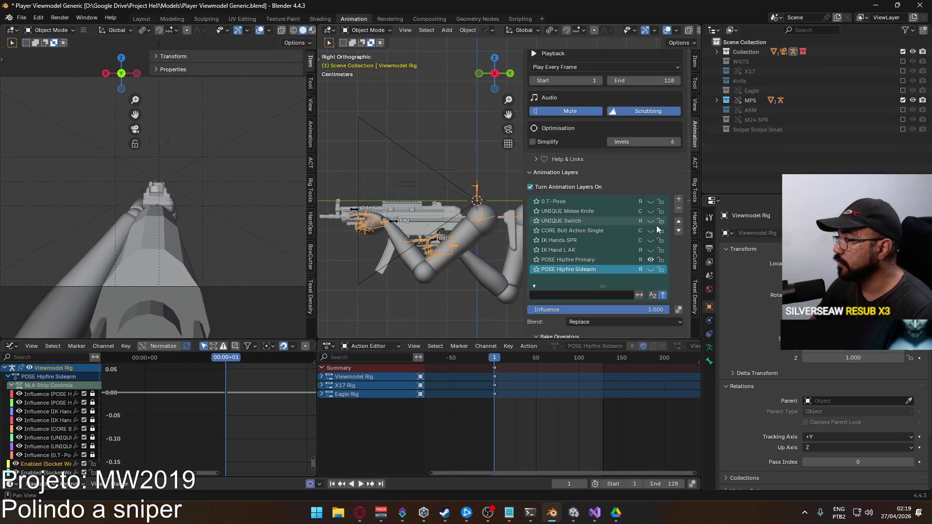
scroll(611, 245, "up", 1)
scroll(611, 245, "down", 1)
left_click(401, 226)
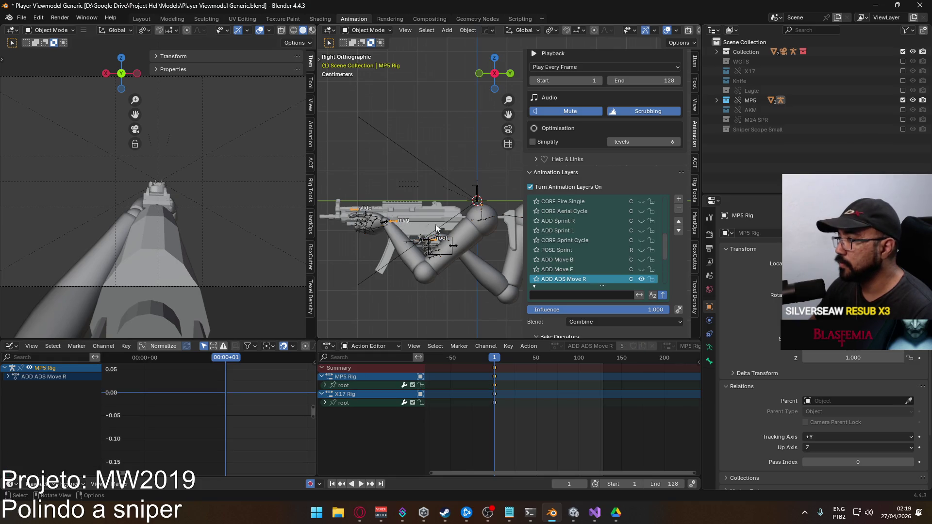
scroll(631, 247, "up", 2)
left_click(641, 242)
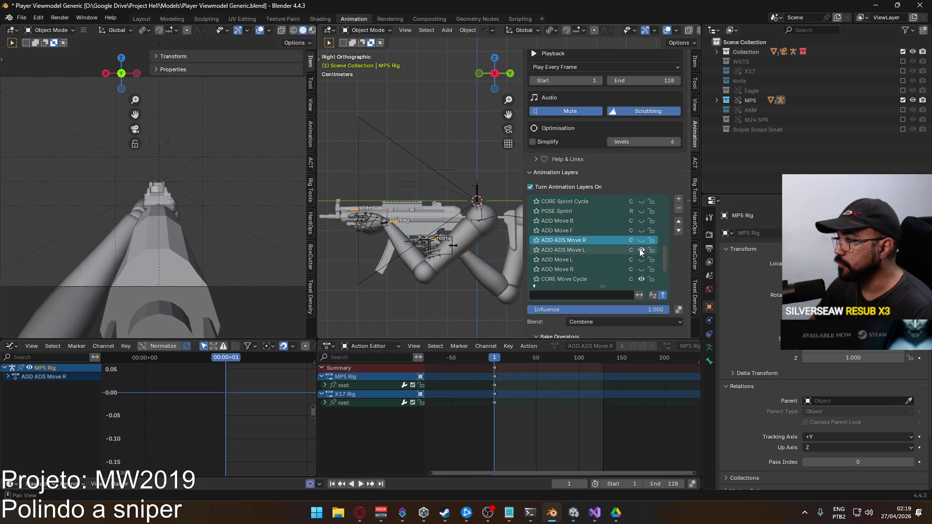
- Reselect the Viewmodel Model hand mesh and open the File menu to export again
scroll(383, 241, "up", 3)
scroll(364, 279, "up", 2)
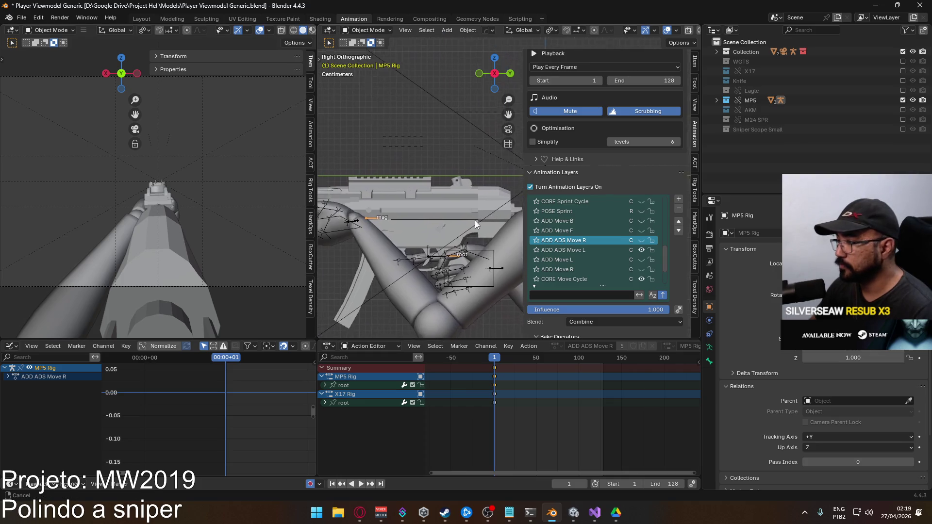
middle_click_drag(364, 279, 438, 267, "shift")
left_click(458, 286)
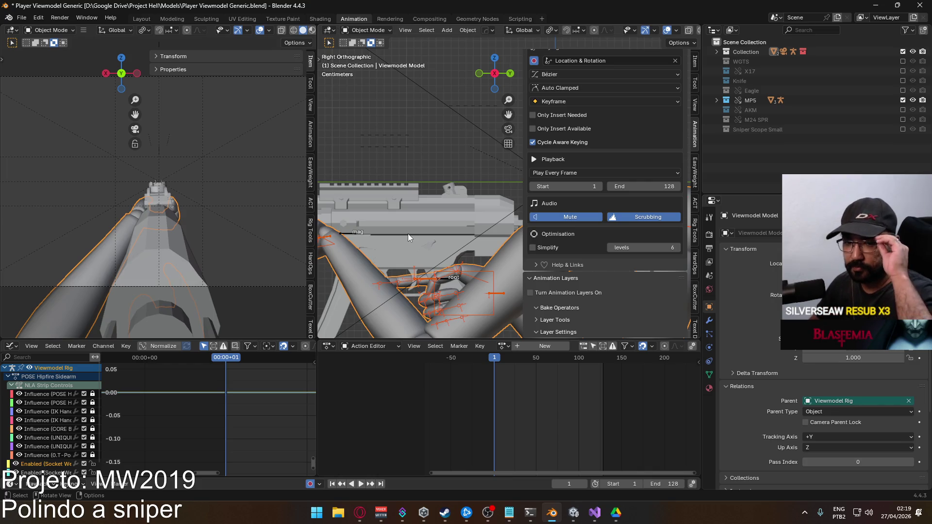
left_click(21, 17)
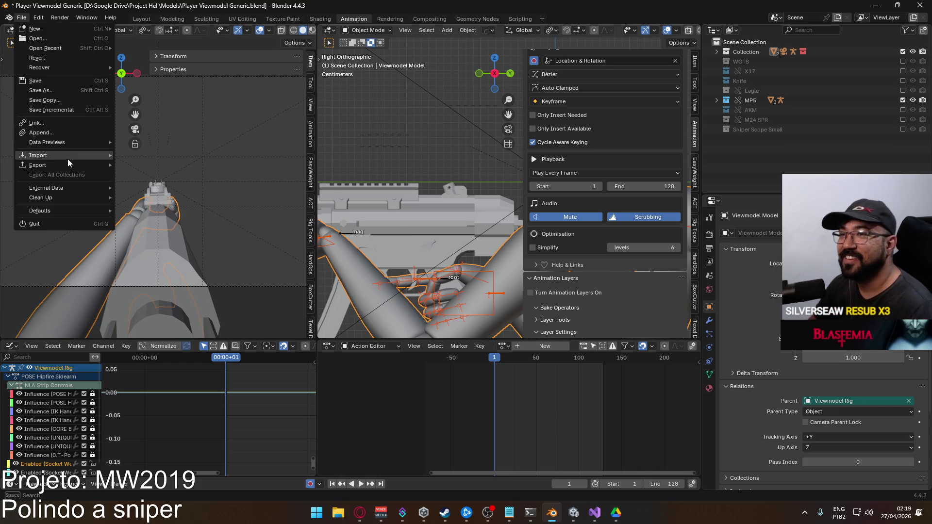